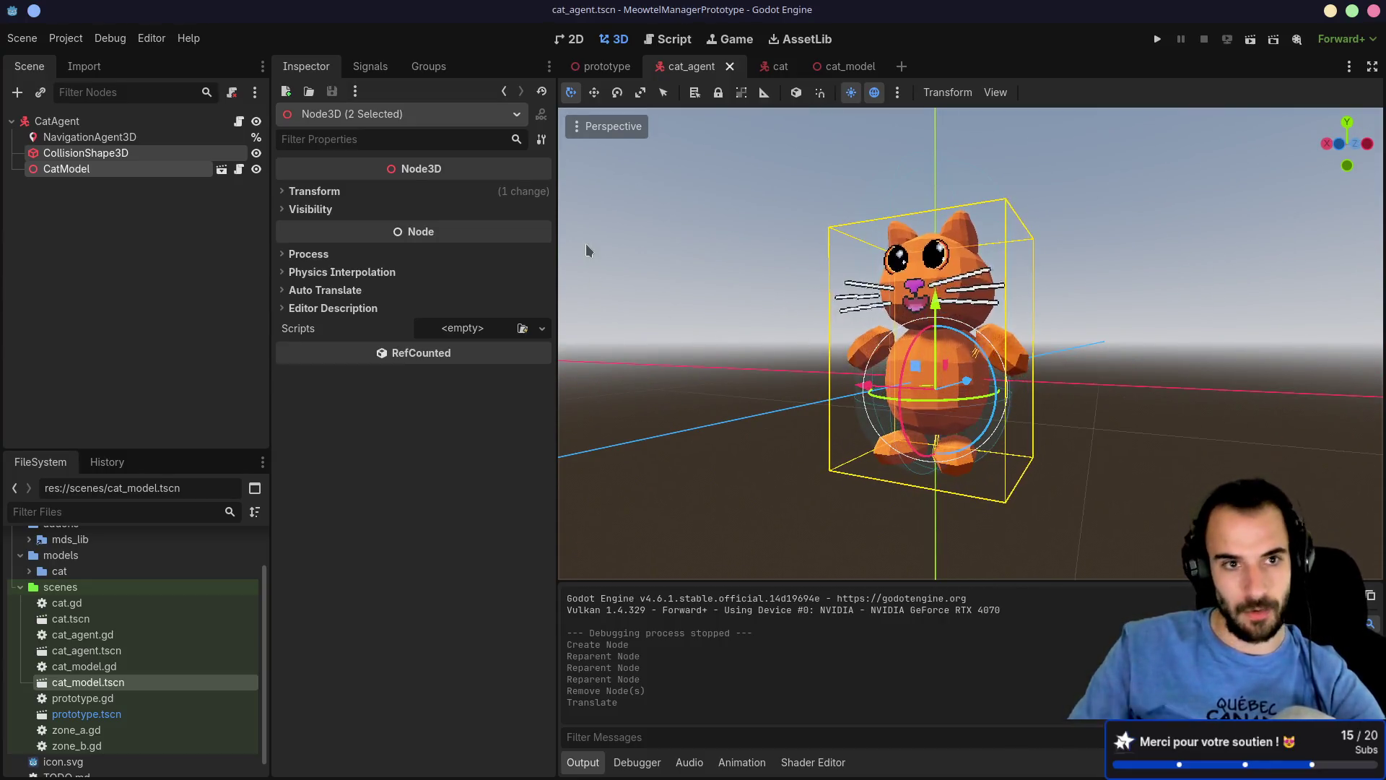
Step: Check the cat's NavigationAgent3D Path Max Distance (5.0 m), then run the game
{"action": "left_click", "coordinate": [88, 137]}
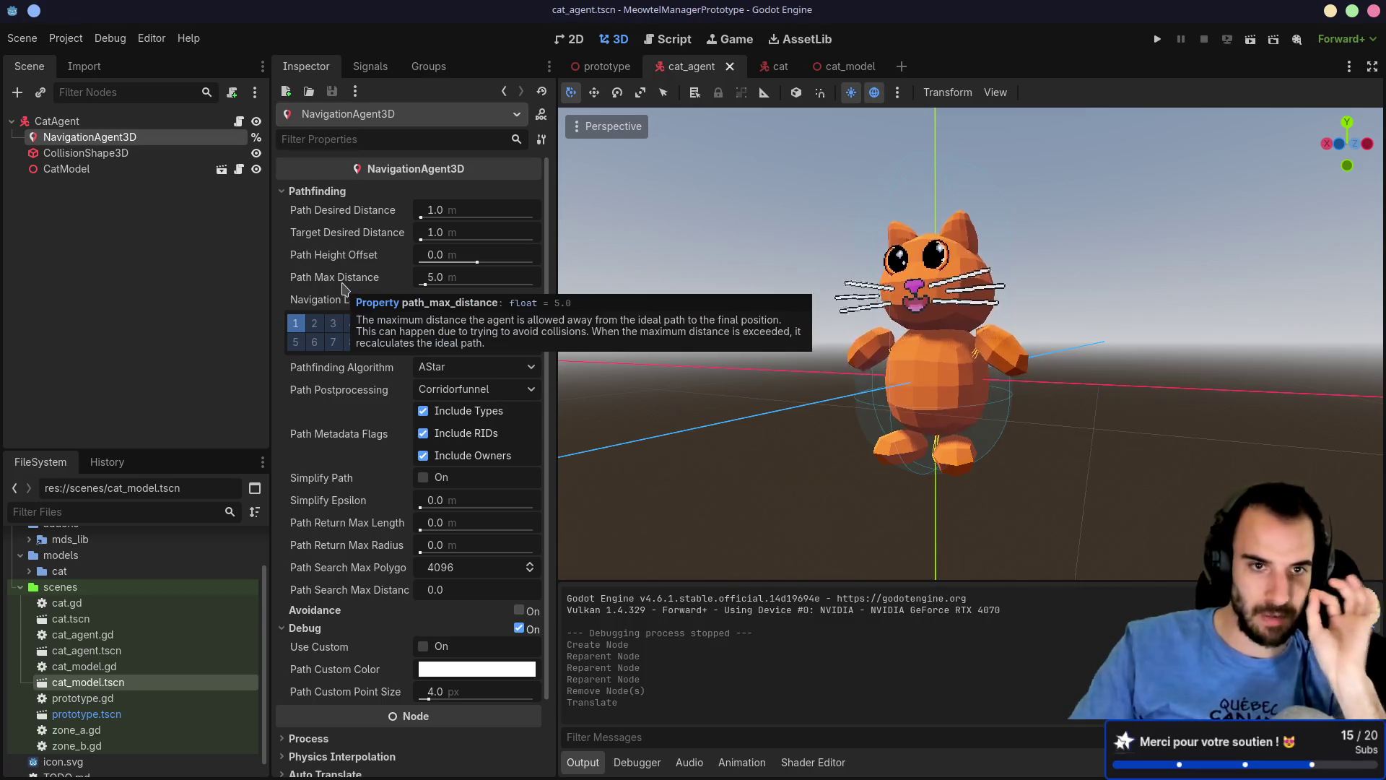
{"action": "mouse_move", "coordinate": [376, 283]}
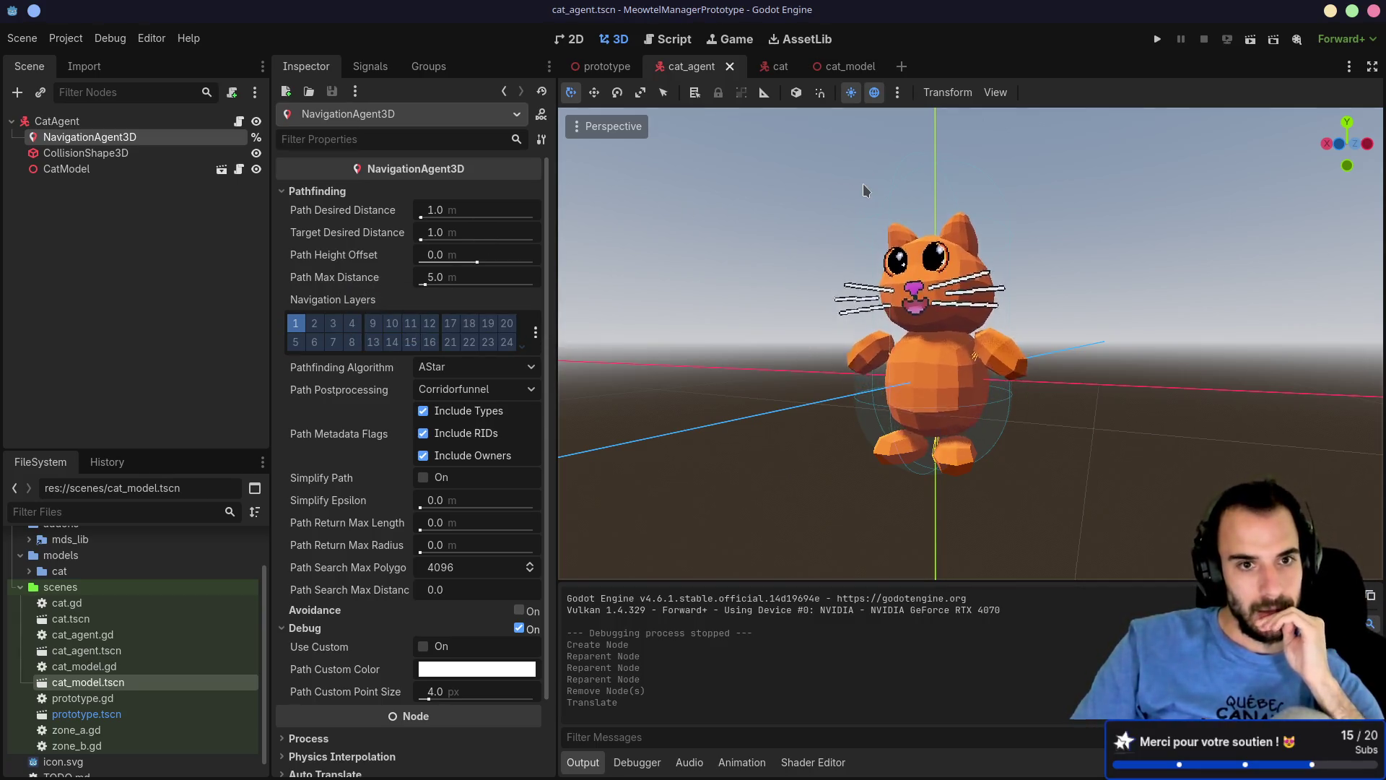
{"action": "left_click", "coordinate": [1158, 39]}
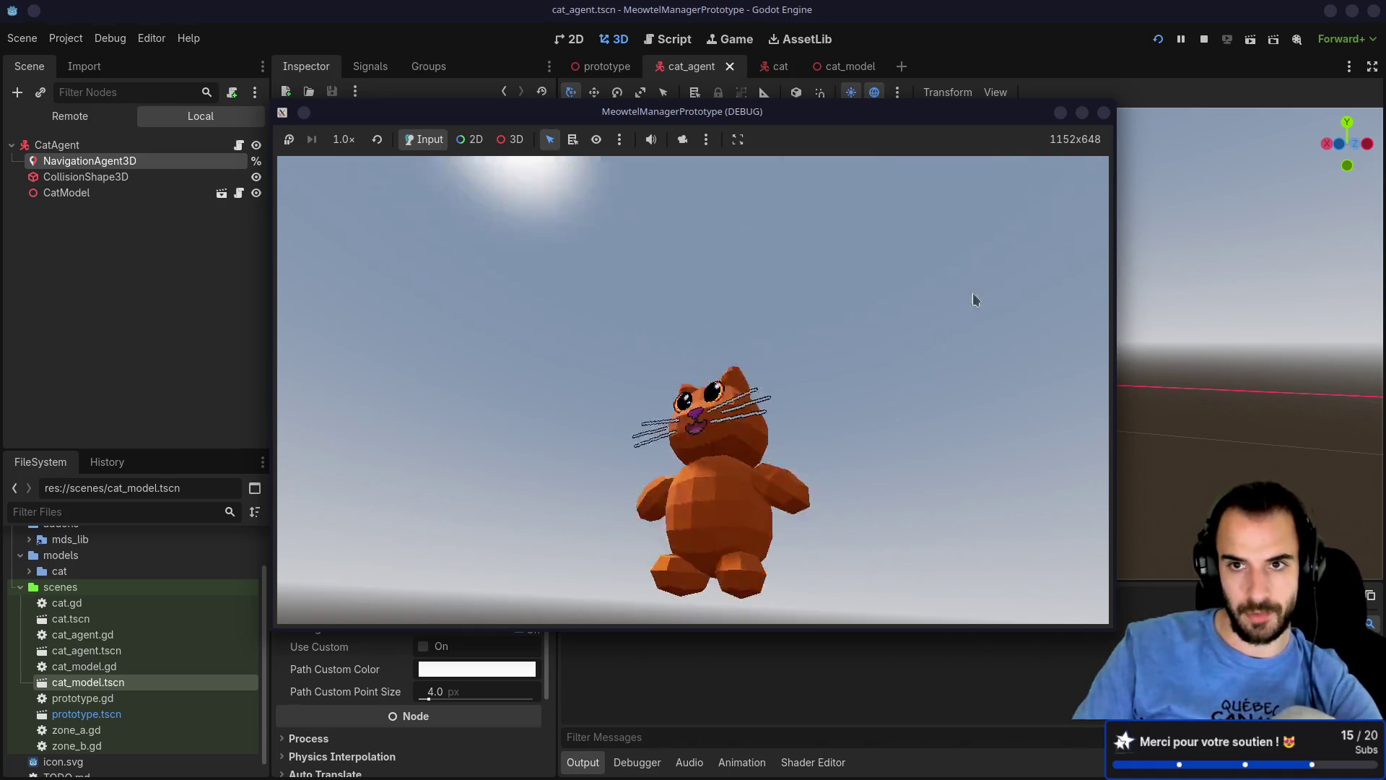
Step: Stop the test run, glance at cat_model, then open cat_agent.gd from the cat_agent scene
{"action": "key", "text": "F8"}
{"action": "left_click", "coordinate": [848, 67]}
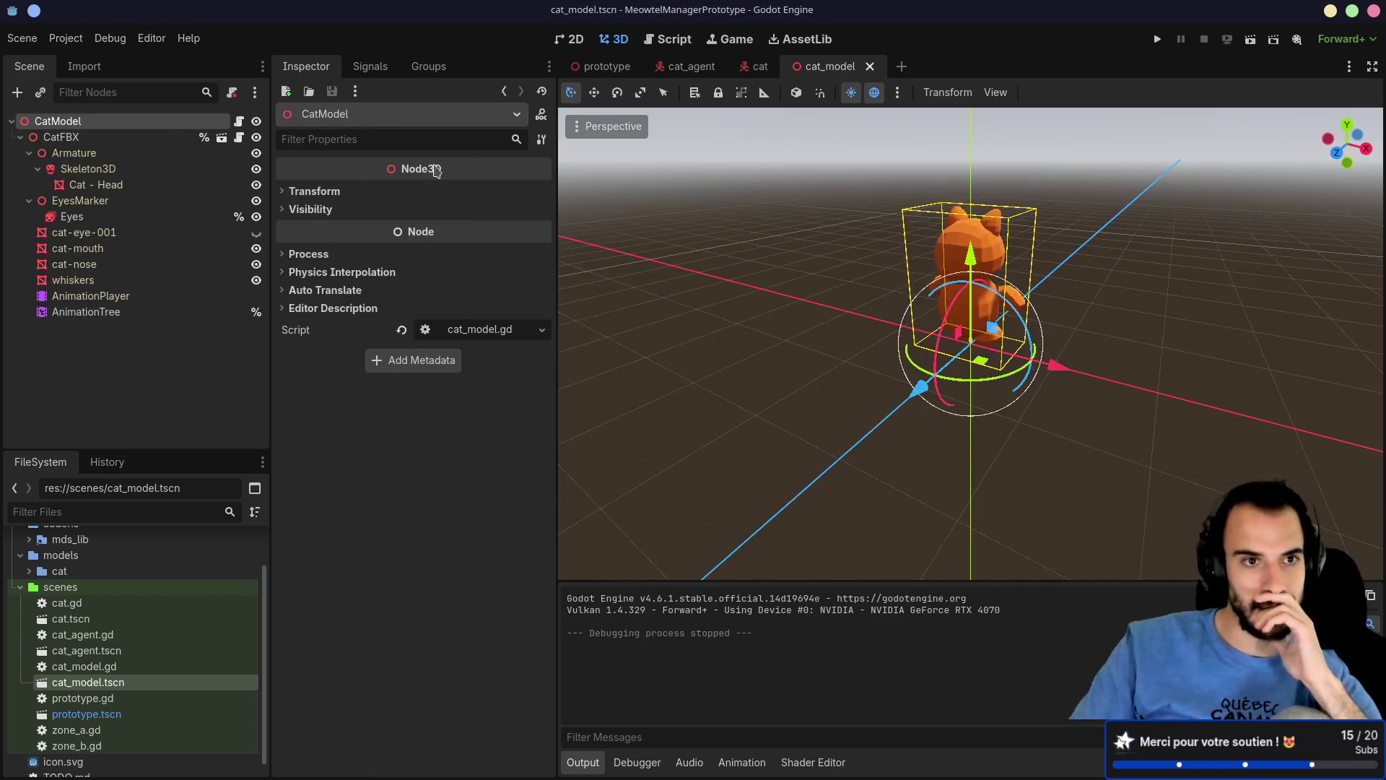
{"action": "left_click", "coordinate": [691, 66]}
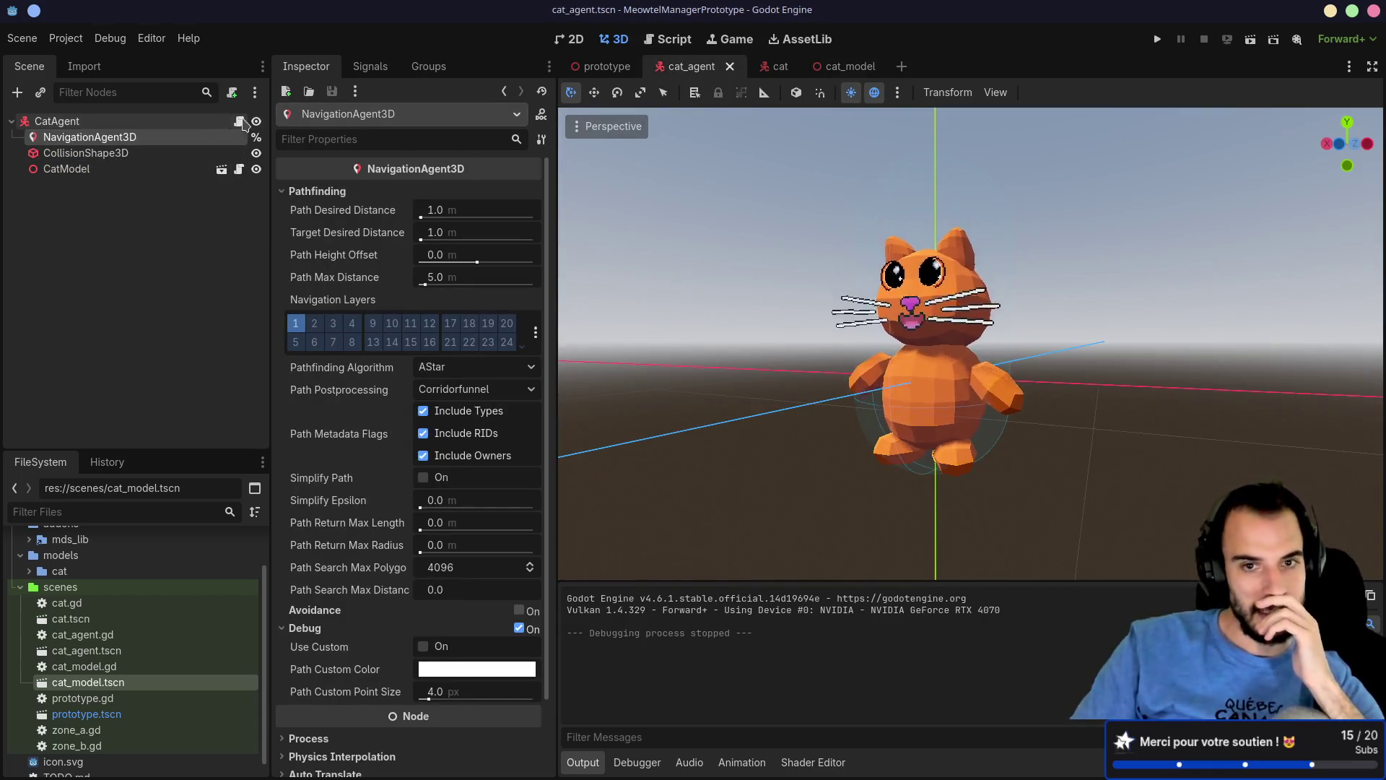
{"action": "left_click", "coordinate": [239, 121]}
Step: Review _physics_process and set_movement_target, then narrow the side panels to widen the script editor
{"action": "scroll", "coordinate": [766, 302], "scroll_direction": "up", "scroll_amount": 2}
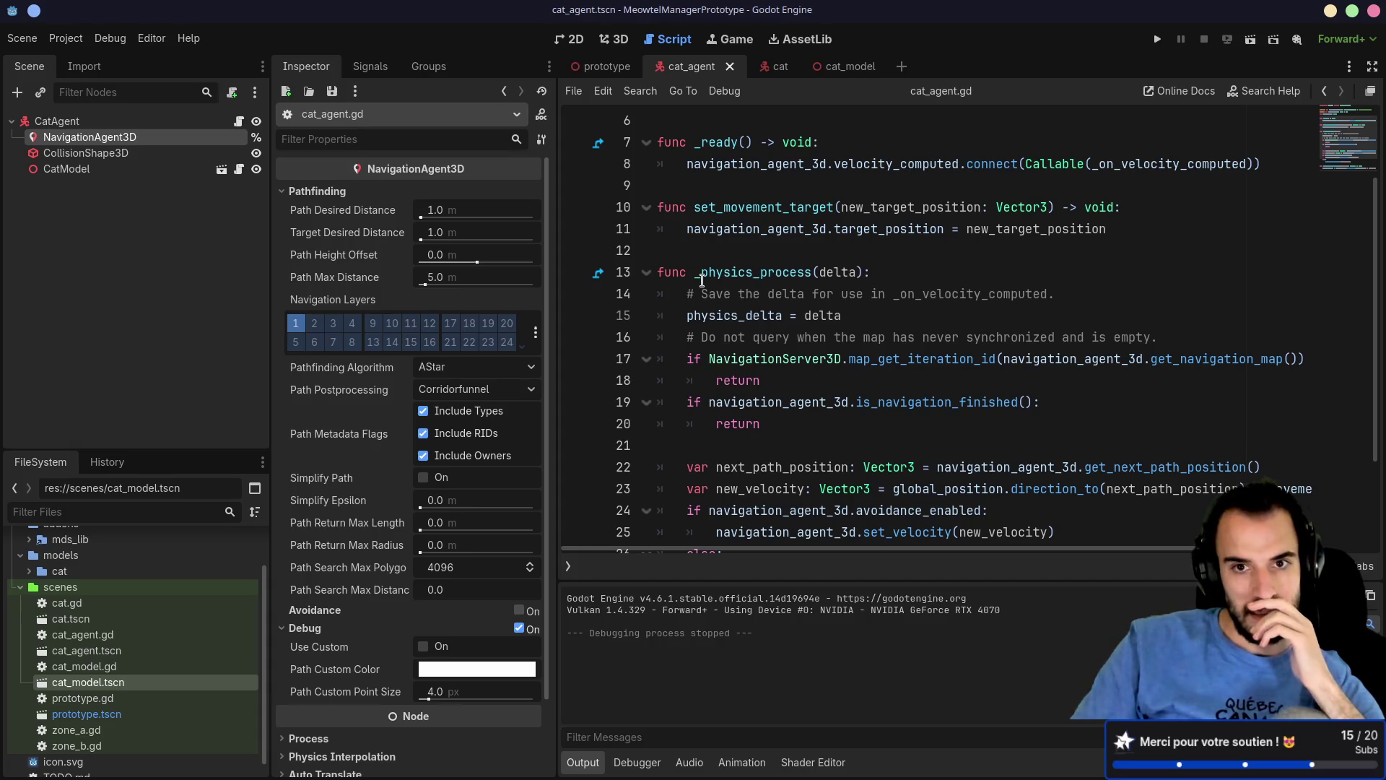
{"action": "double_click", "coordinate": [734, 275]}
{"action": "left_click", "coordinate": [716, 319]}
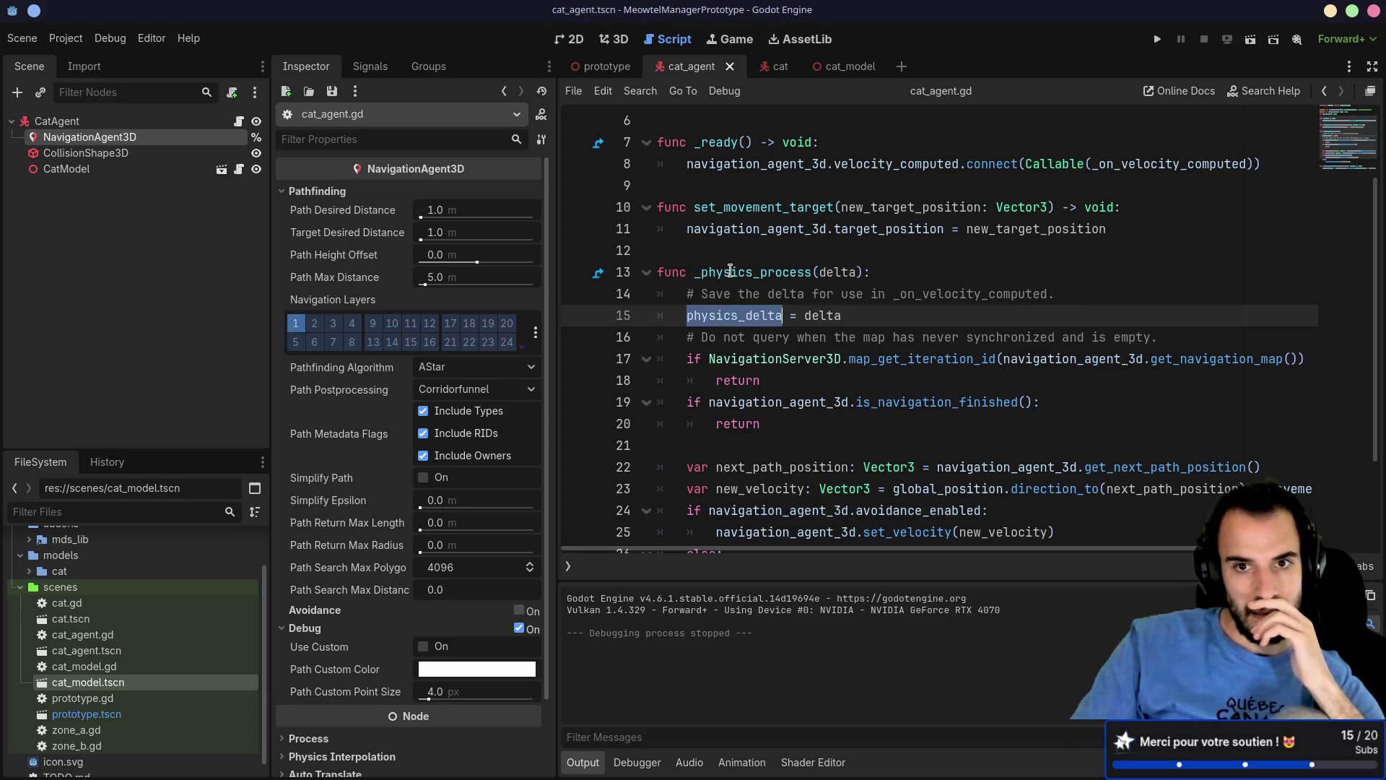
{"action": "double_click", "coordinate": [731, 272]}
{"action": "left_click", "coordinate": [746, 208]}
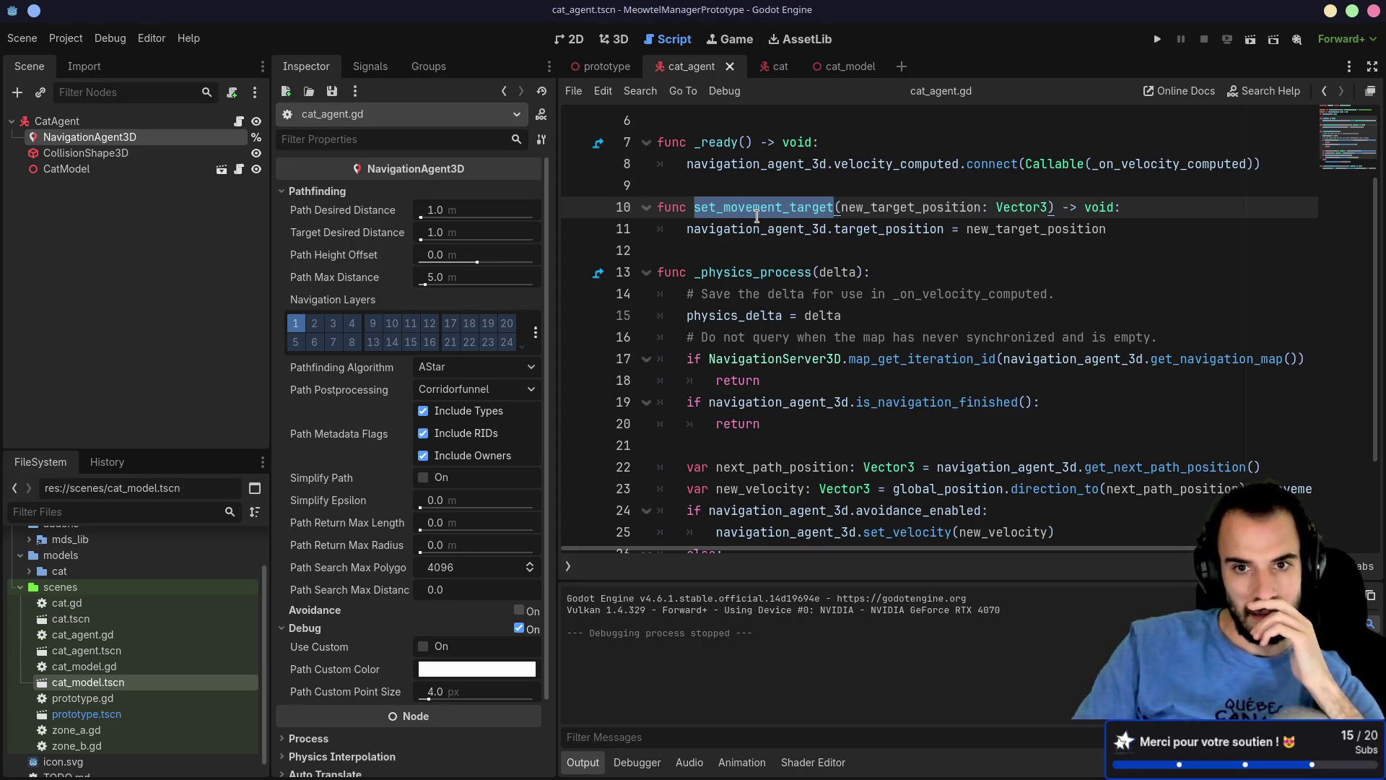
{"action": "scroll", "coordinate": [758, 216], "scroll_direction": "down", "scroll_amount": 2}
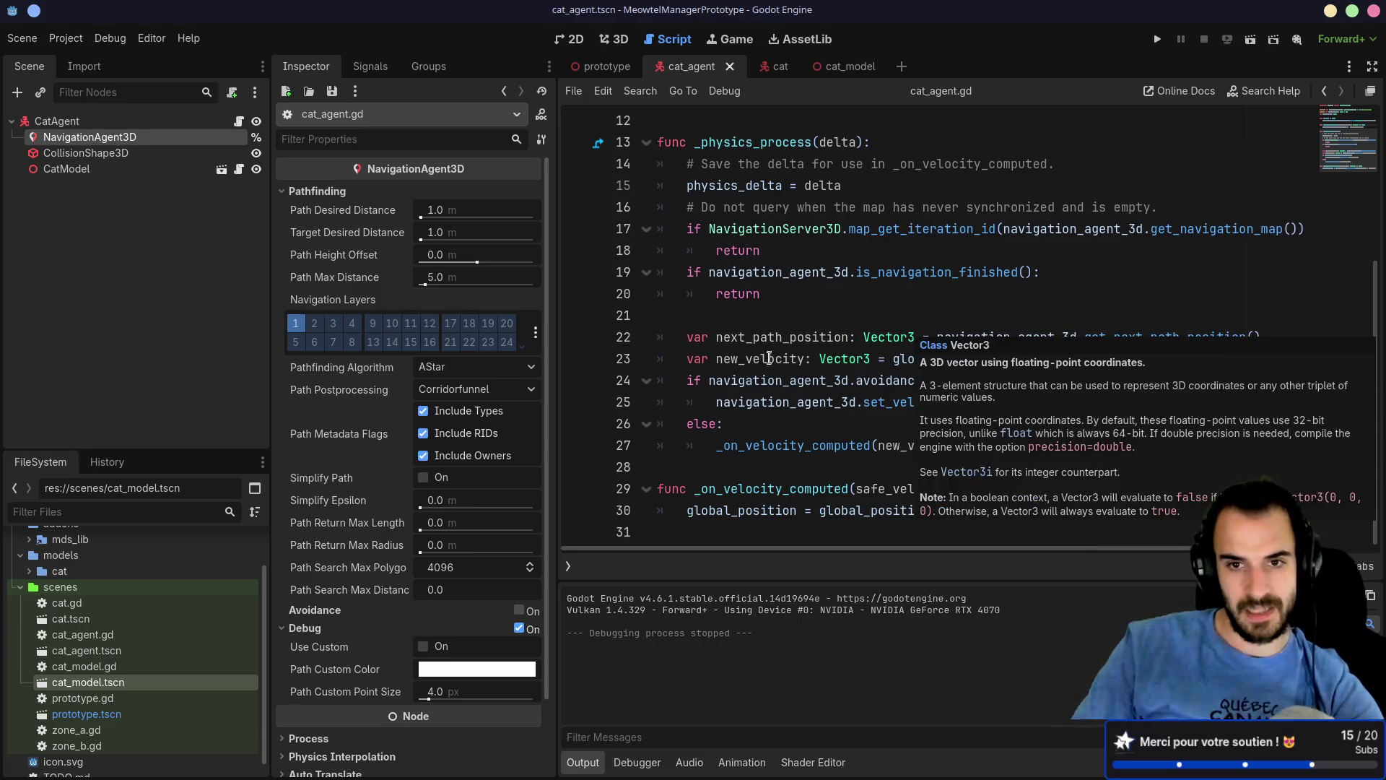
{"action": "left_click_drag", "start_coordinate": [241, 229], "coordinate": [199, 229]}
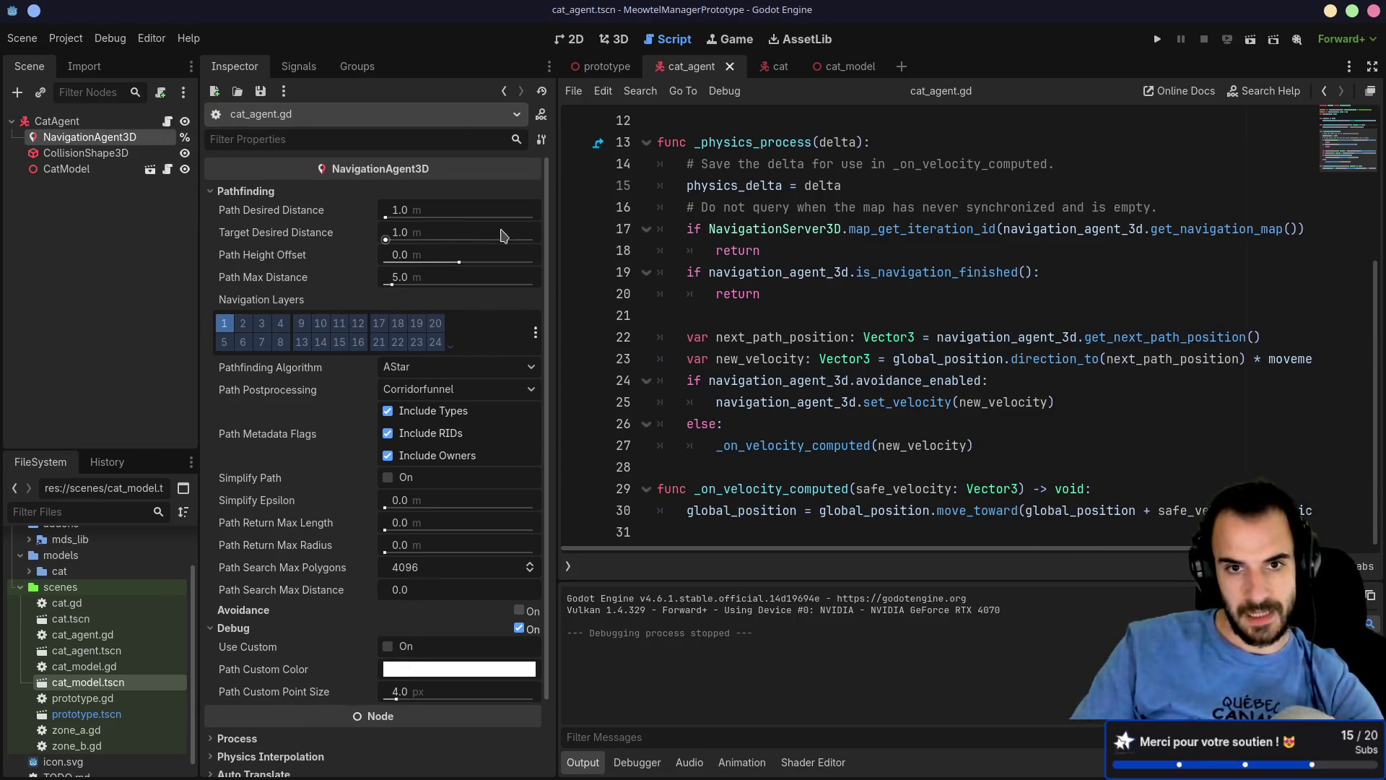
{"action": "left_click_drag", "start_coordinate": [564, 224], "coordinate": [418, 229]}
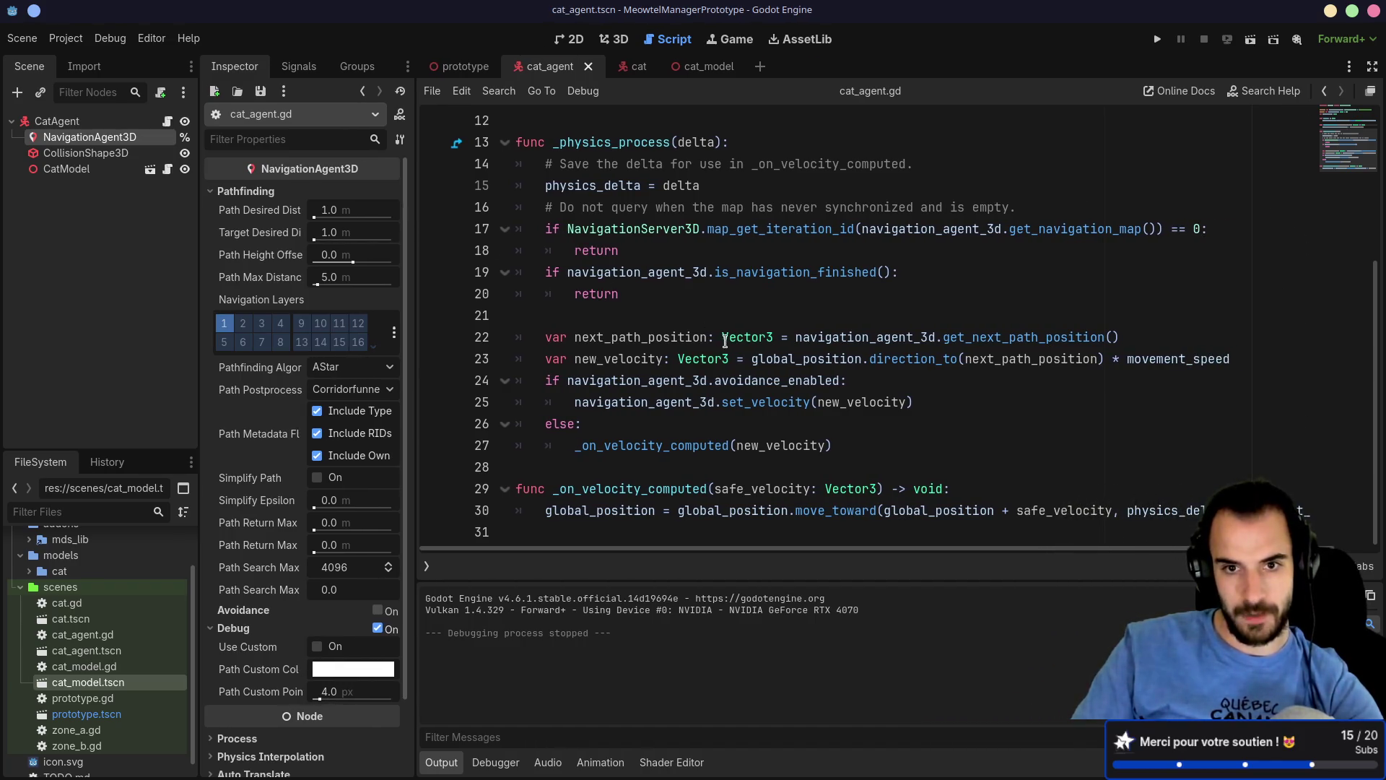
Step: Add look_at(next_path_position) after line 22 and run the game to test it
{"action": "double_click", "coordinate": [671, 336]}
{"action": "left_click", "coordinate": [1154, 331]}
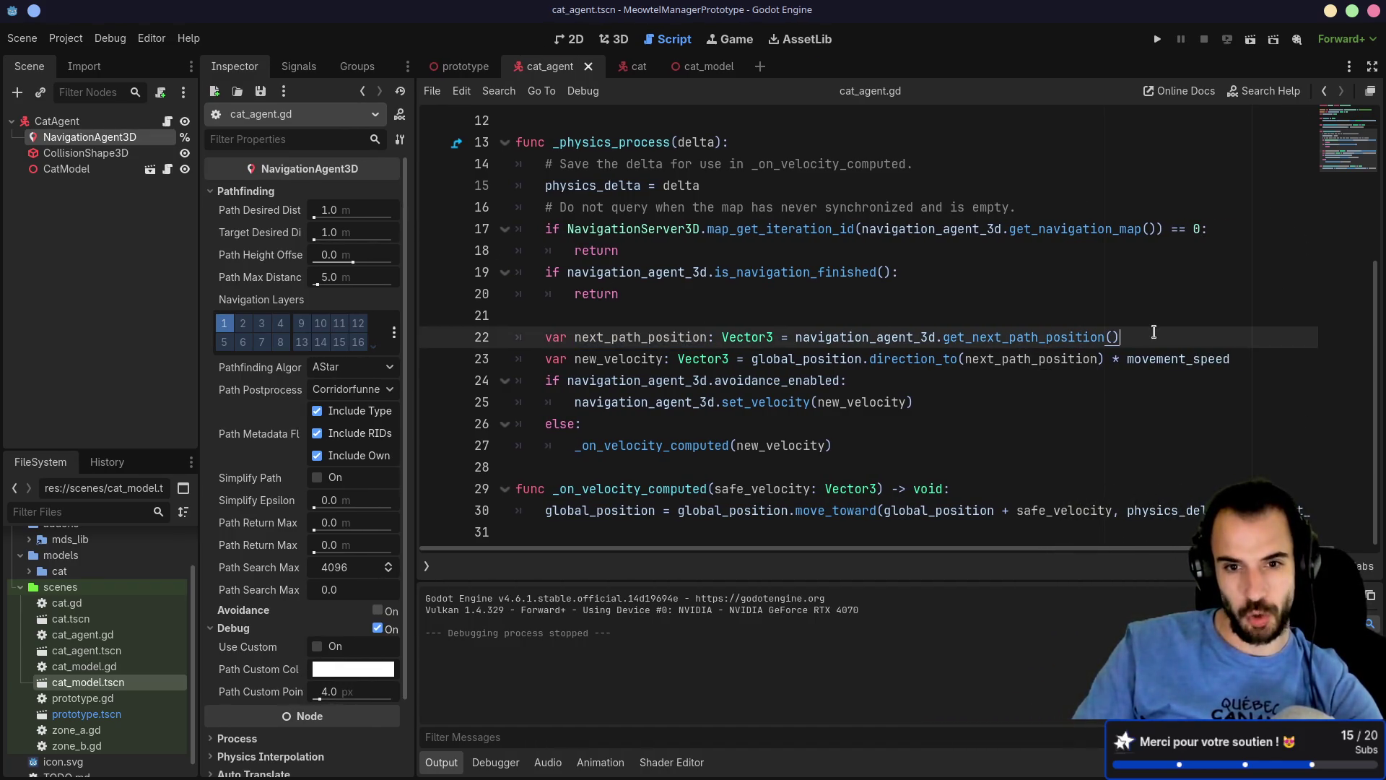
{"action": "key", "text": "Return"}
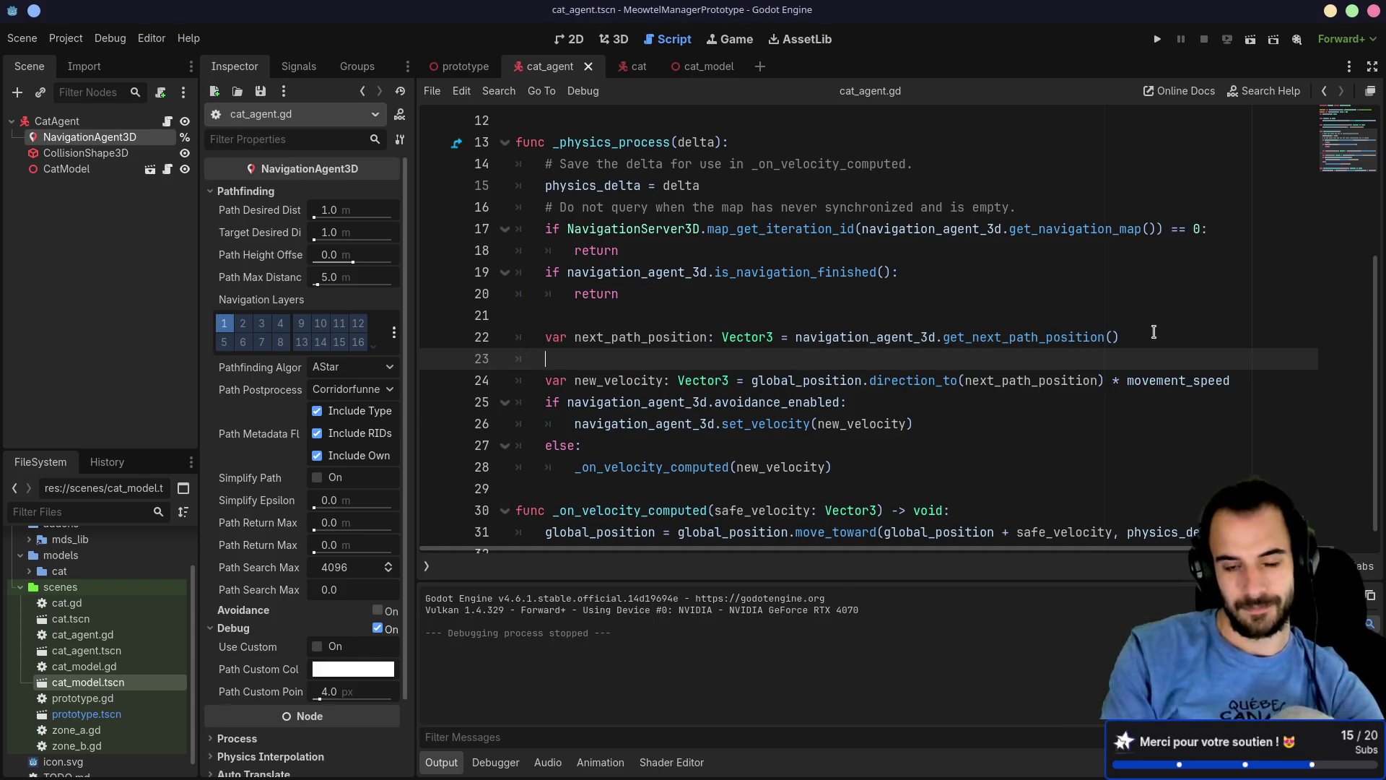
{"action": "type", "text": "loo"}
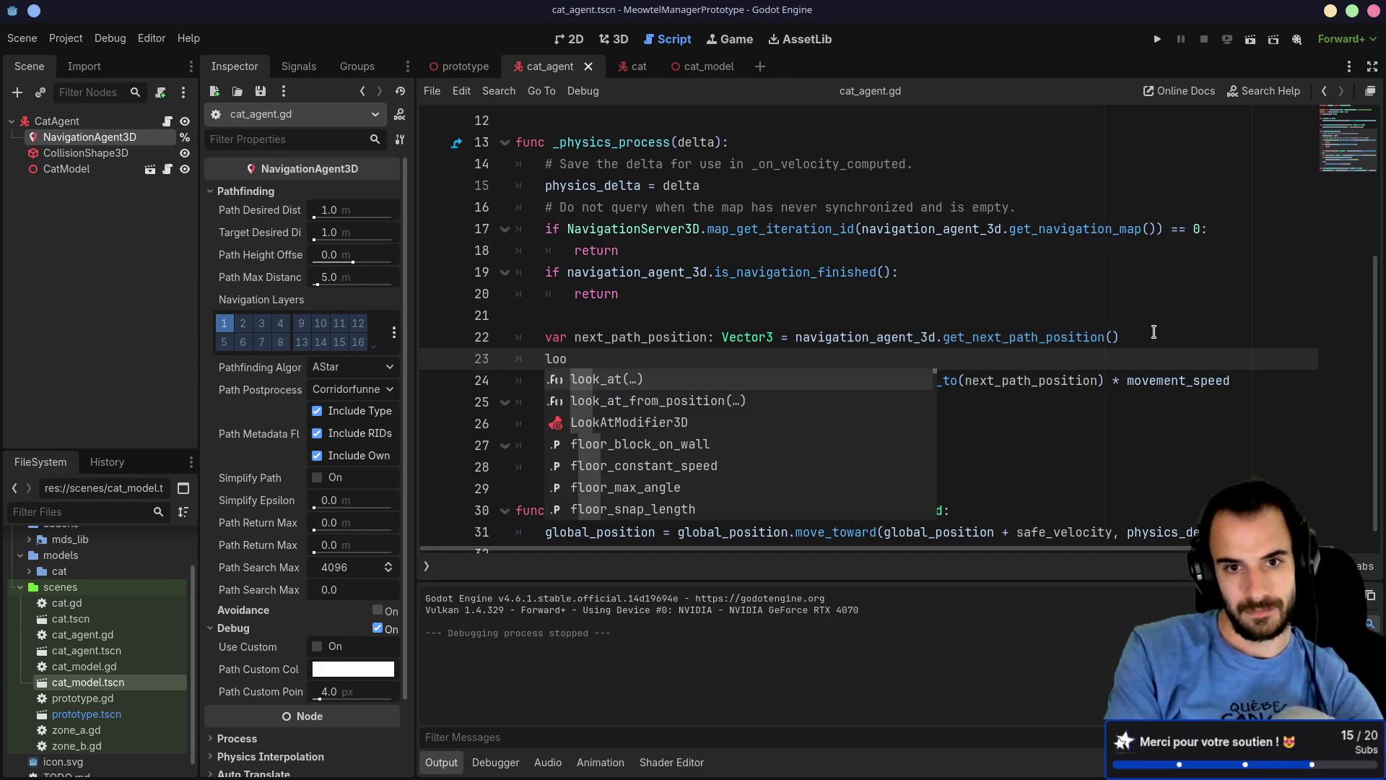
{"action": "key", "text": "Return"}
{"action": "type", "text": "x"}
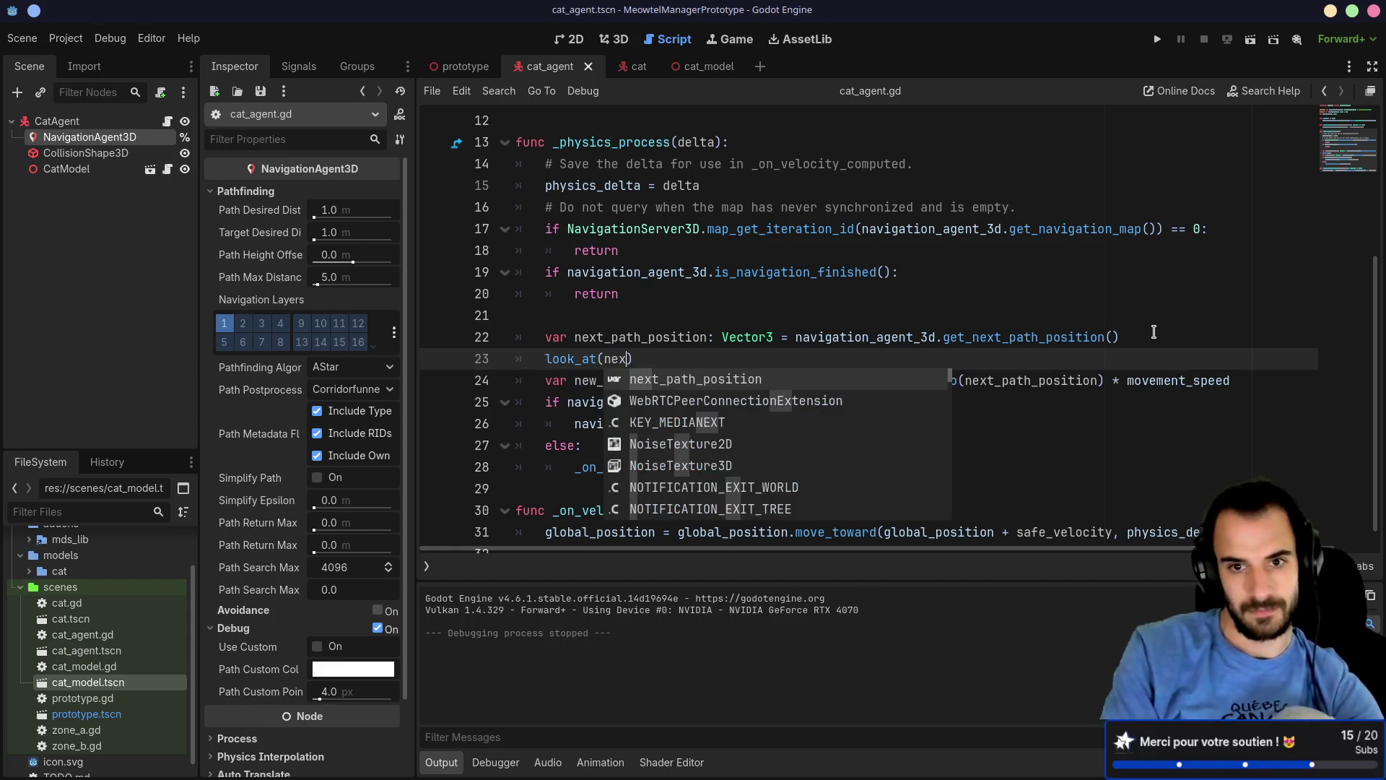
{"action": "key", "text": "Return"}
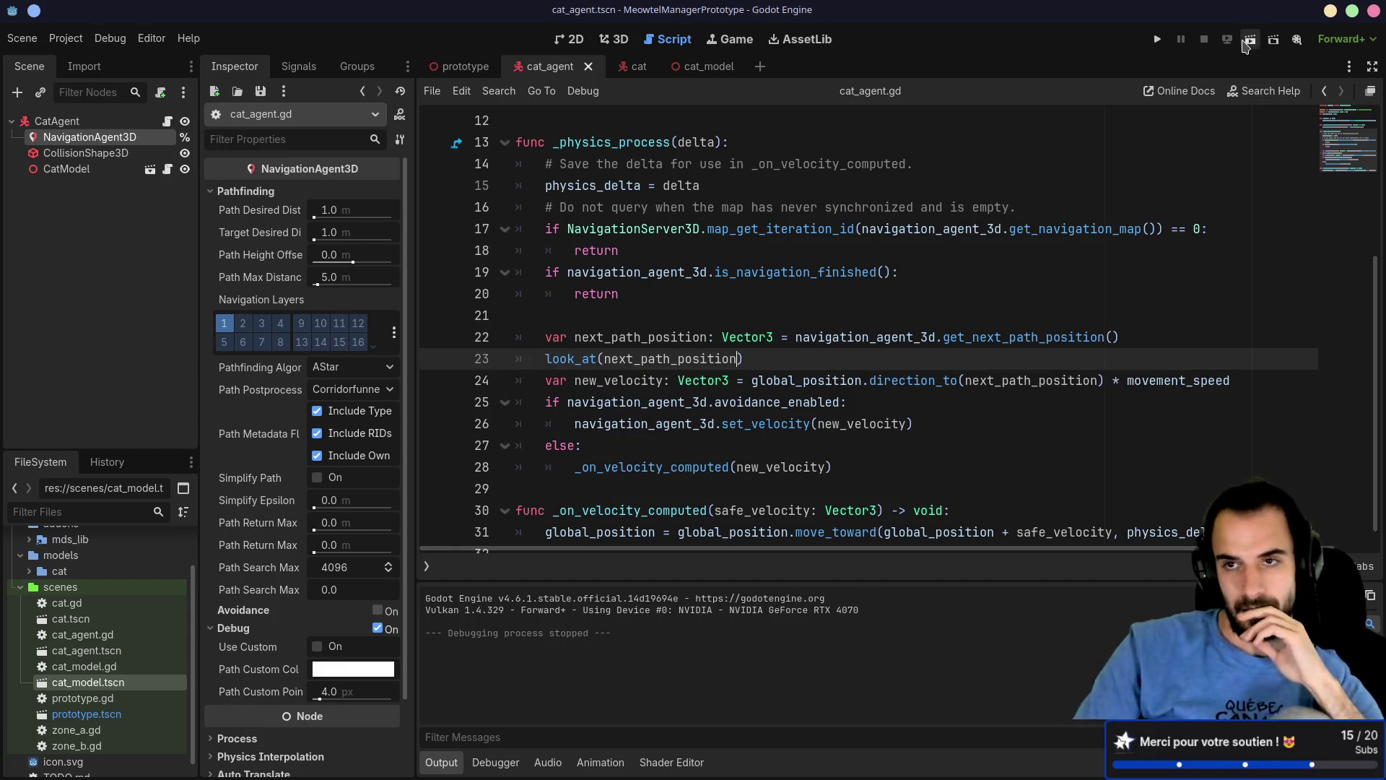
{"action": "left_click", "coordinate": [1156, 40]}
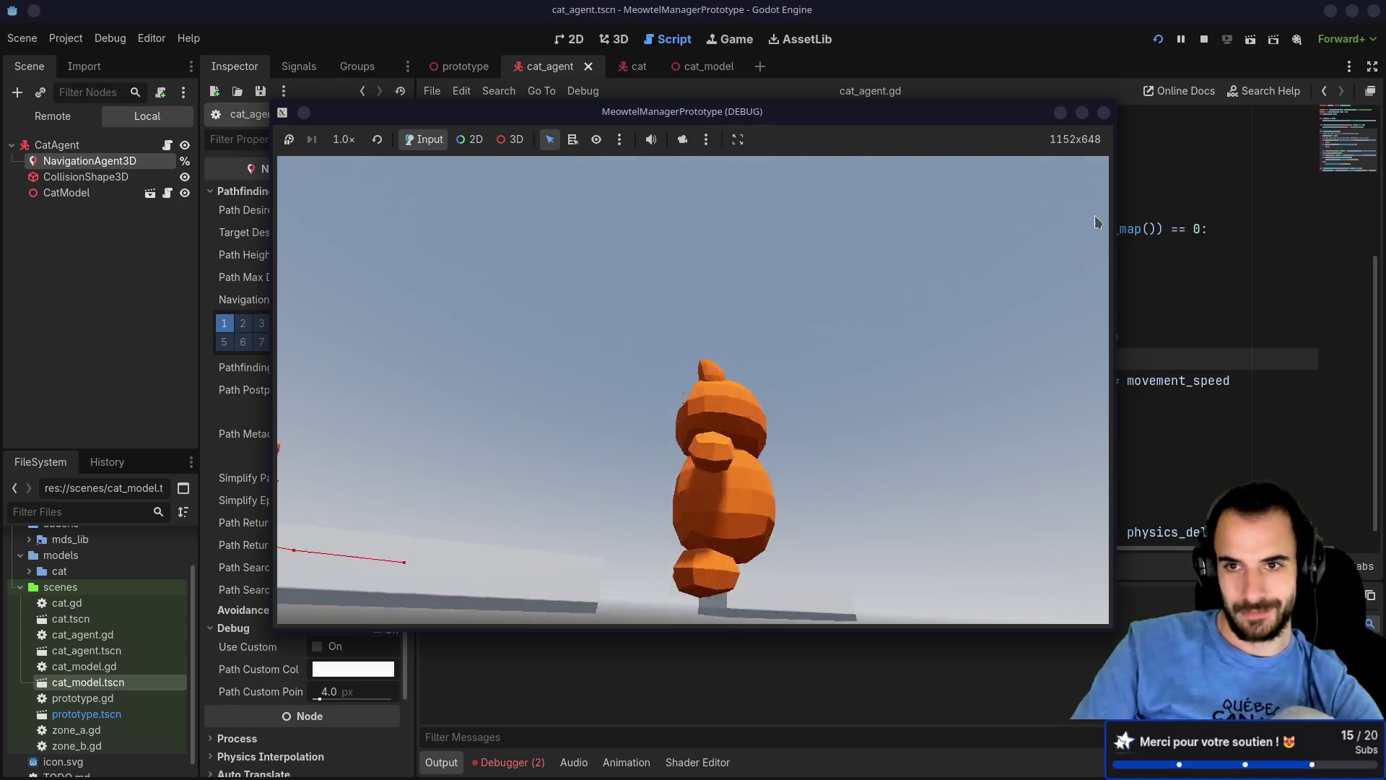
{"action": "left_click", "coordinate": [1103, 113]}
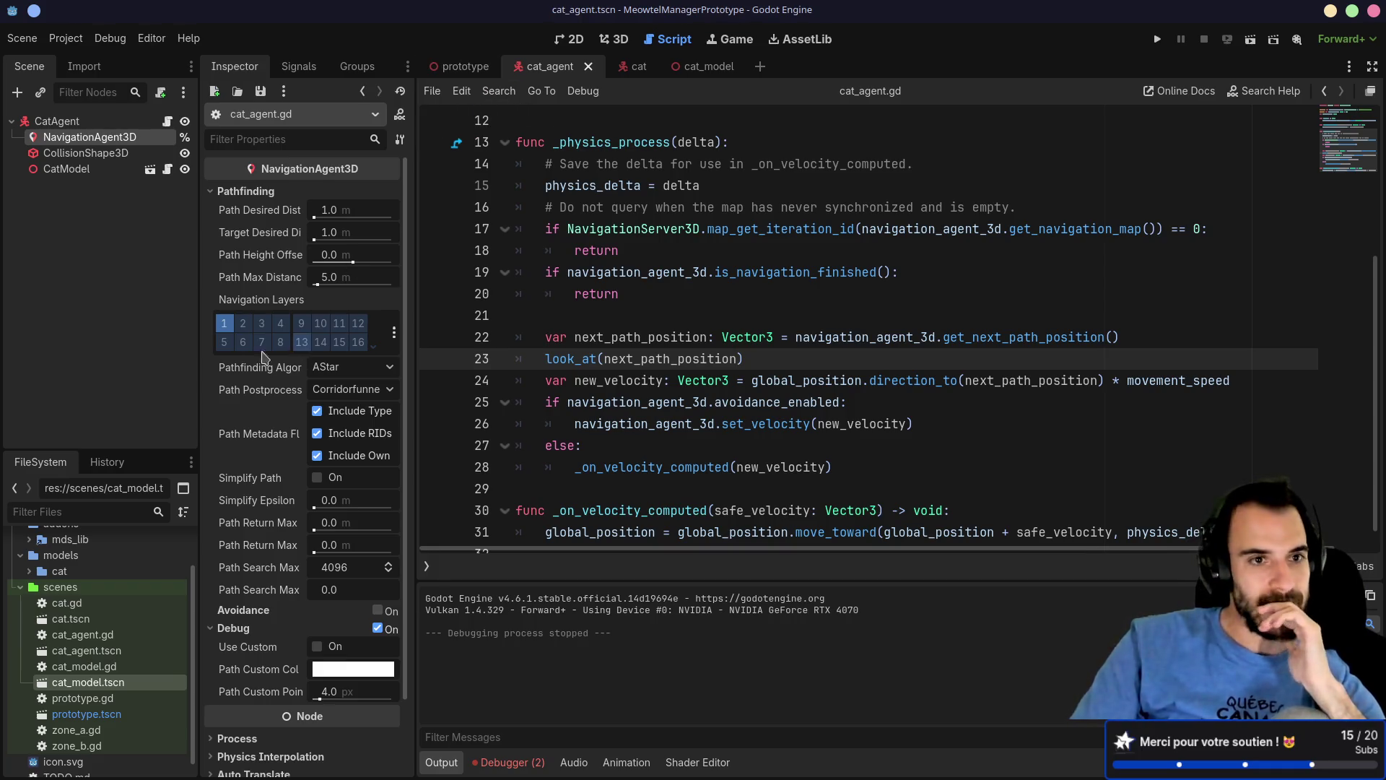
Step: Open the prototype scene and the ZoneA area's zone_a.gd script
{"action": "left_click_drag", "start_coordinate": [200, 278], "coordinate": [265, 278]}
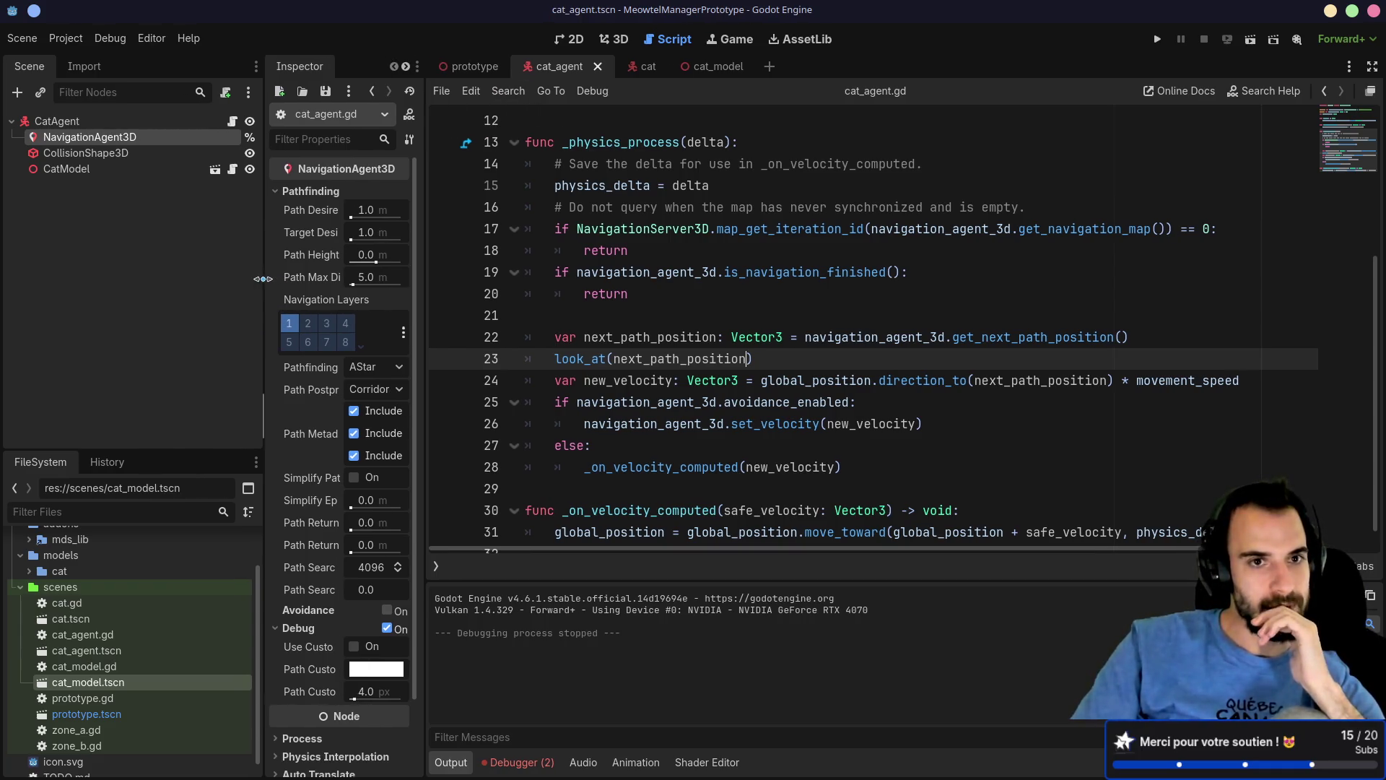
{"action": "left_click", "coordinate": [473, 66]}
{"action": "left_click", "coordinate": [144, 233]}
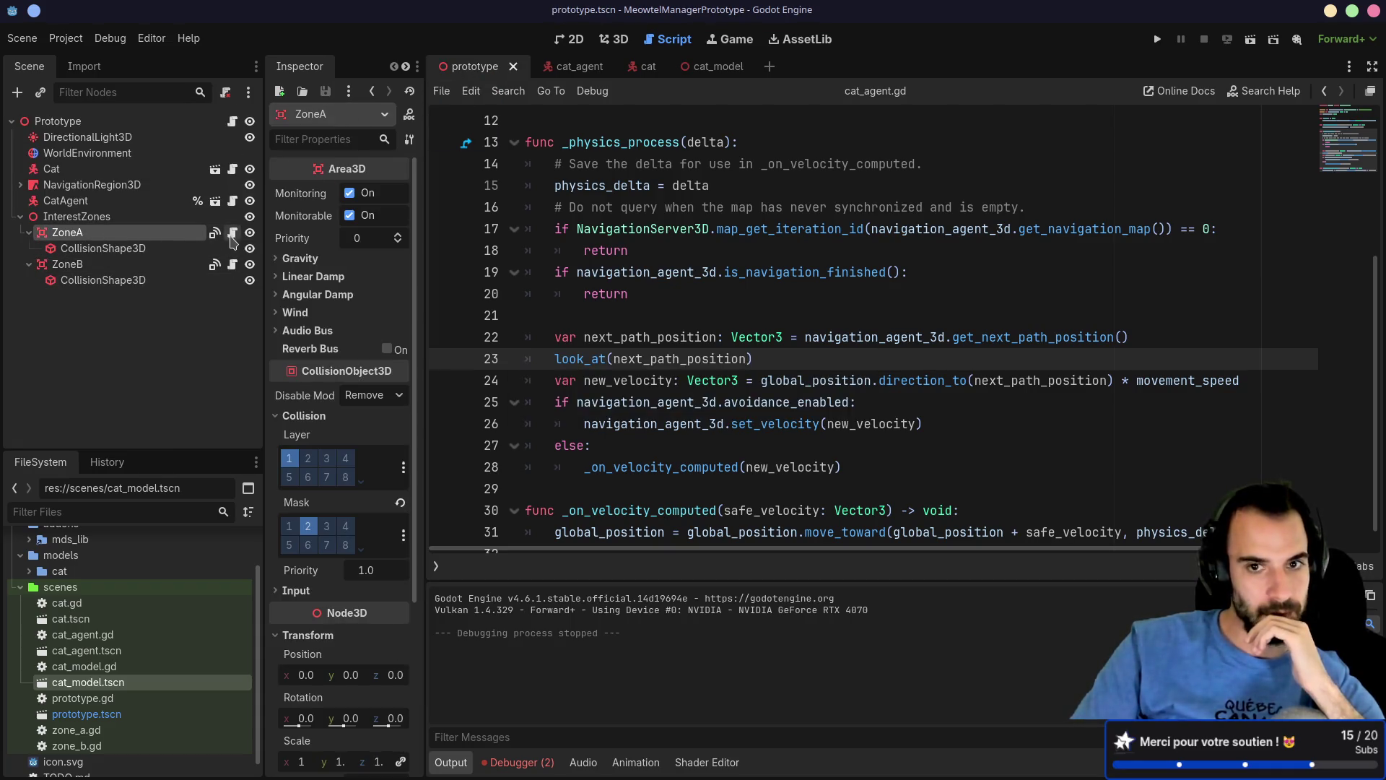
{"action": "left_click", "coordinate": [232, 235]}
{"action": "left_click", "coordinate": [628, 275]}
Step: Insert a line after line 5 and duplicate the set_movement_target line
{"action": "double_click", "coordinate": [610, 230]}
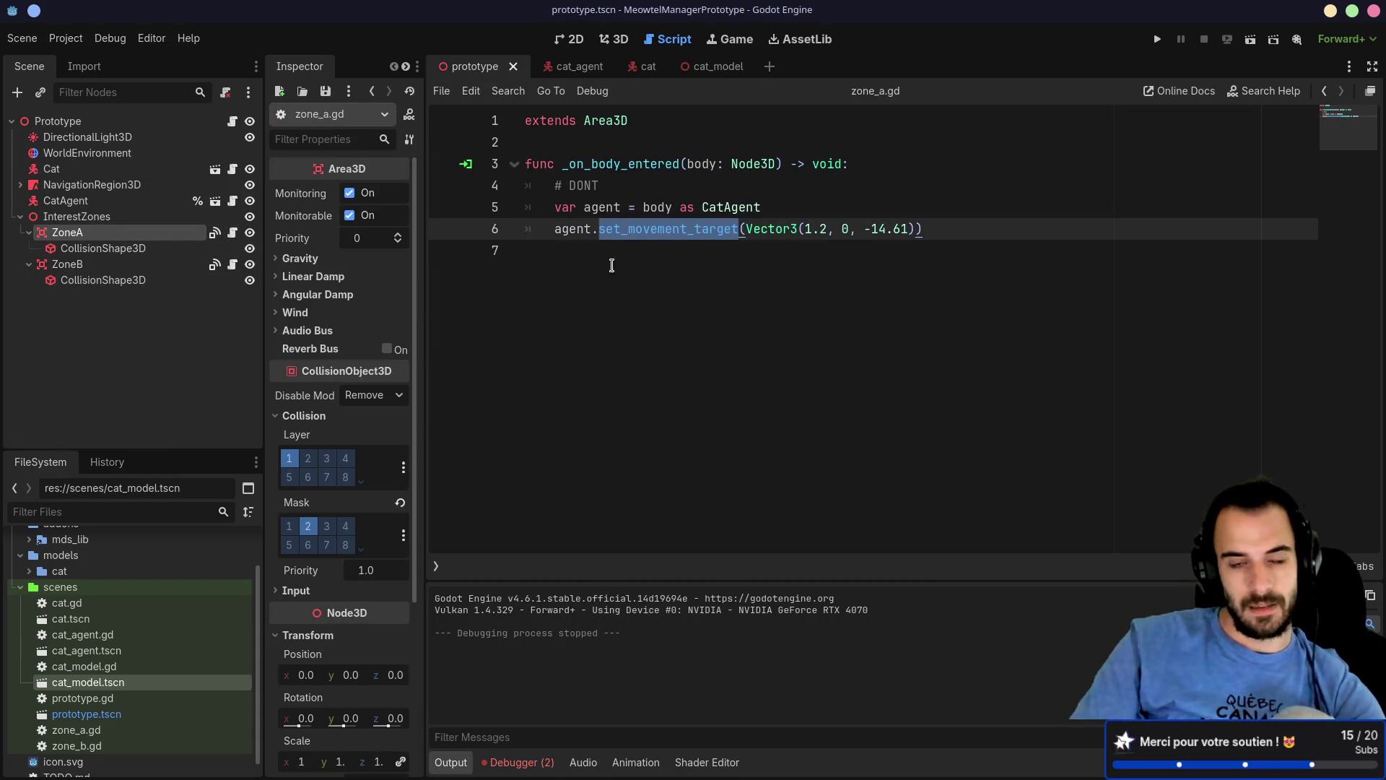
{"action": "left_click", "coordinate": [612, 266]}
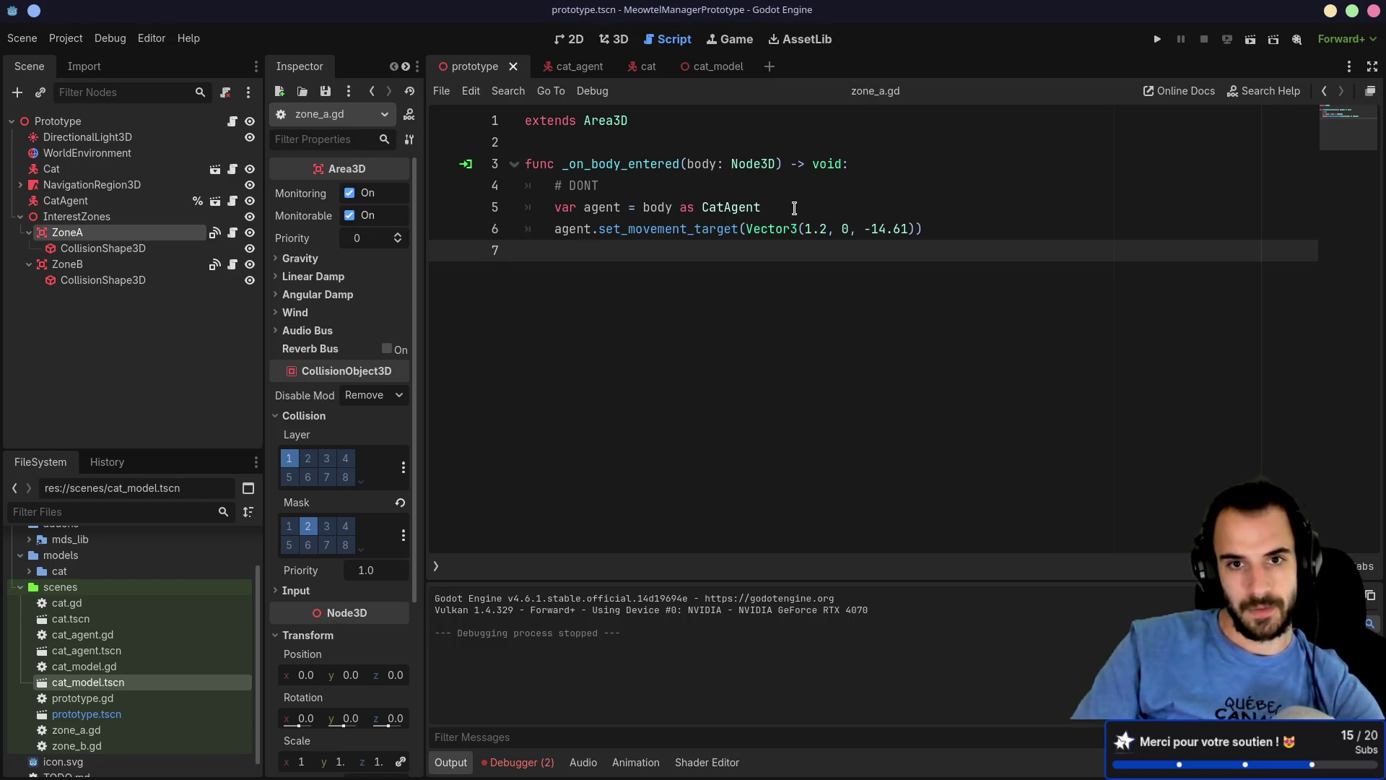
{"action": "mouse_move", "coordinate": [945, 233]}
{"action": "left_mouse_down"}
{"action": "mouse_move", "coordinate": [938, 218]}
{"action": "mouse_move", "coordinate": [865, 207]}
{"action": "left_mouse_up"}
{"action": "left_click", "coordinate": [848, 206]}
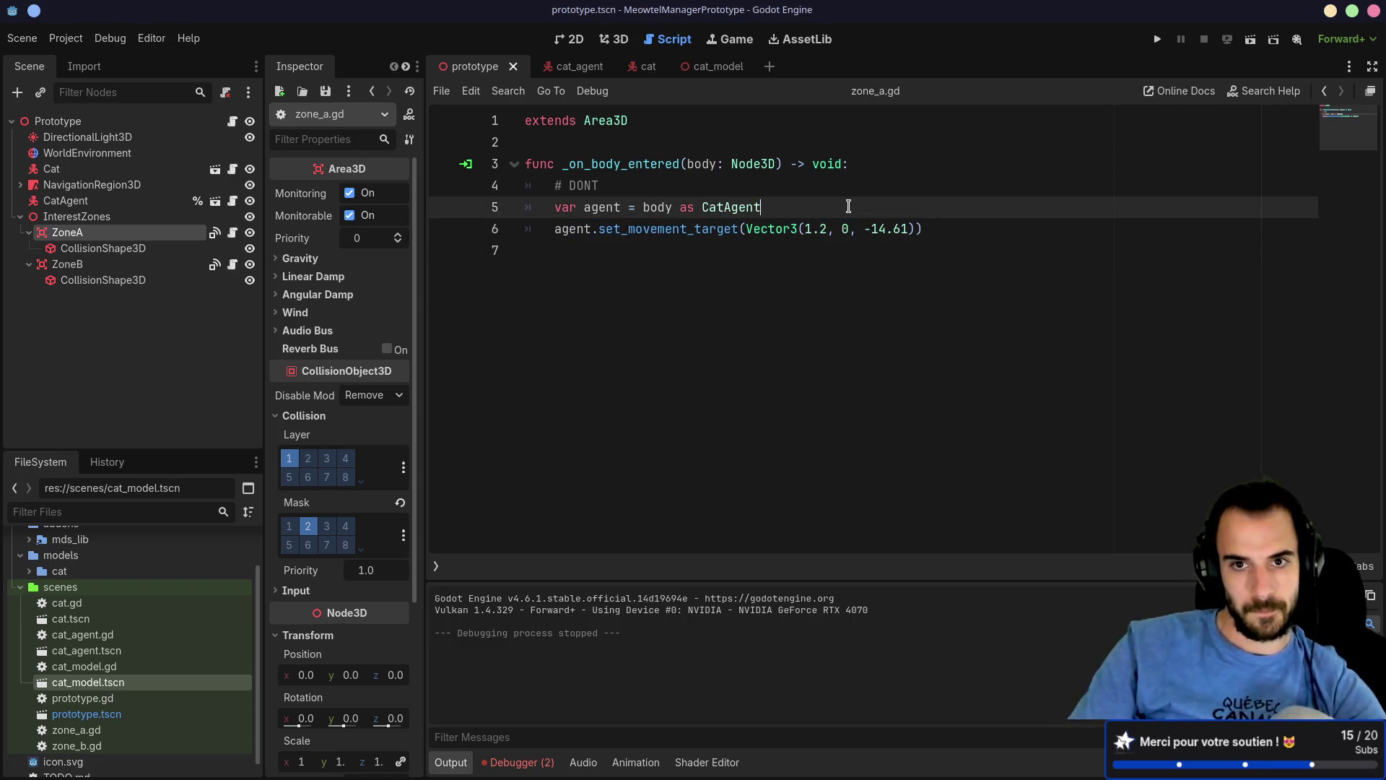
{"action": "key", "text": "Return"}
{"action": "key", "text": "Down"}
{"action": "key", "text": "ctrl+shift+d"}
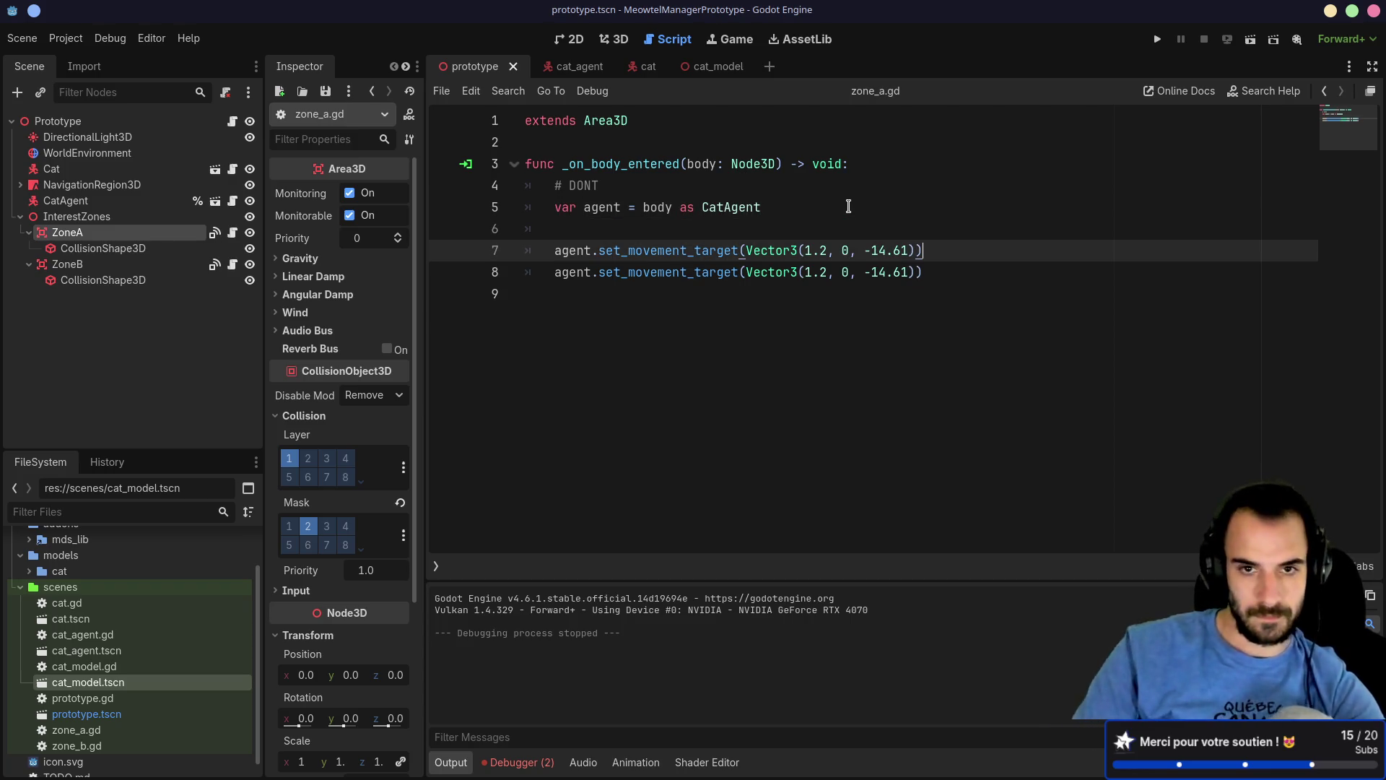
Step: Rework the duplicated line, check the CatAgent class script, and delete the broken agent. lines
{"action": "double_click", "coordinate": [647, 252]}
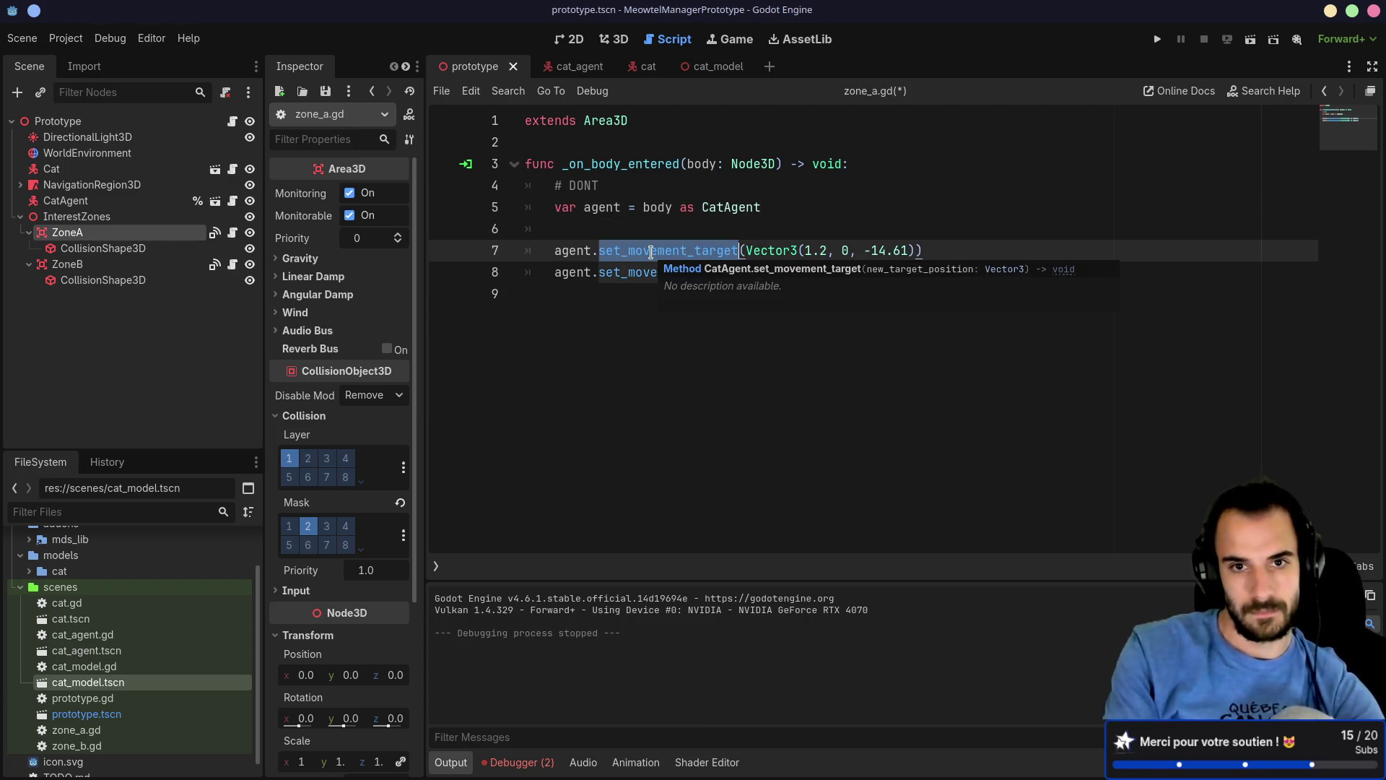
{"action": "type", "text": "g"}
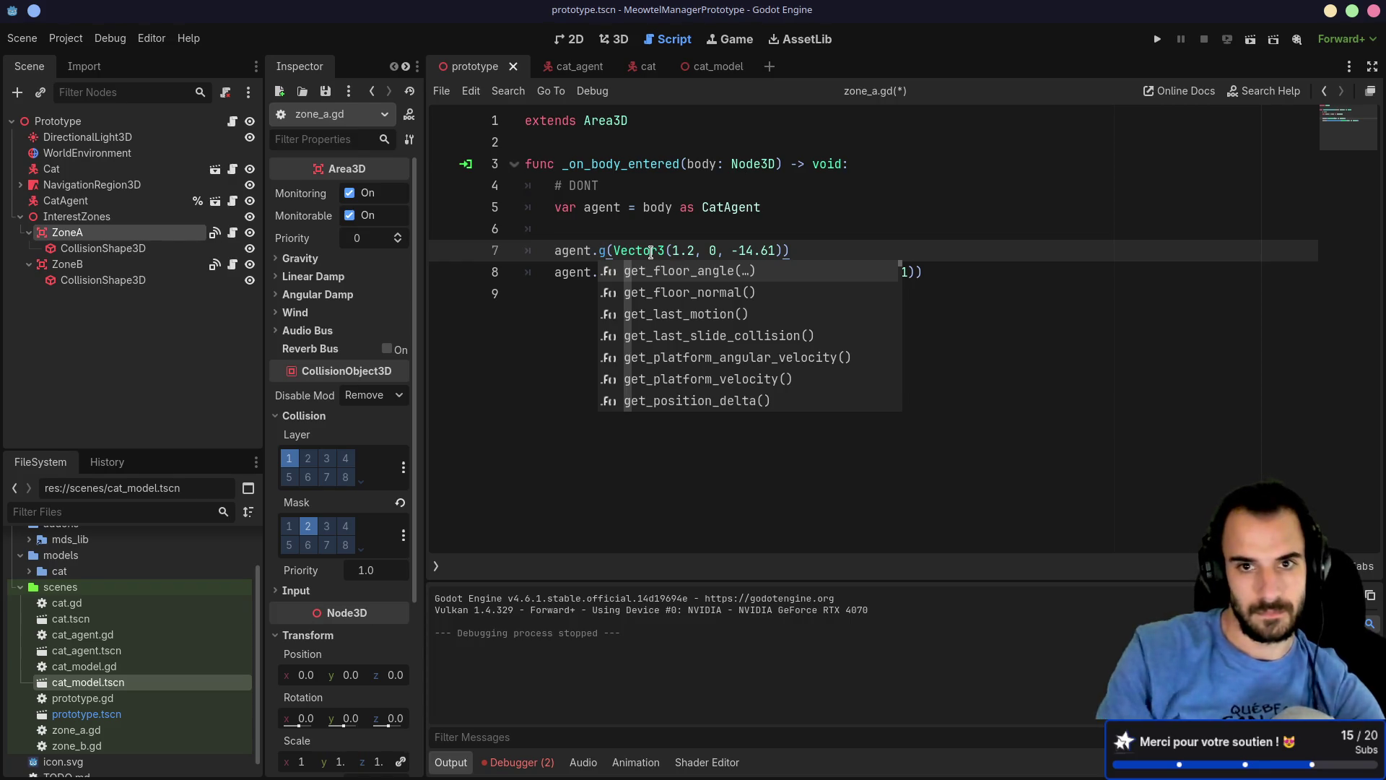
{"action": "left_click_drag", "start_coordinate": [820, 252], "coordinate": [609, 243]}
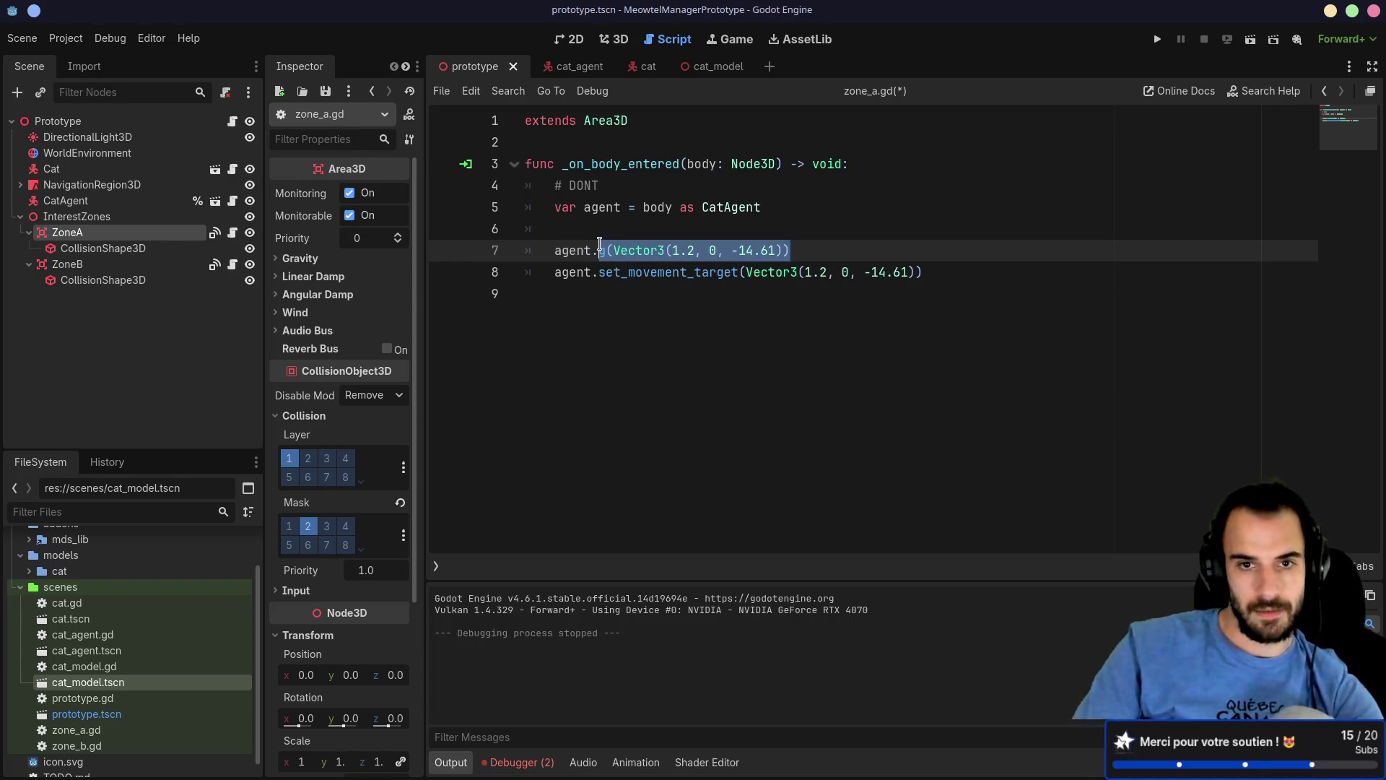
{"action": "left_click", "coordinate": [695, 210], "text": "ctrl"}
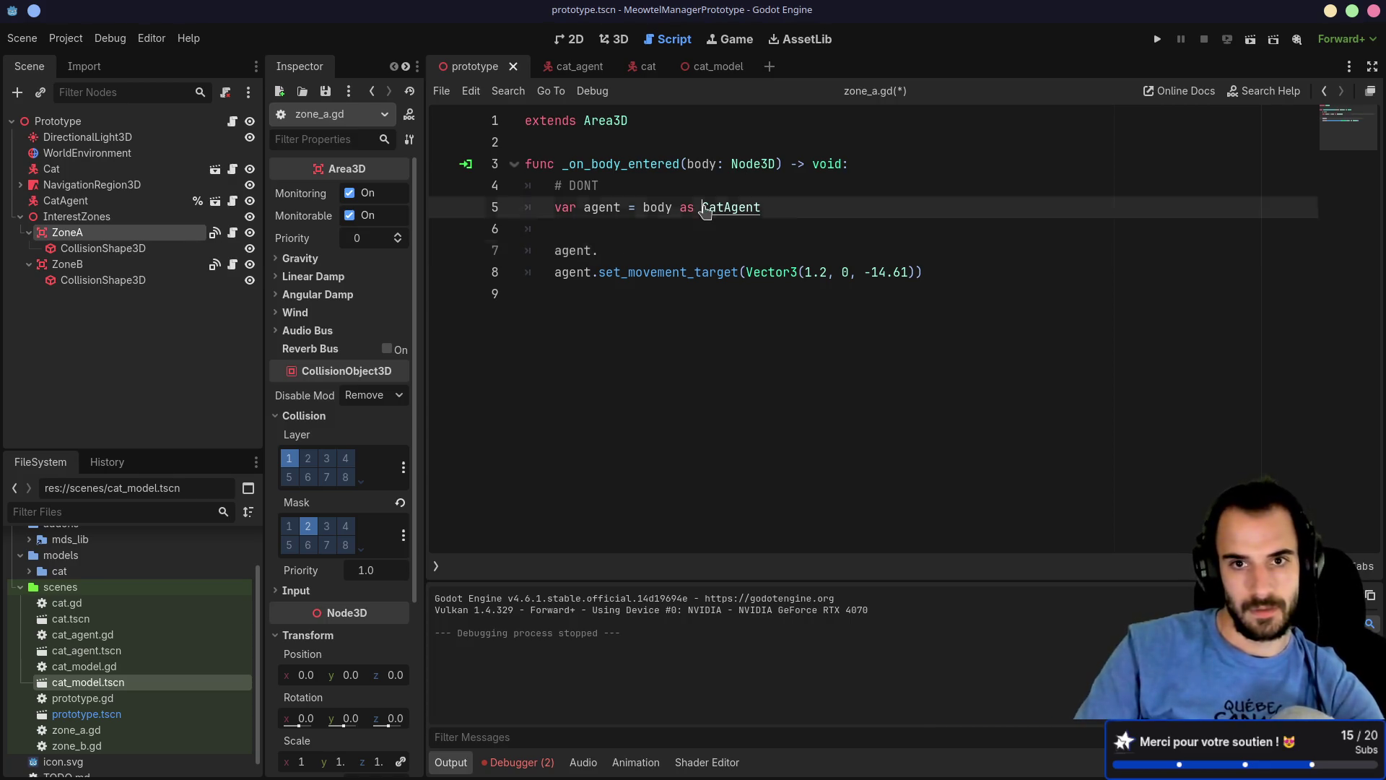
{"action": "scroll", "coordinate": [627, 266], "scroll_direction": "up", "scroll_amount": 4}
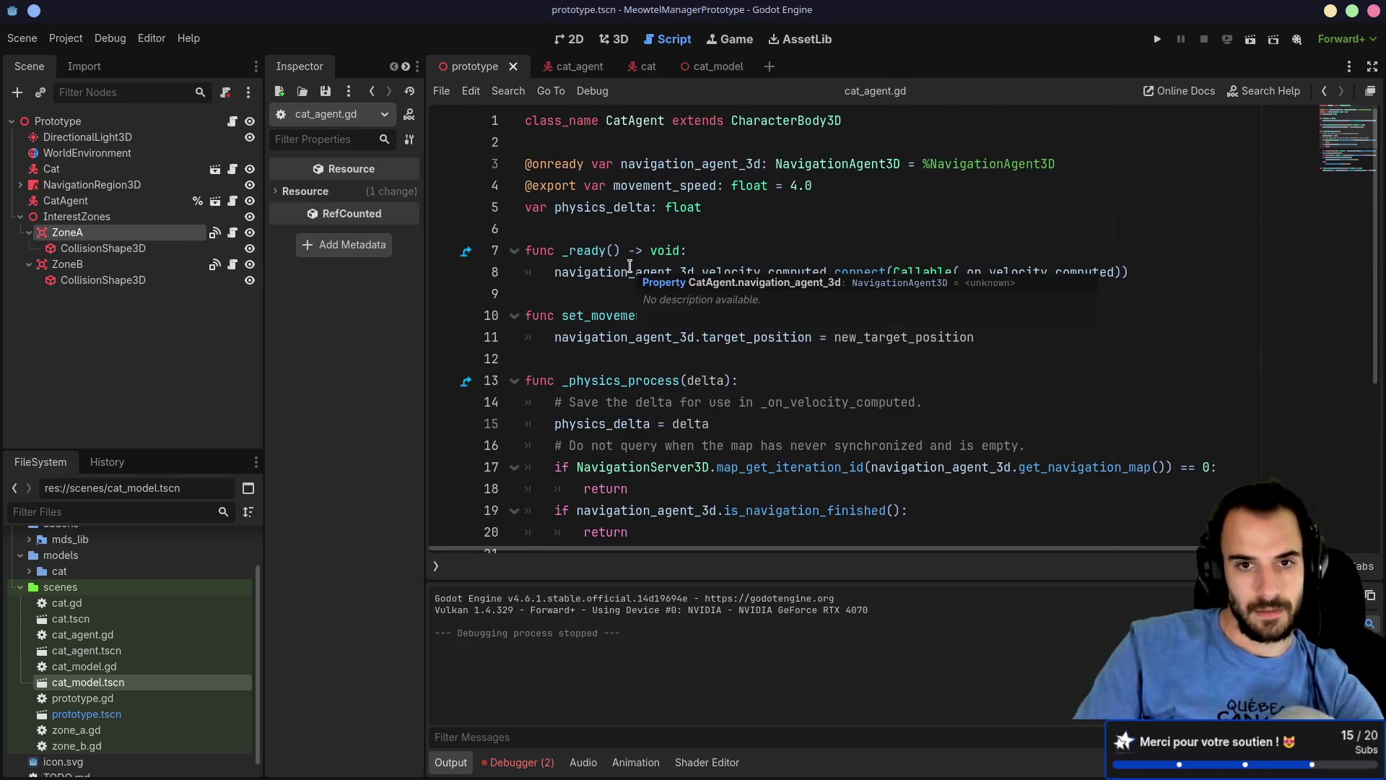
{"action": "key", "text": "alt+Left"}
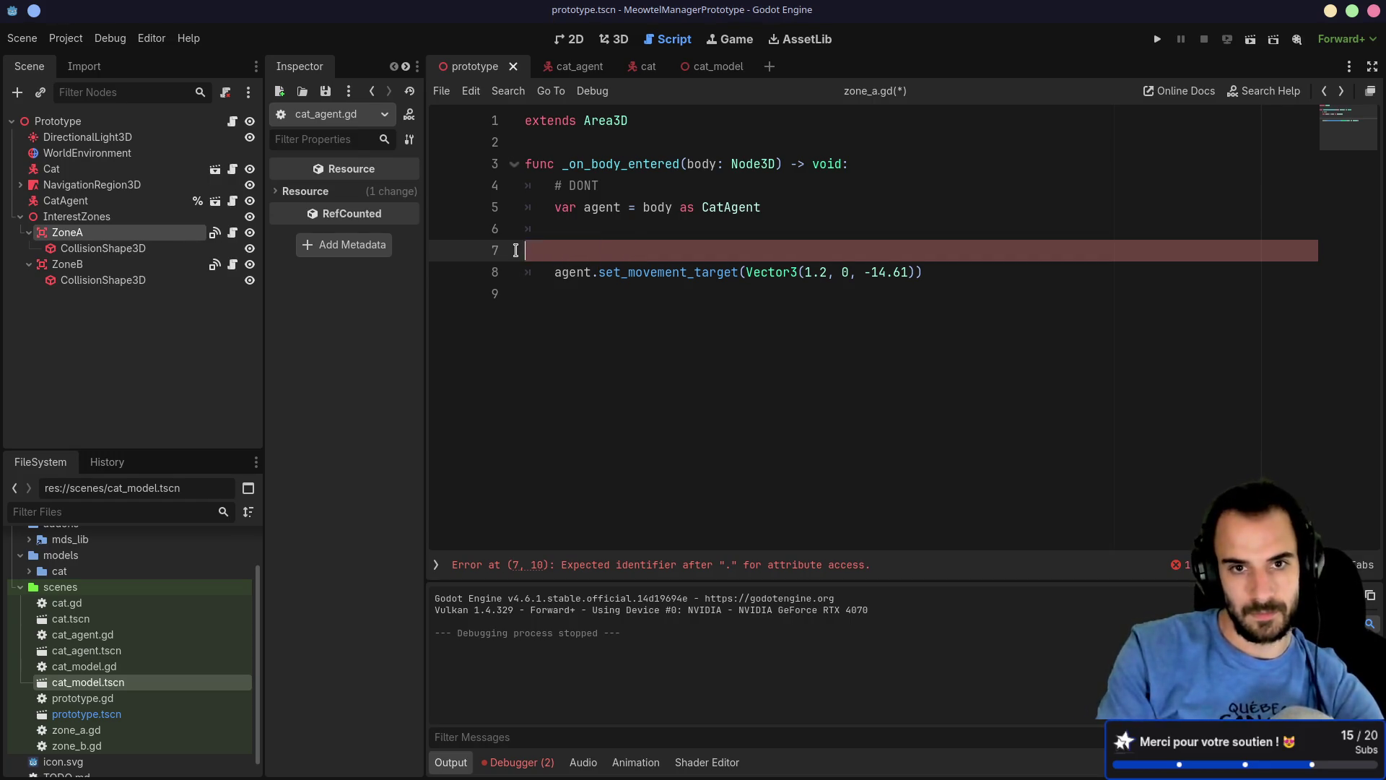
{"action": "key", "text": "BackSpace"}
{"action": "key", "text": "BackSpace"}
{"action": "key", "text": "BackSpace"}
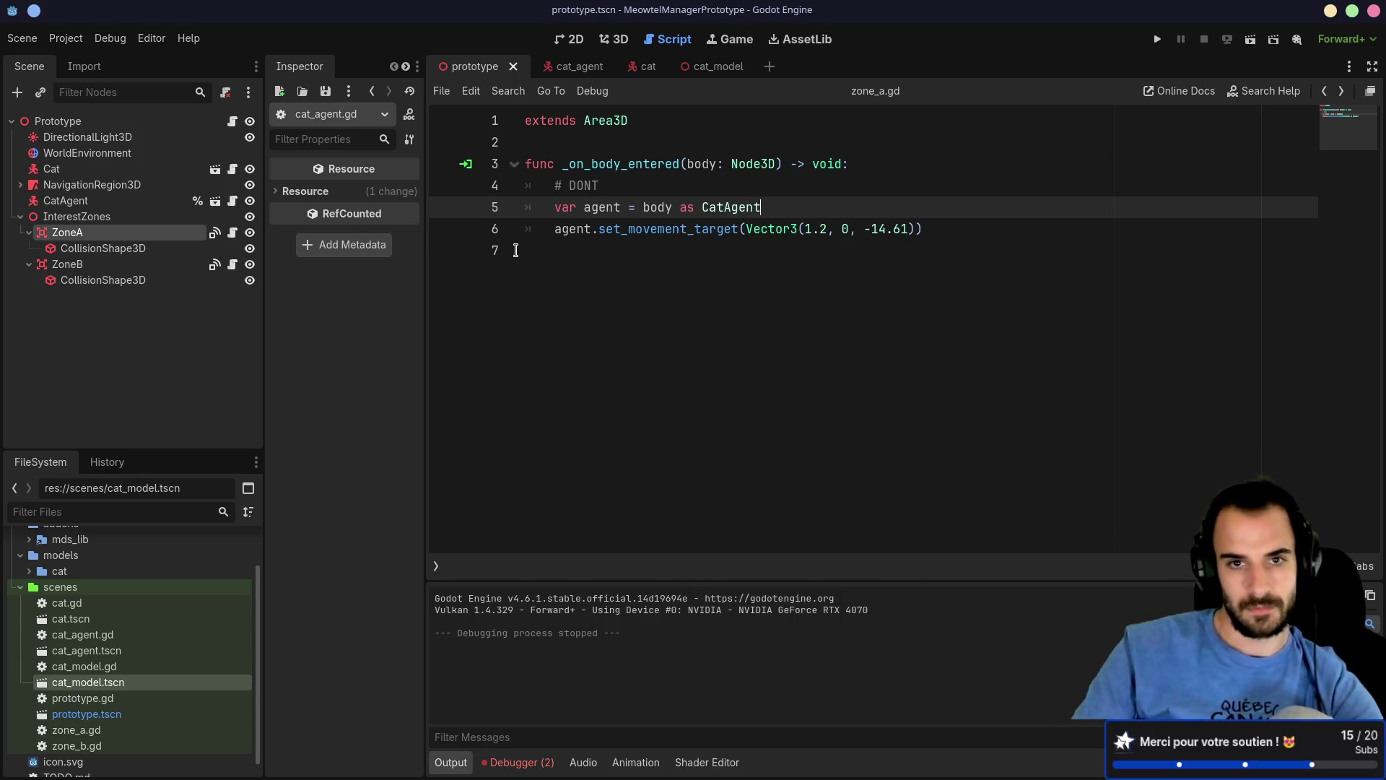
Step: Start a get_tree(). call on a new line after line 6, then open a new Firefox tab
{"action": "left_click", "coordinate": [618, 189]}
{"action": "left_click", "coordinate": [630, 249]}
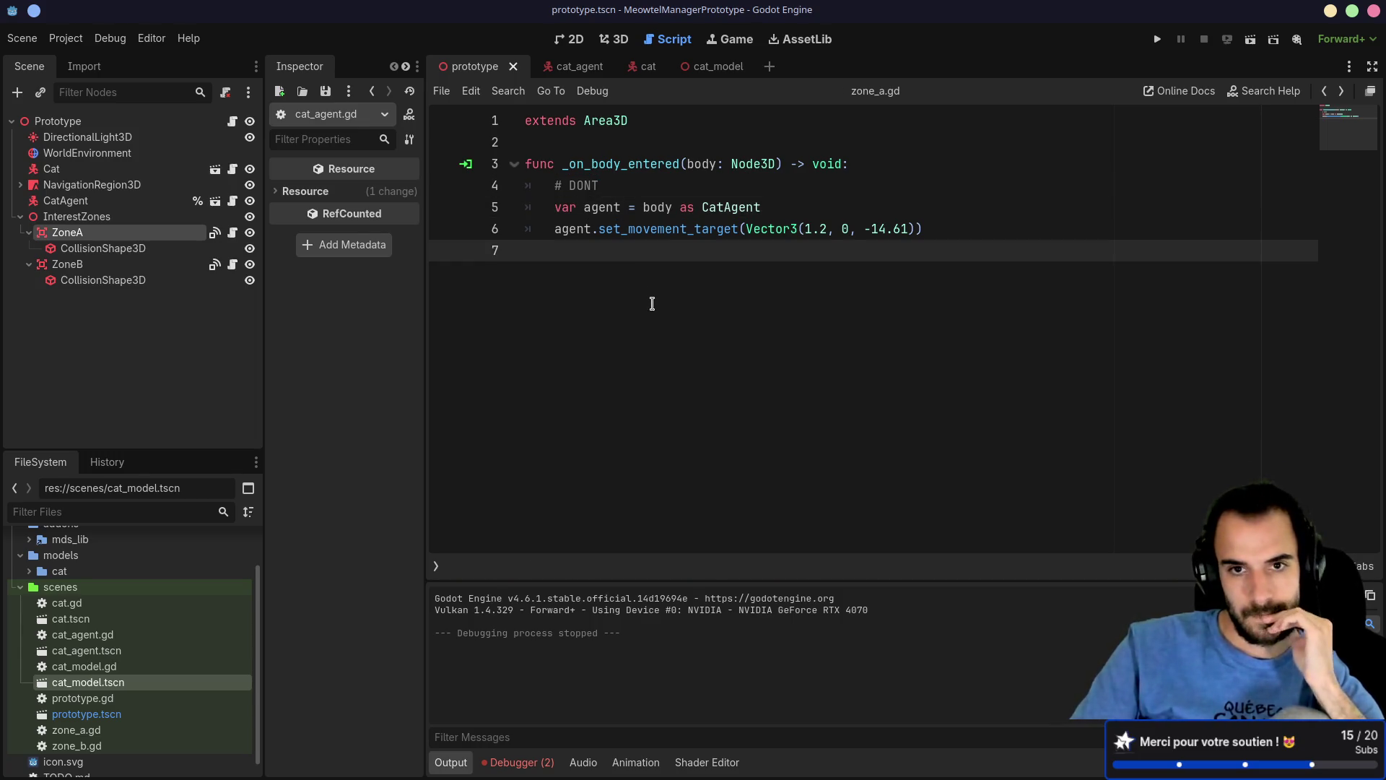
{"action": "left_click", "coordinate": [955, 226]}
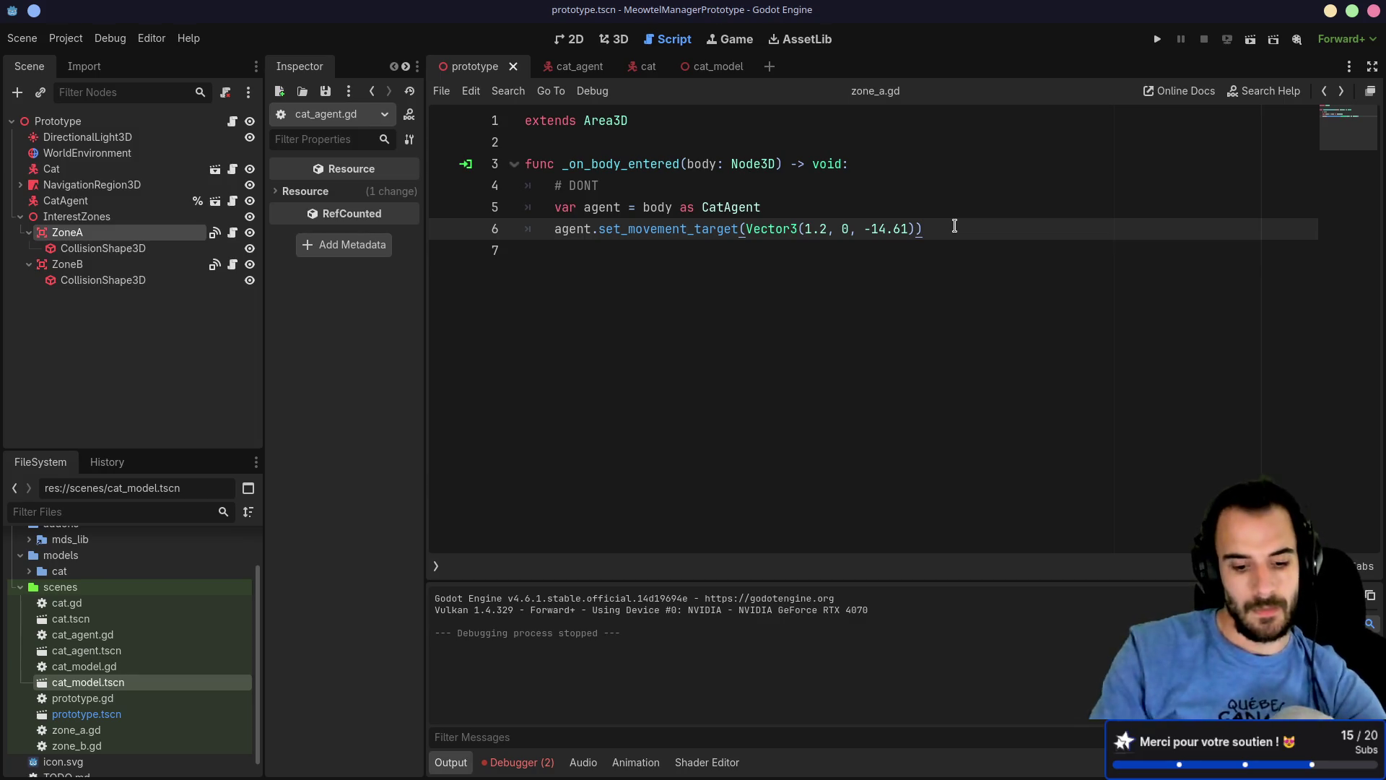
{"action": "key", "text": "Return"}
{"action": "type", "text": "get"}
{"action": "type", "text": "_tre"}
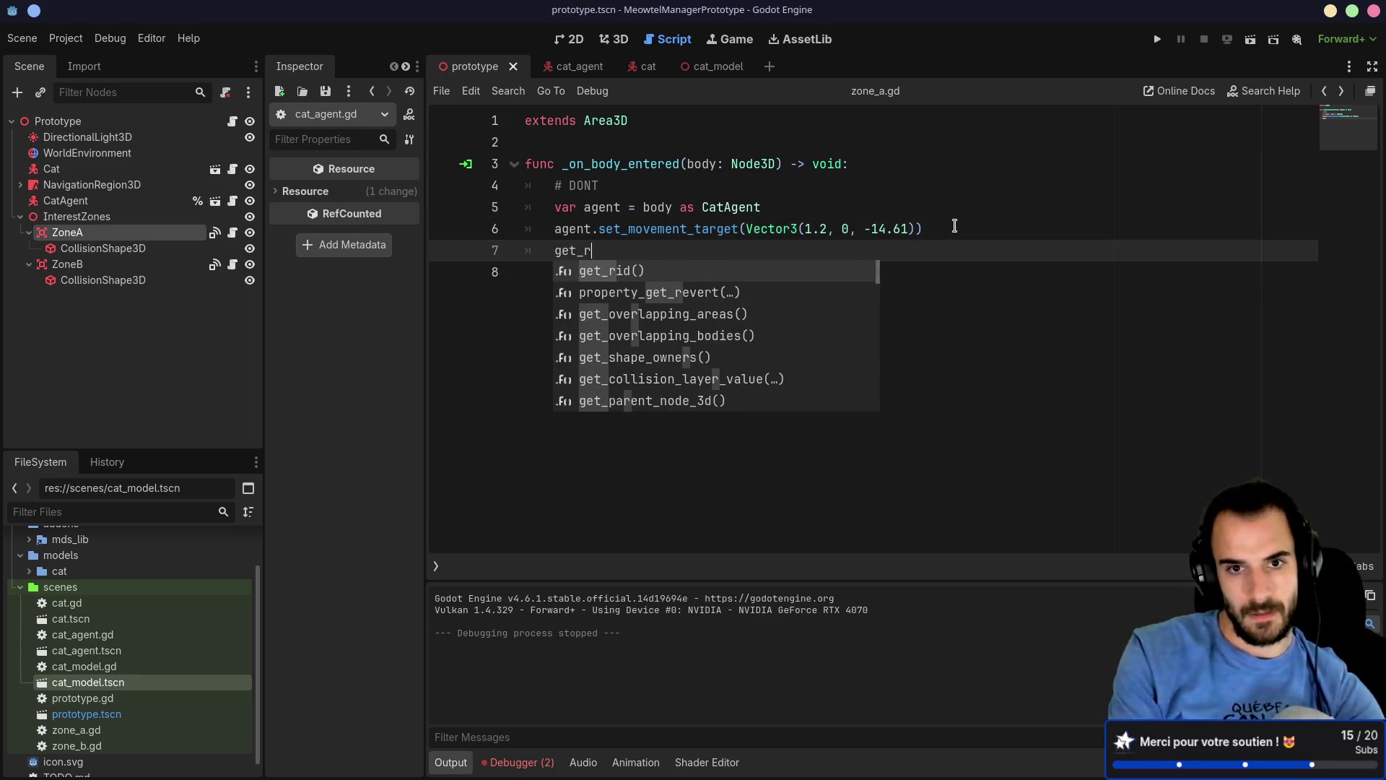
{"action": "key", "text": "Return"}
{"action": "type", "text": ".root"}
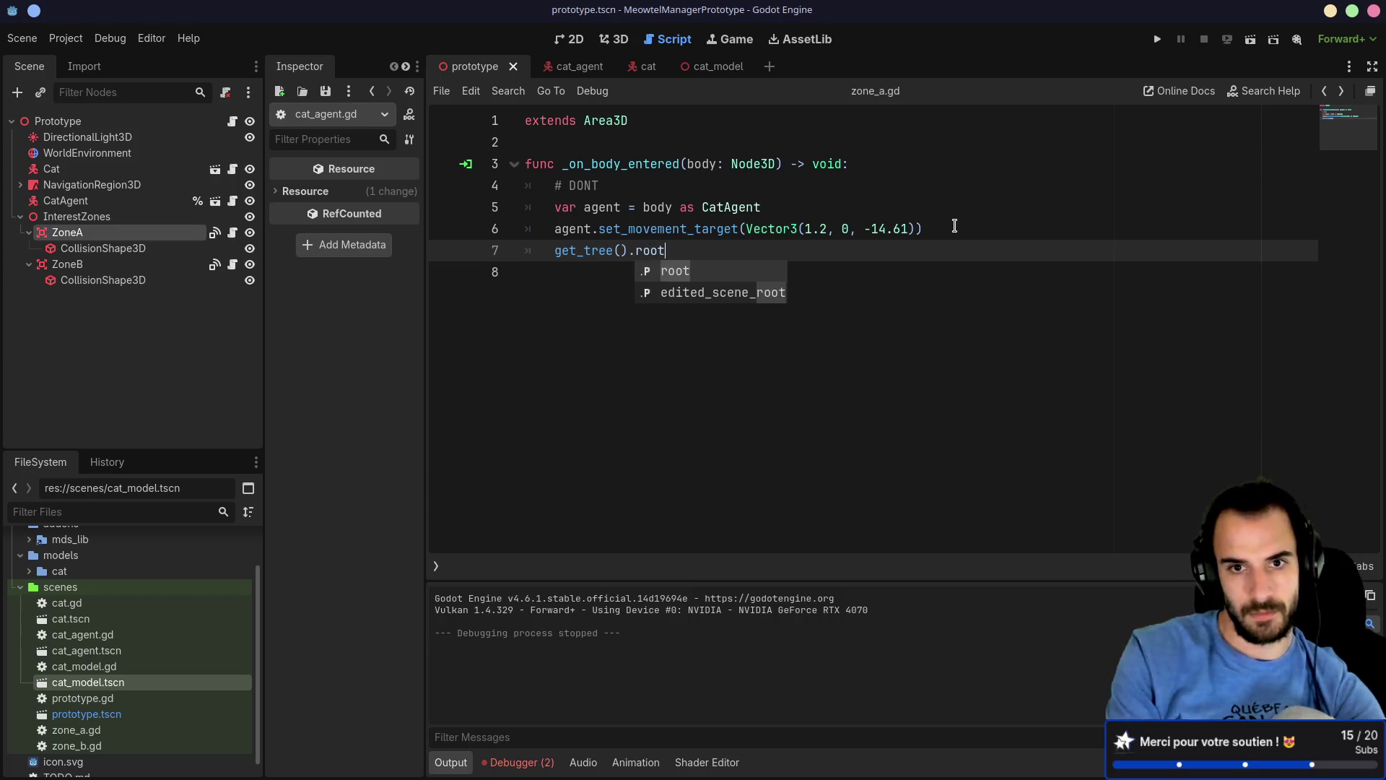
{"action": "type", "text": ".create_t"}
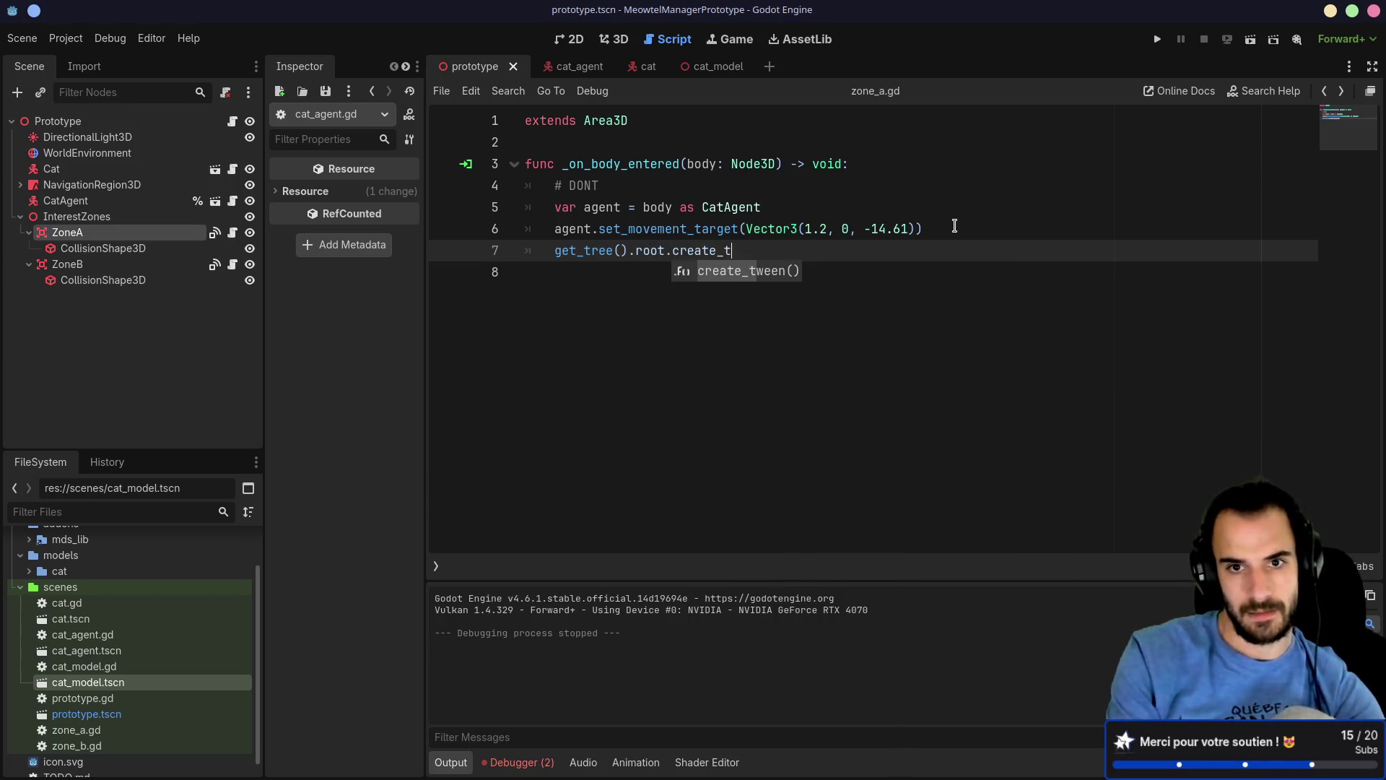
{"action": "key", "text": "BackSpace"}
{"action": "key", "text": "BackSpace"}
{"action": "key", "text": "BackSpace"}
{"action": "key", "text": "BackSpace"}
{"action": "key", "text": "BackSpace"}
{"action": "type", "text": "create"}
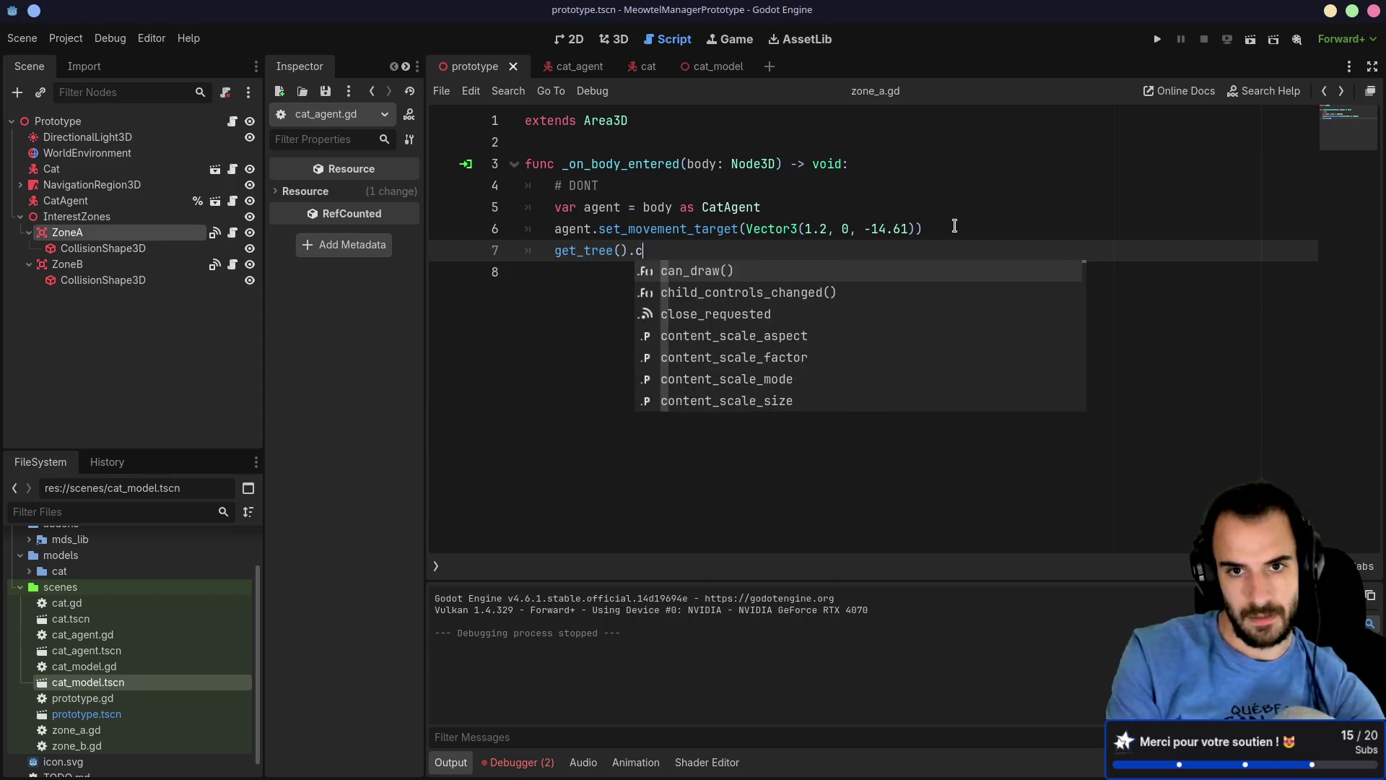
{"action": "key", "text": "BackSpace"}
{"action": "key", "text": "BackSpace"}
{"action": "key", "text": "BackSpace"}
{"action": "key", "text": "BackSpace"}
{"action": "key", "text": "BackSpace"}
{"action": "key", "text": "BackSpace"}
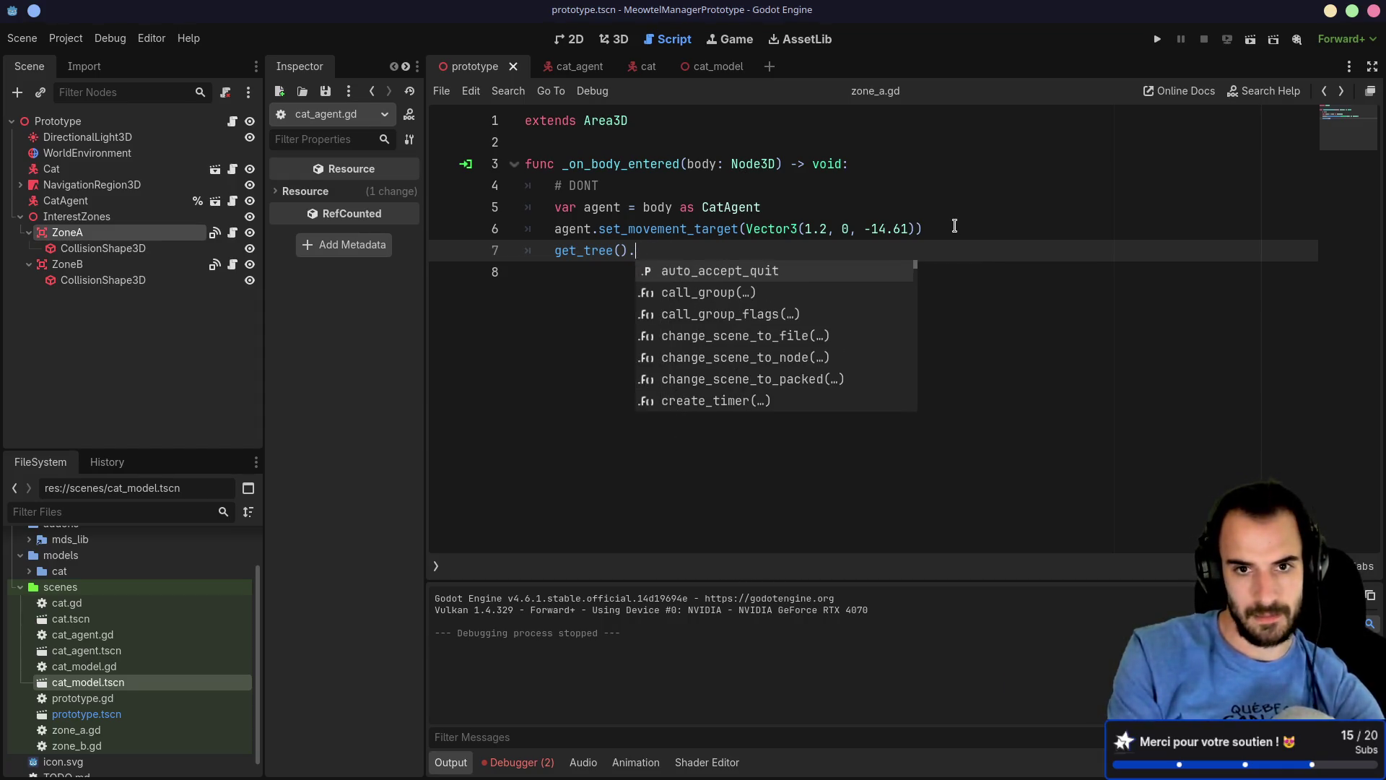
{"action": "key", "text": "alt+Tab"}
{"action": "left_click", "coordinate": [1253, 16]}
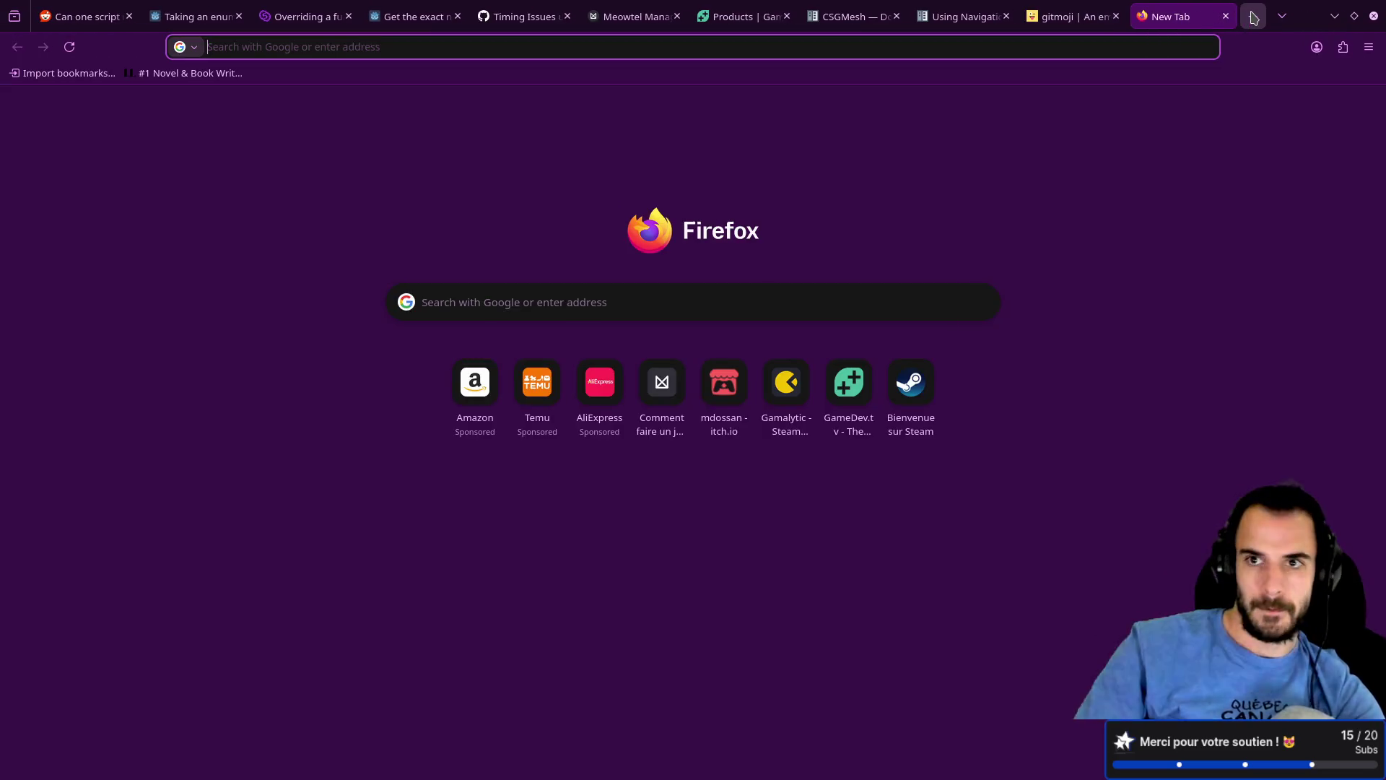
Step: Search Google for 'godot create dynamic timer' and skim the Godot Timer documentation
{"action": "type", "text": "godot crea"}
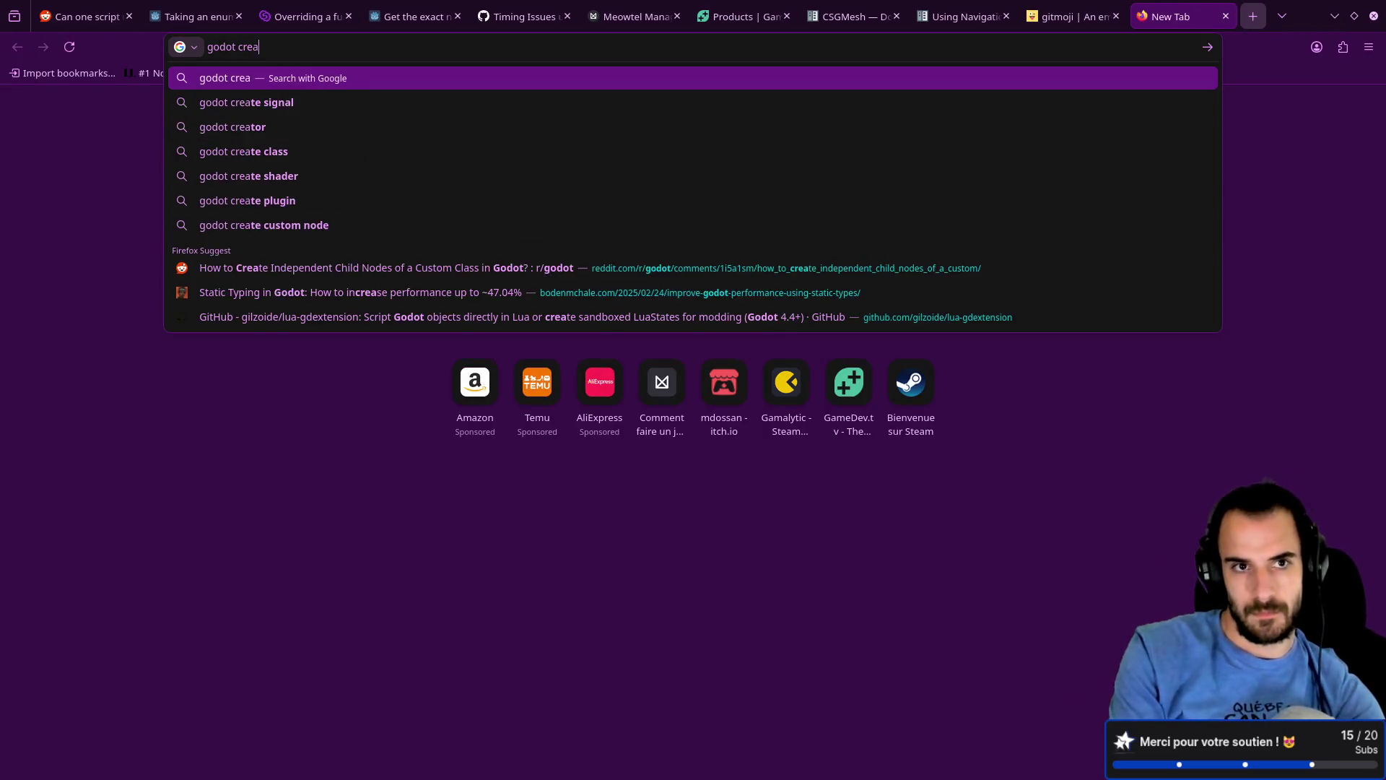
{"action": "type", "text": "te dynamic timer"}
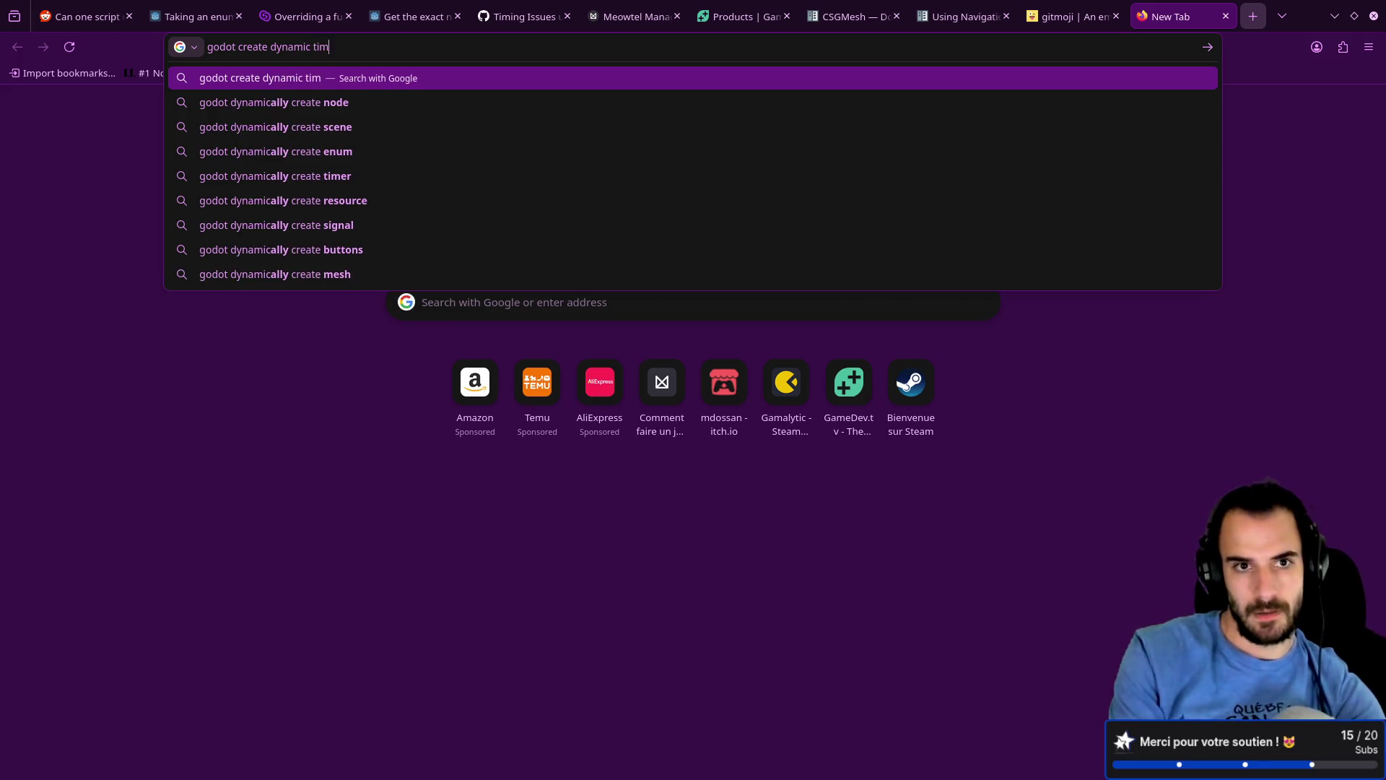
{"action": "key", "text": "Return"}
{"action": "scroll", "coordinate": [495, 380], "scroll_direction": "down", "scroll_amount": 6}
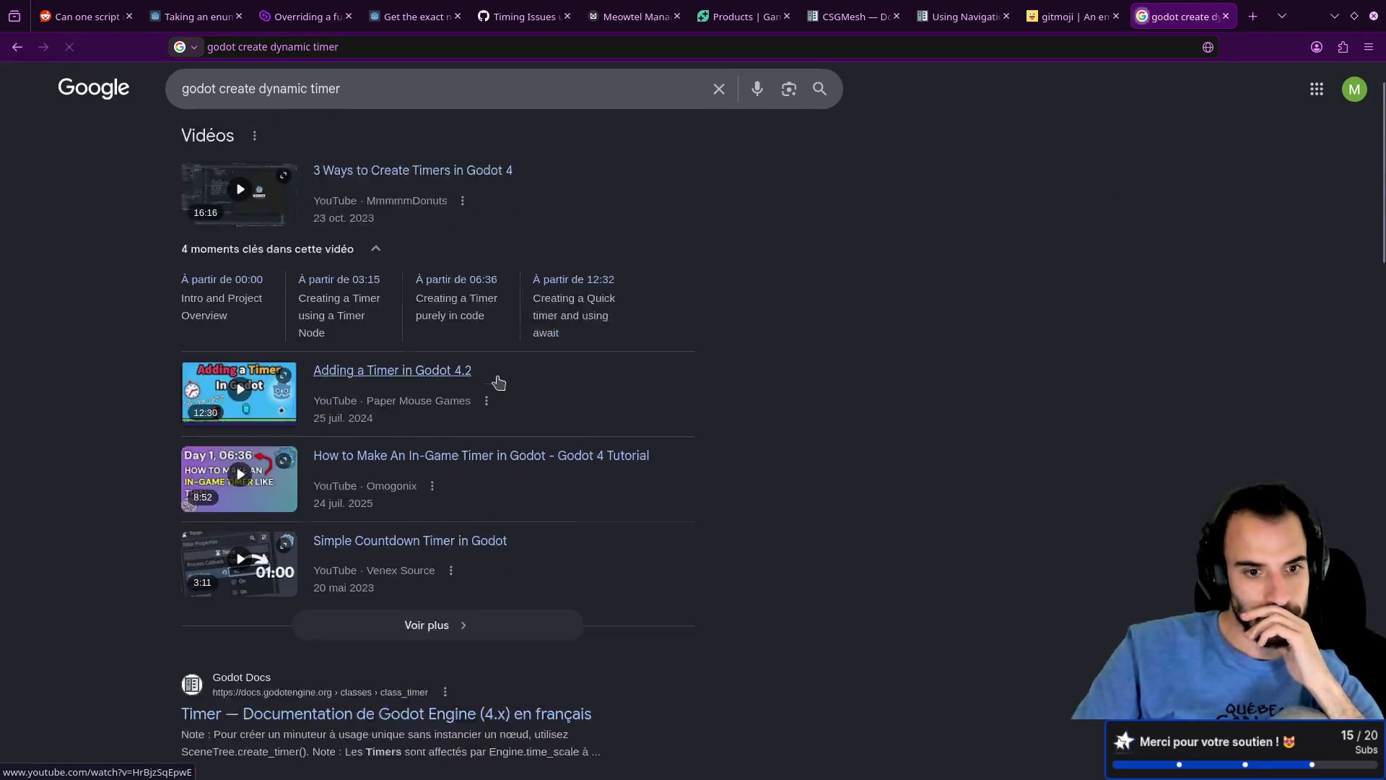
{"action": "left_click", "coordinate": [378, 318]}
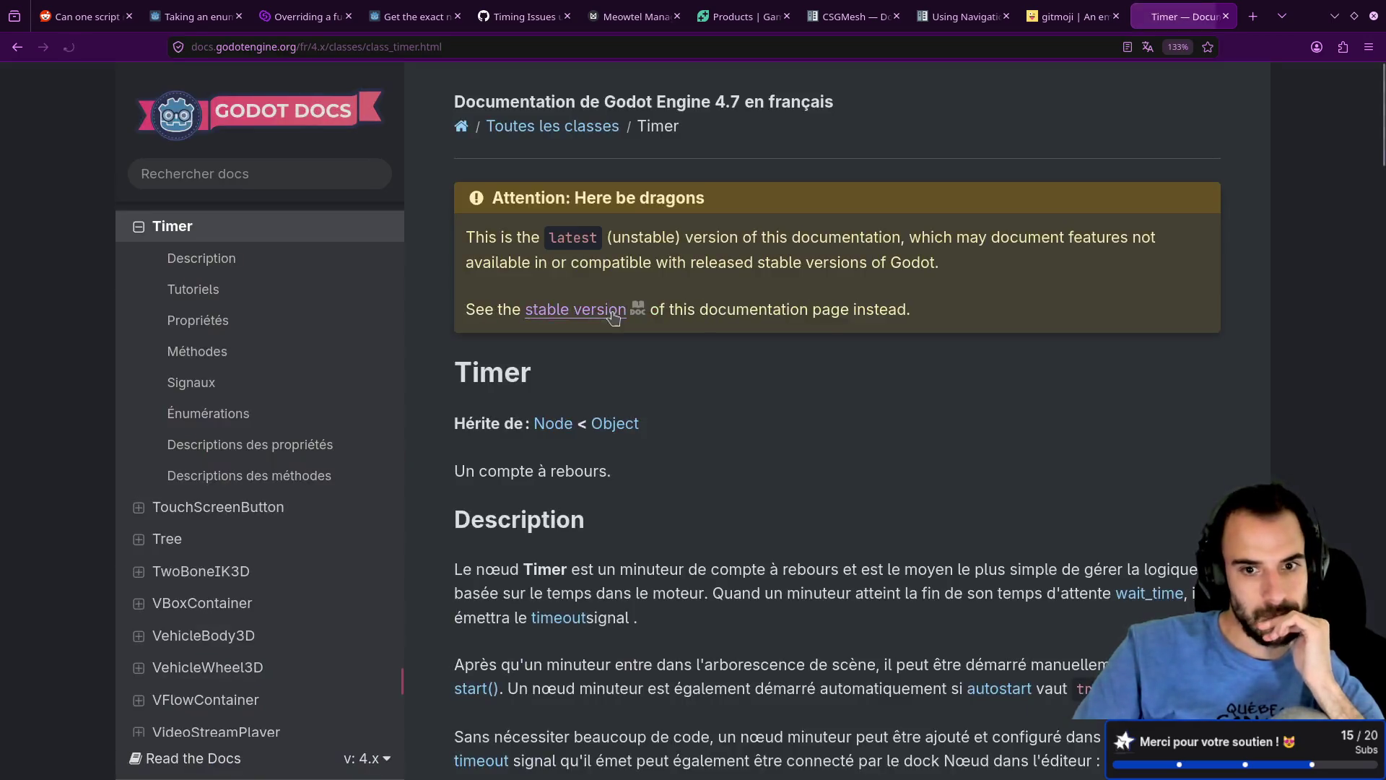
{"action": "scroll", "coordinate": [623, 323], "scroll_direction": "down", "scroll_amount": 20}
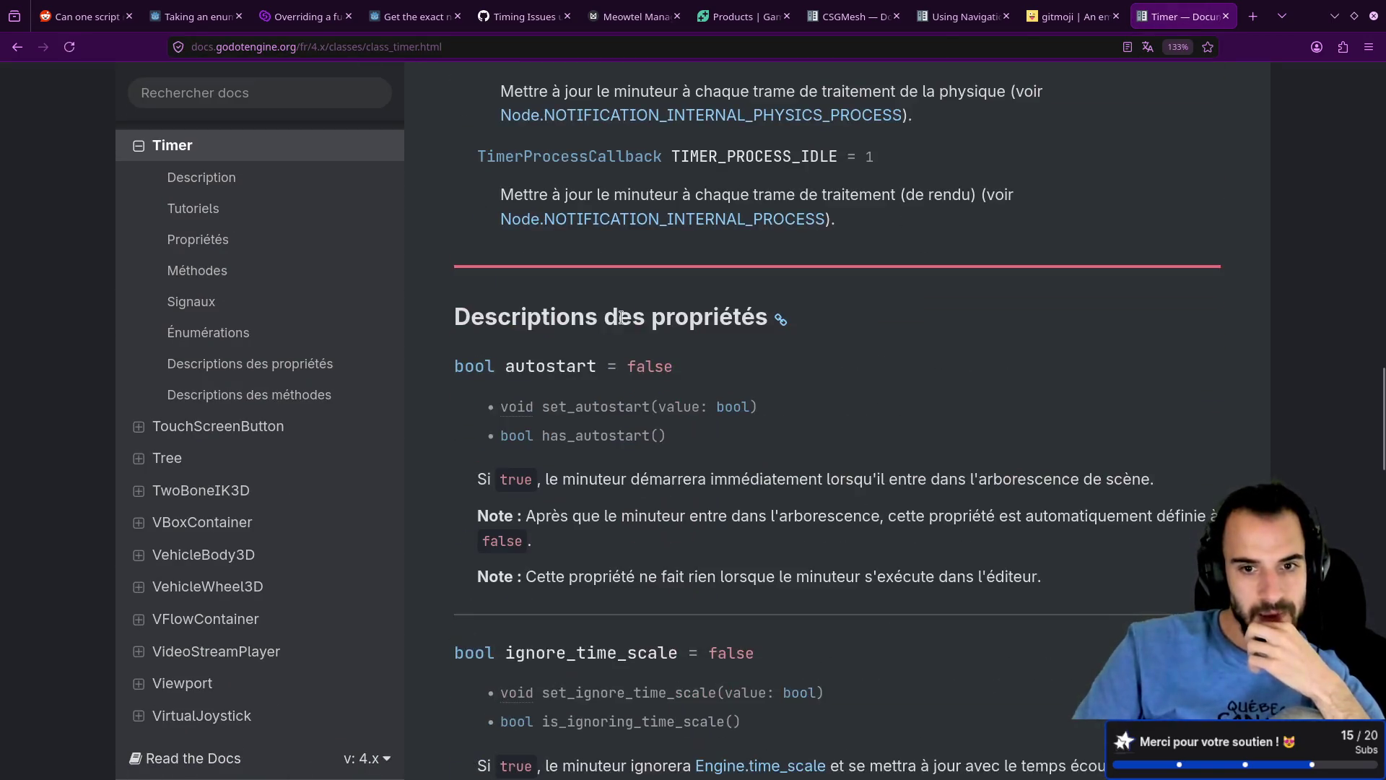
{"action": "scroll", "coordinate": [622, 323], "scroll_direction": "down", "scroll_amount": 10}
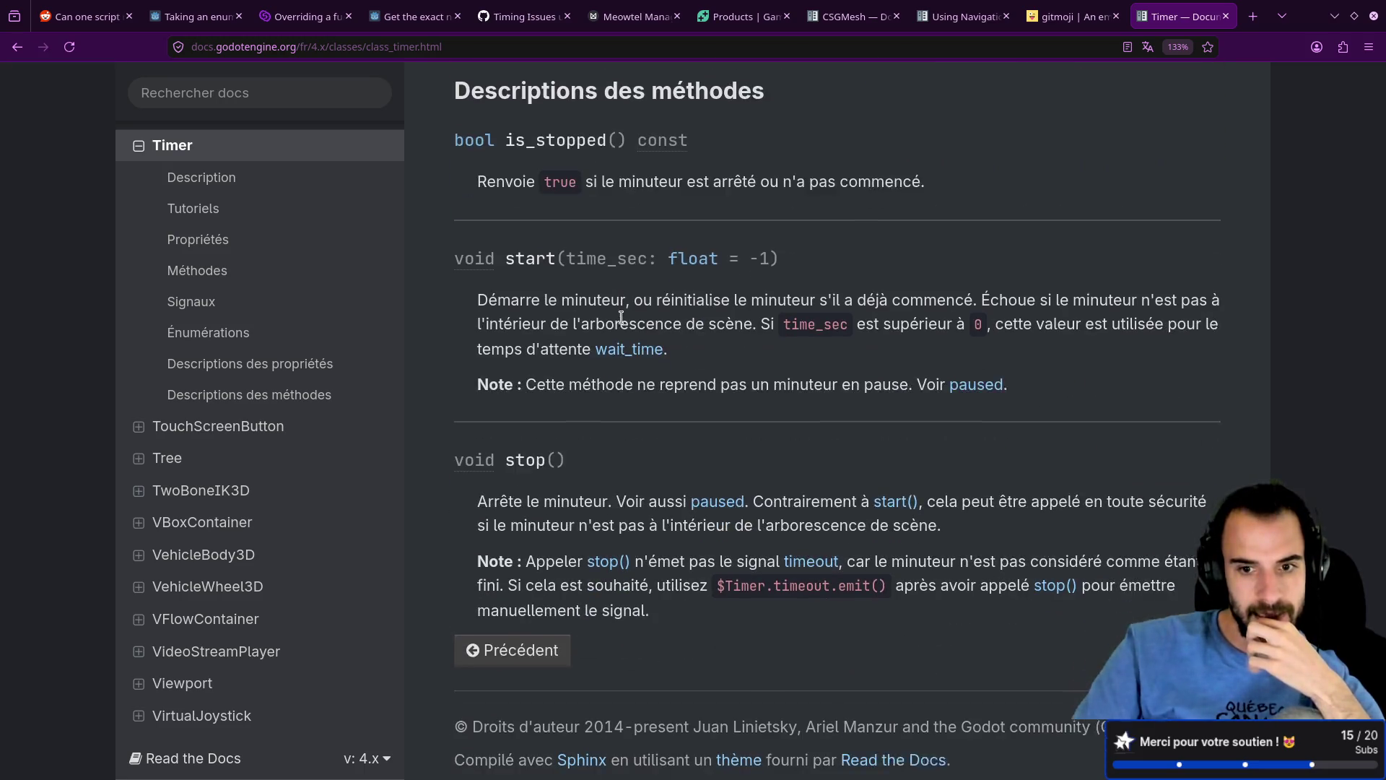
{"action": "key", "text": "alt+Left"}
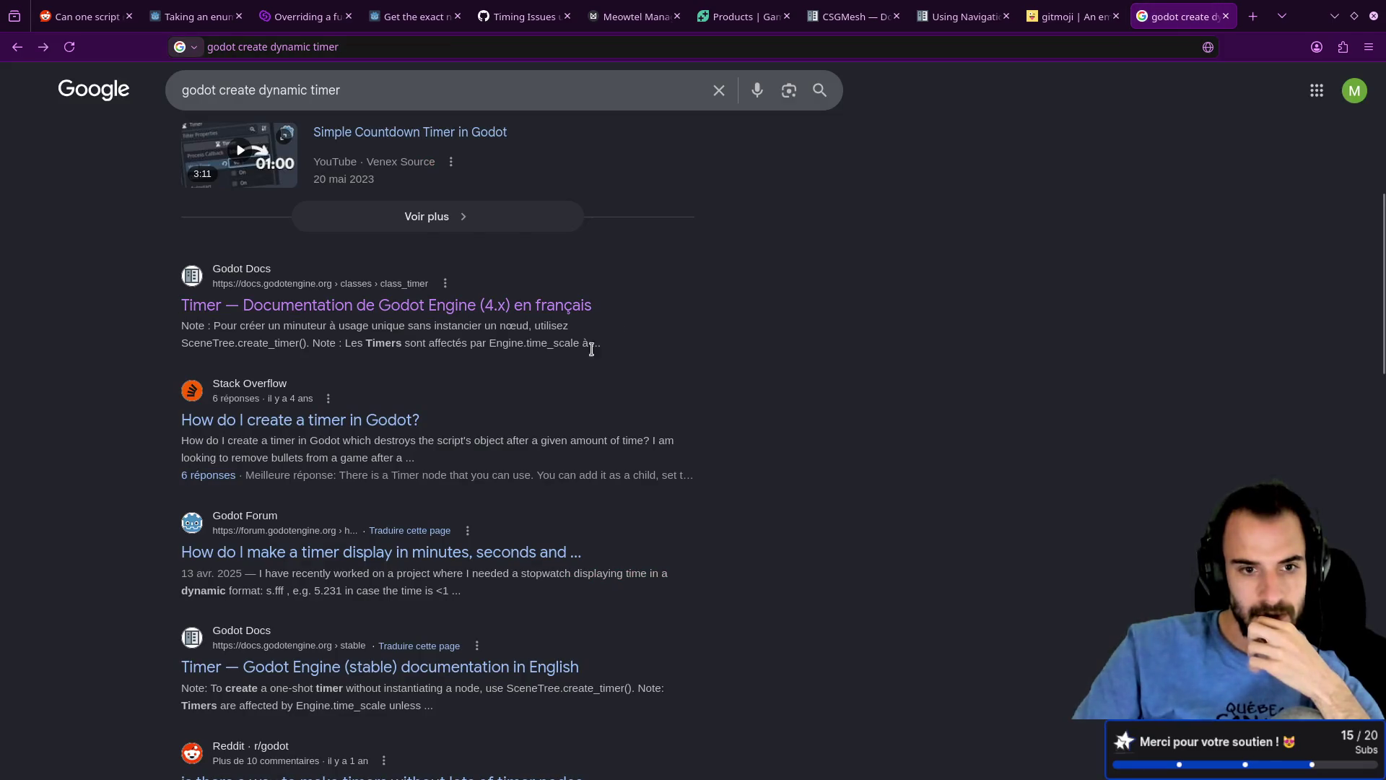
Step: Check the Godot Forum timer thread, then open the Reddit thread on timers without nodes
{"action": "left_click", "coordinate": [535, 551]}
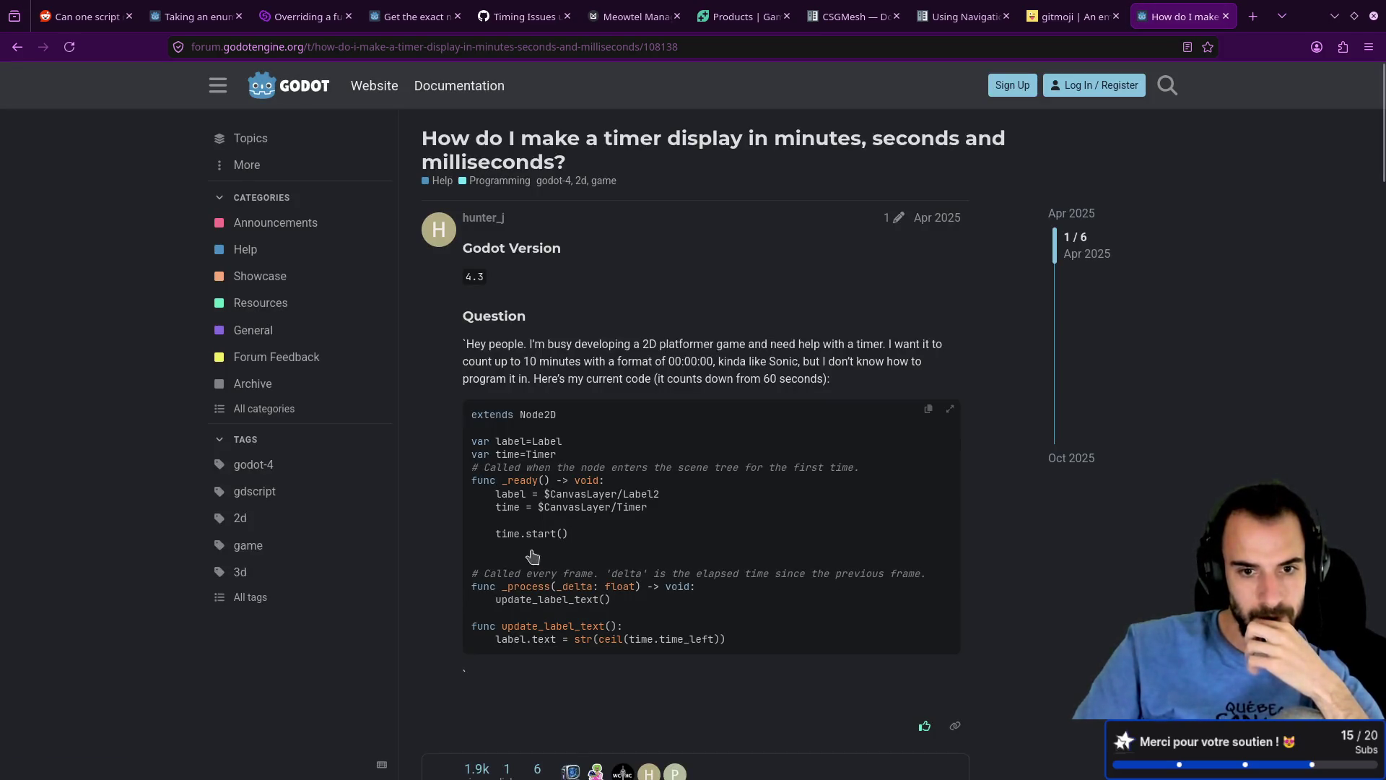
{"action": "key", "text": "alt+Left"}
{"action": "scroll", "coordinate": [533, 550], "scroll_direction": "down", "scroll_amount": 6}
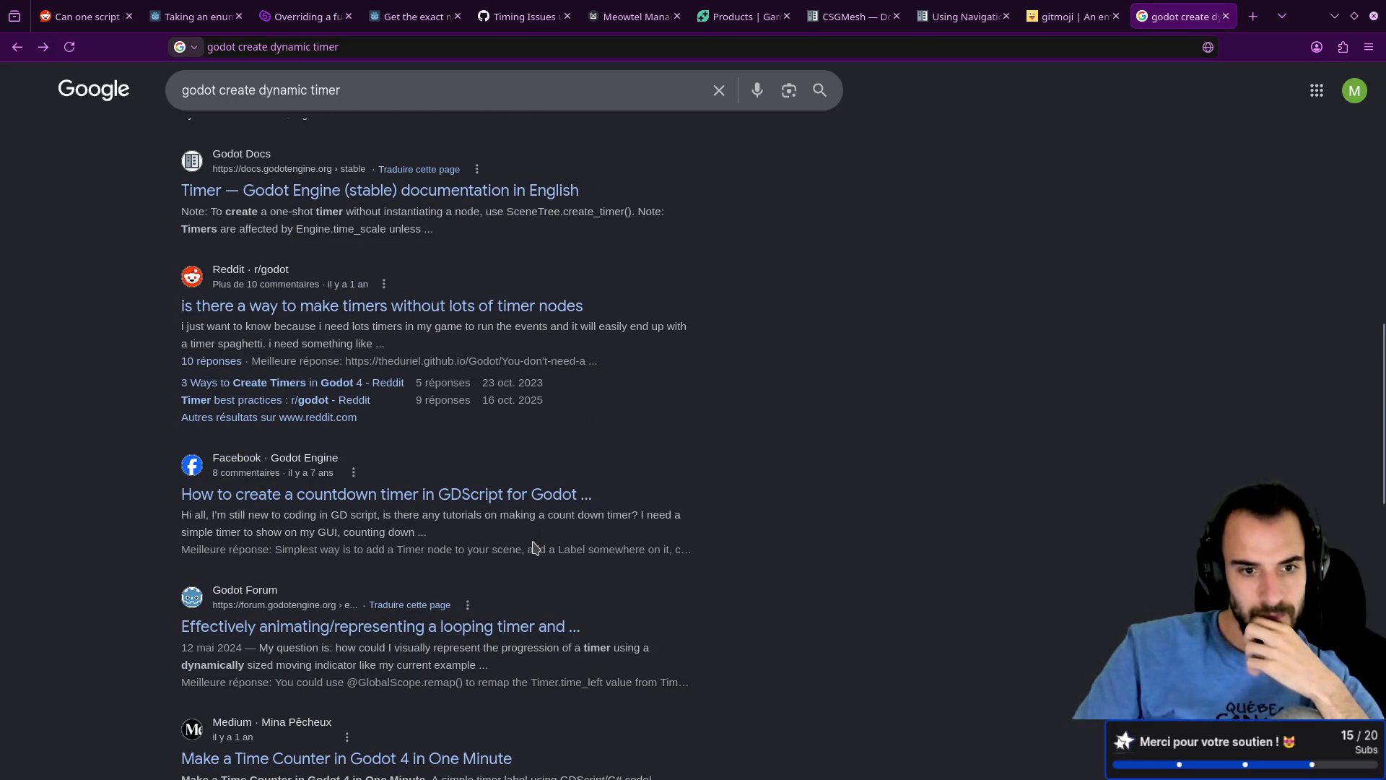
{"action": "scroll", "coordinate": [533, 550], "scroll_direction": "down", "scroll_amount": 4}
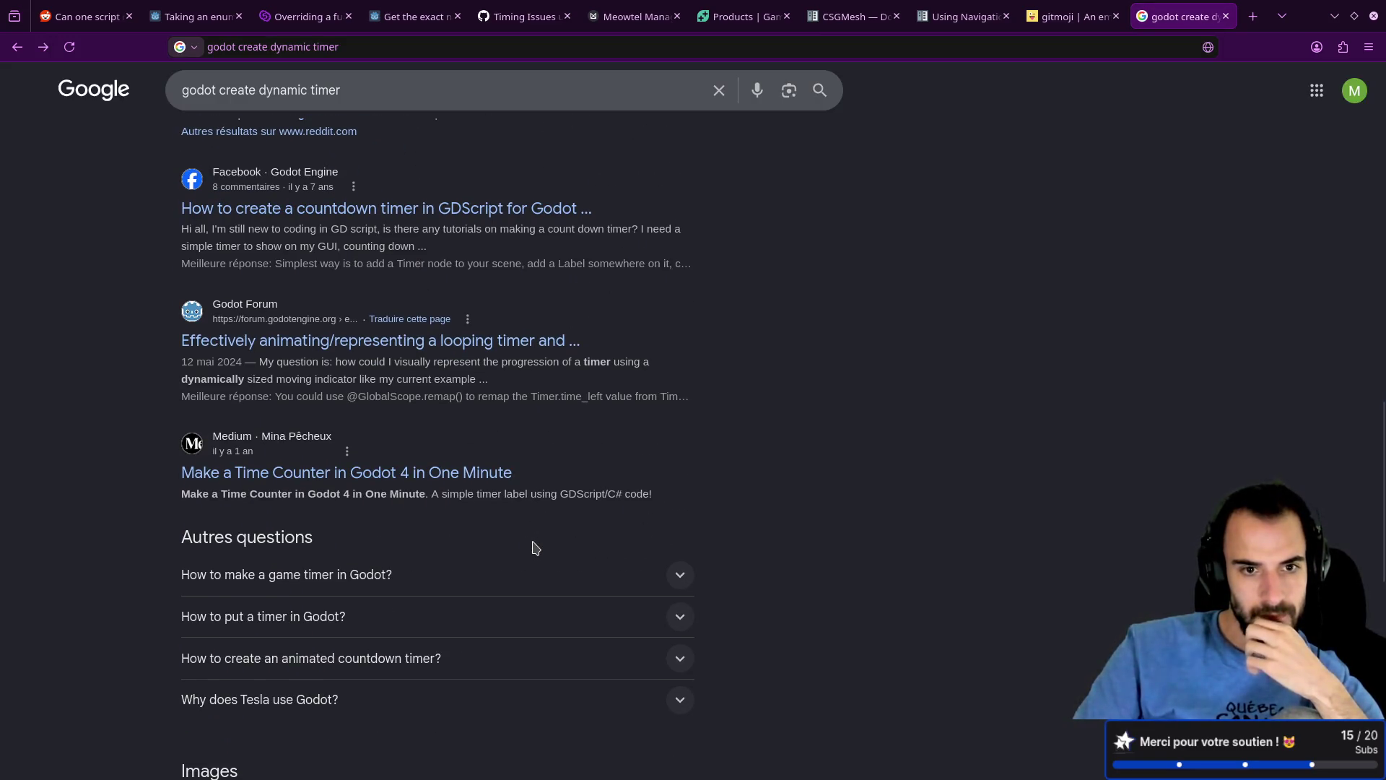
{"action": "scroll", "coordinate": [535, 548], "scroll_direction": "up", "scroll_amount": 4}
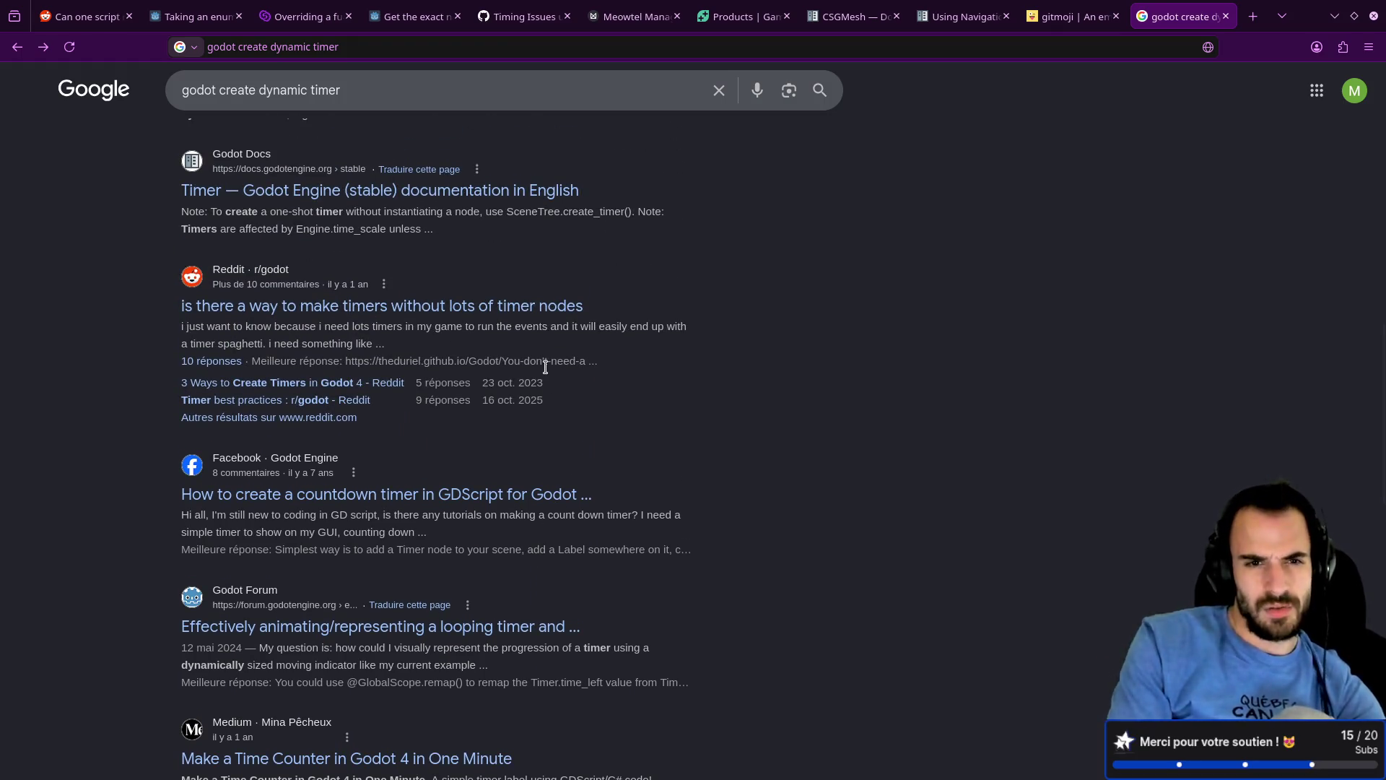
{"action": "key", "text": "alt+Tab"}
{"action": "key", "text": "alt+Tab"}
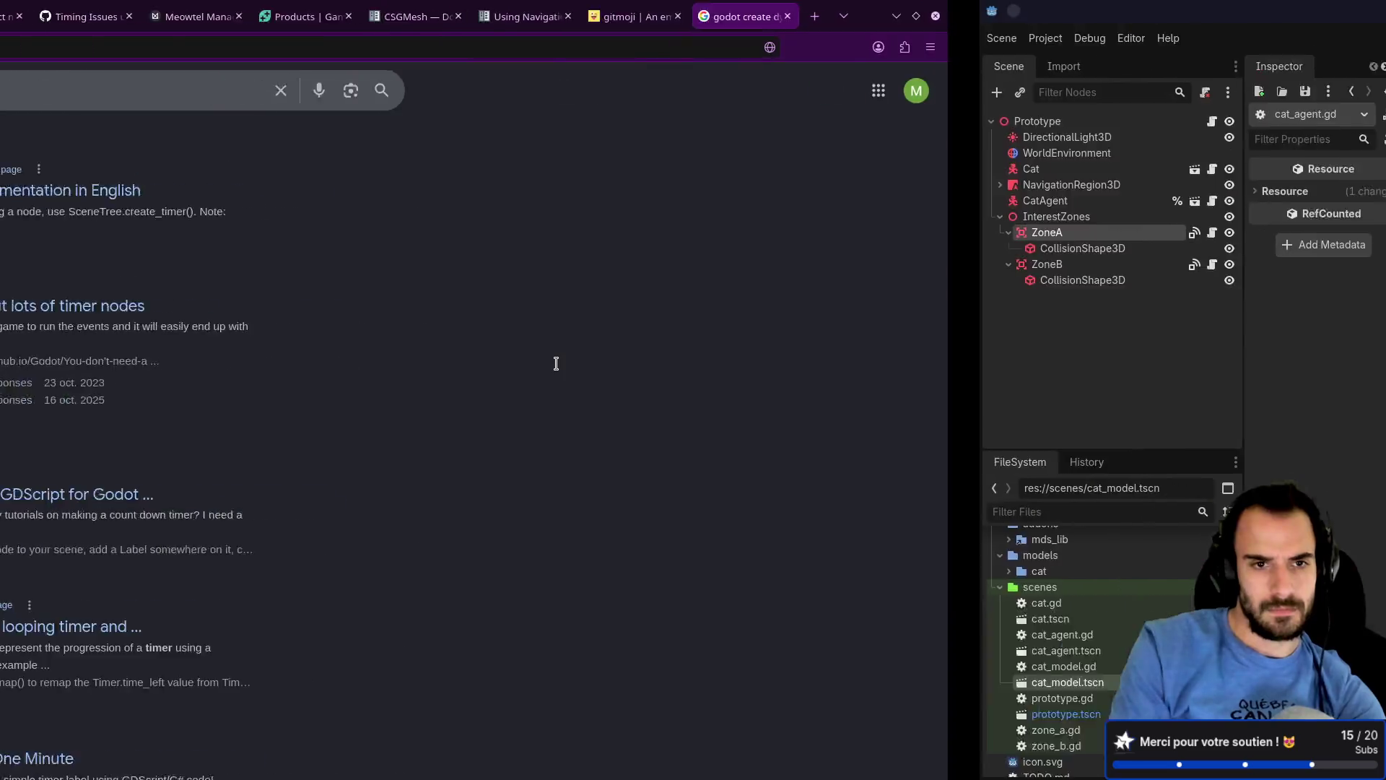
{"action": "left_click", "coordinate": [546, 309]}
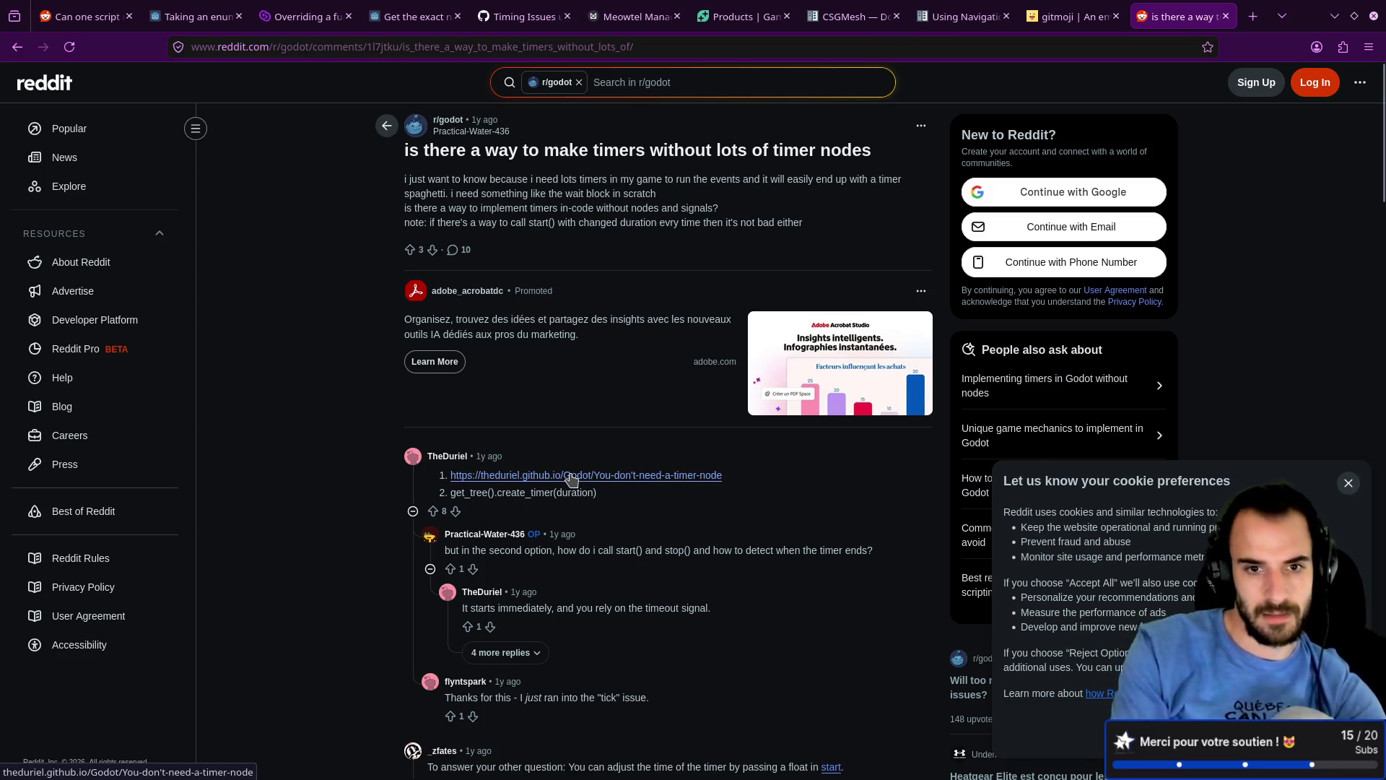
{"action": "key", "text": "alt+Tab"}
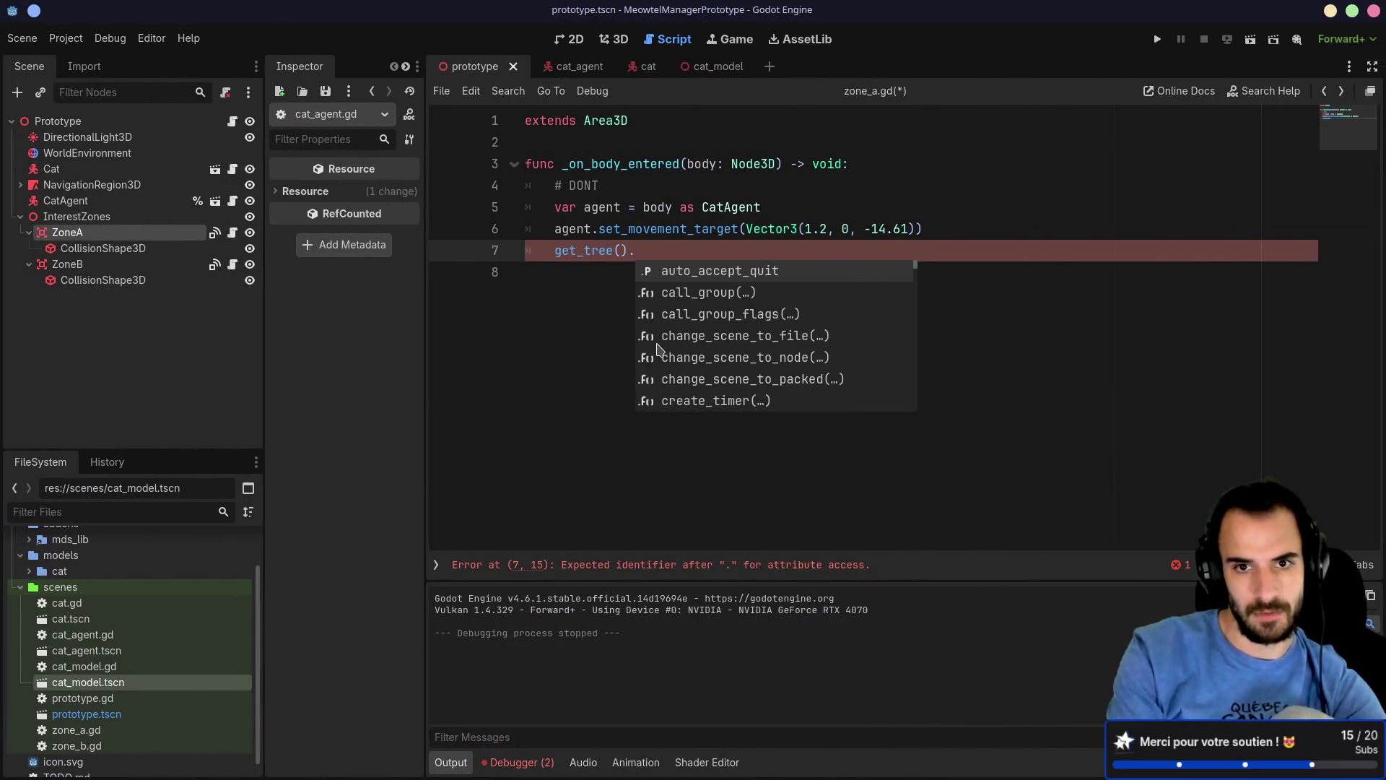
Step: Write await get_tree().create_timer(1) on line 7, checking against the Reddit thread
{"action": "type", "text": "create"}
{"action": "key", "text": "Return"}
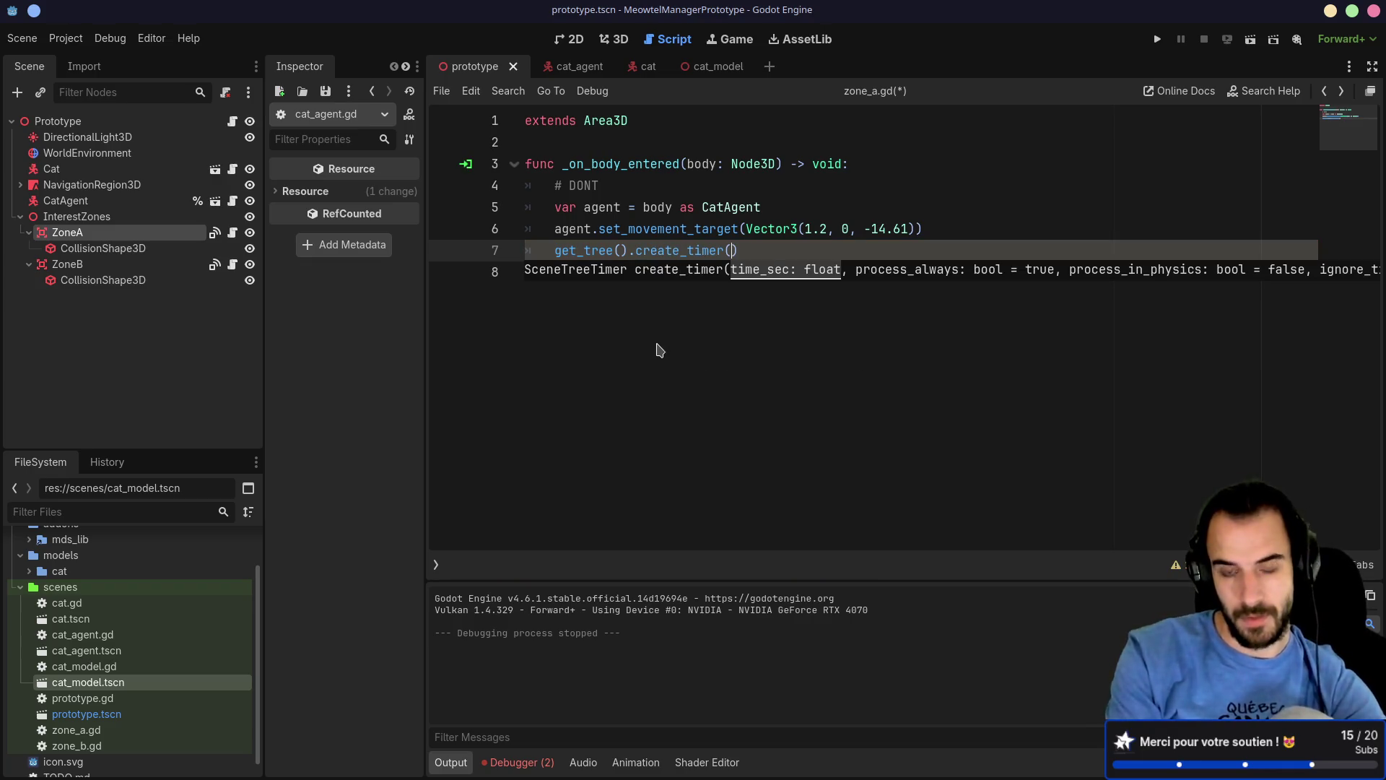
{"action": "type", "text": "1"}
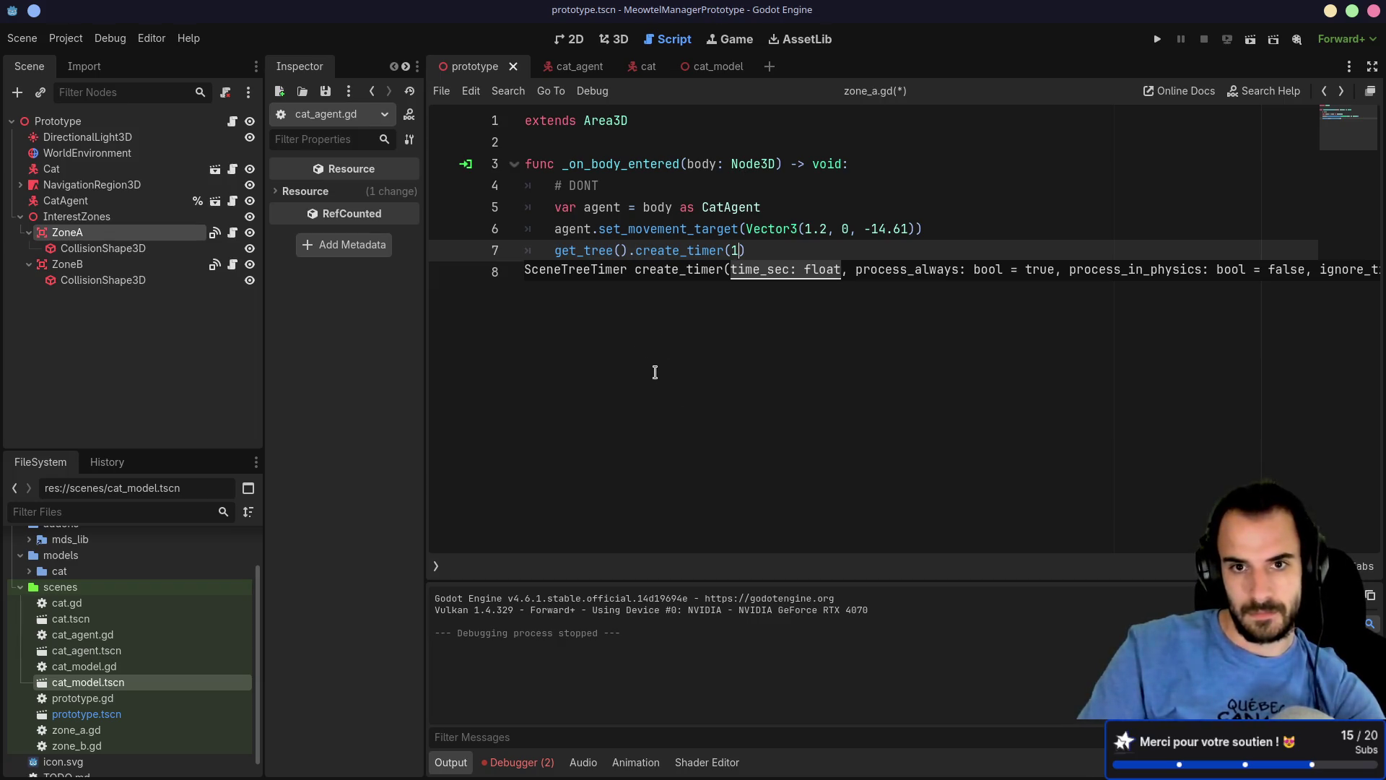
{"action": "left_click", "coordinate": [558, 253]}
{"action": "type", "text": "await"}
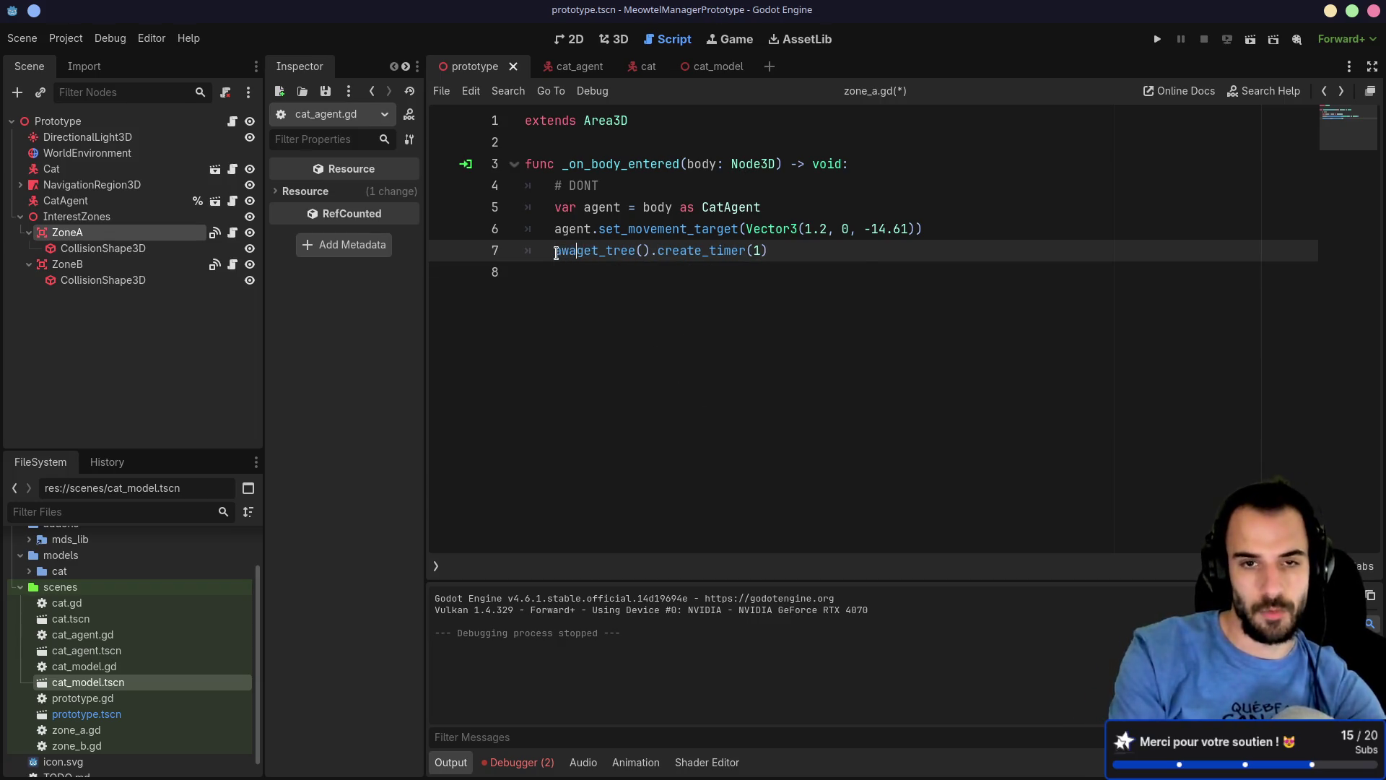
{"action": "key", "text": "alt+Tab"}
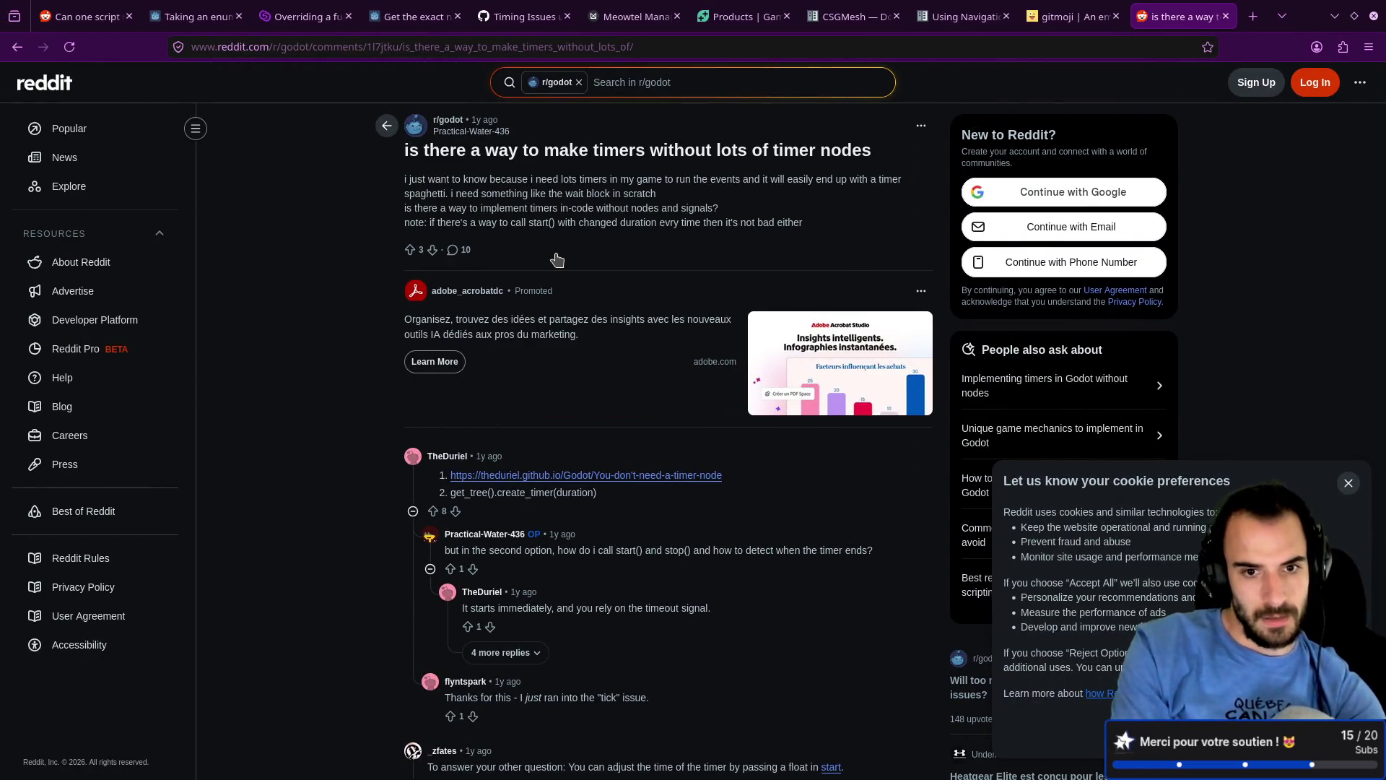
{"action": "key", "text": "alt+Tab"}
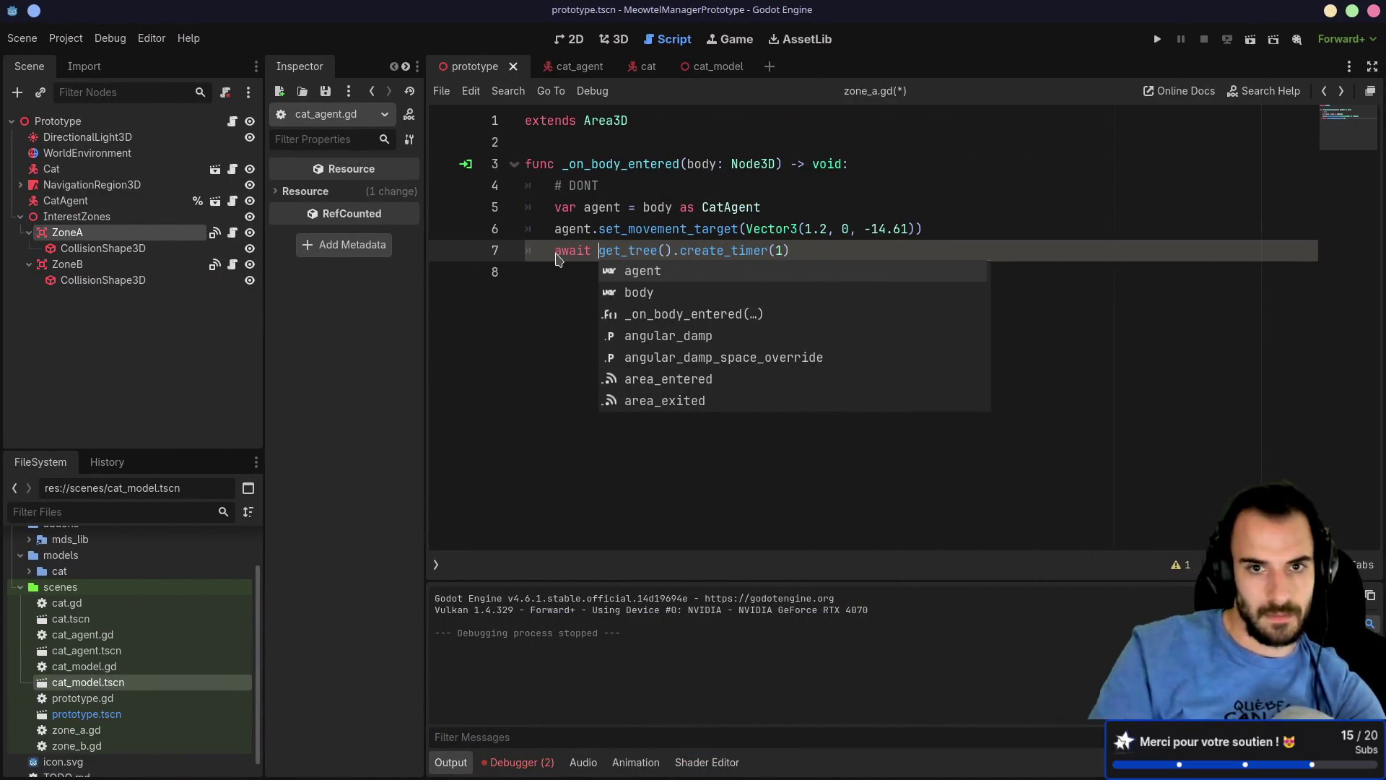
Step: Move the set_movement_target call below the await line and save zone_a.gd
{"action": "key", "text": "Escape"}
{"action": "left_click_drag", "start_coordinate": [947, 210], "coordinate": [944, 220]}
{"action": "key", "text": "ctrl+c"}
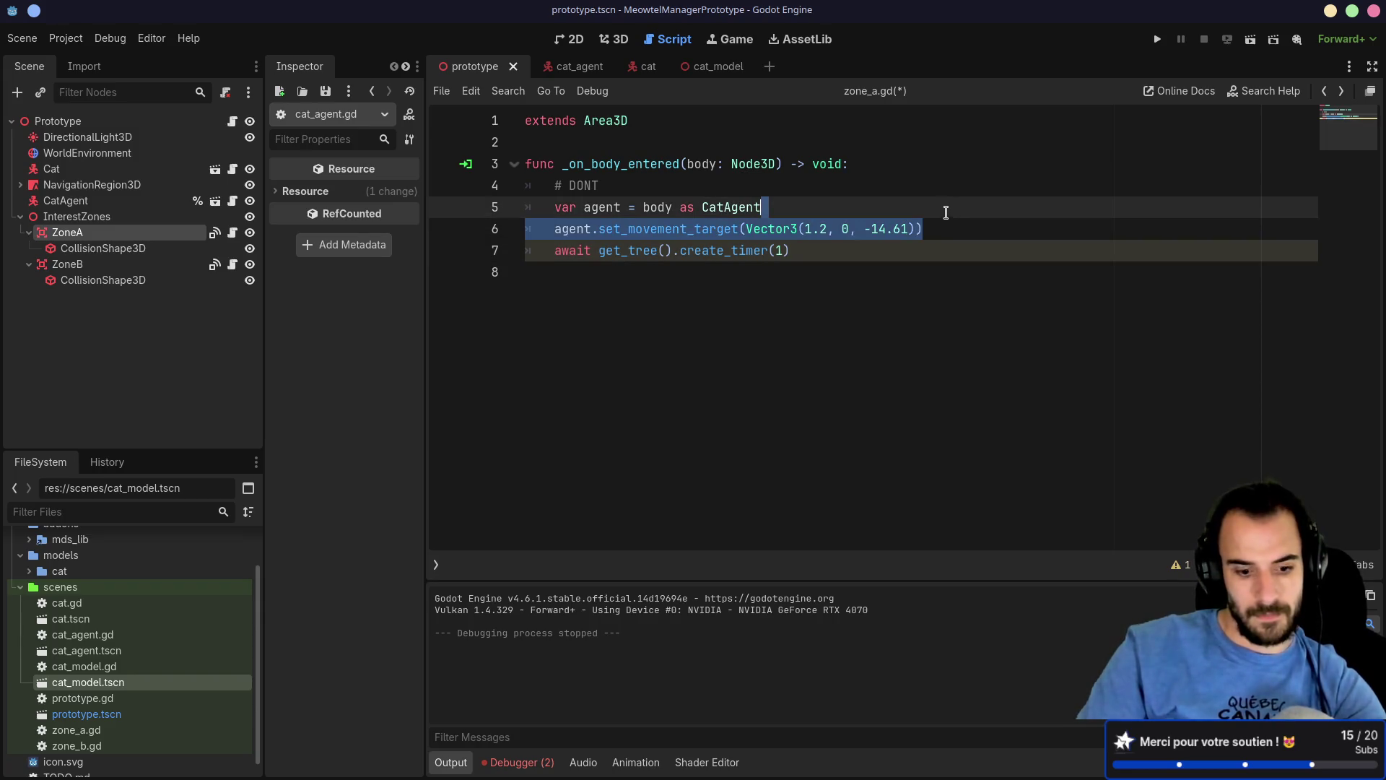
{"action": "key", "text": "BackSpace"}
{"action": "left_click", "coordinate": [874, 225]}
{"action": "key", "text": "Return"}
{"action": "key", "text": "ctrl+v"}
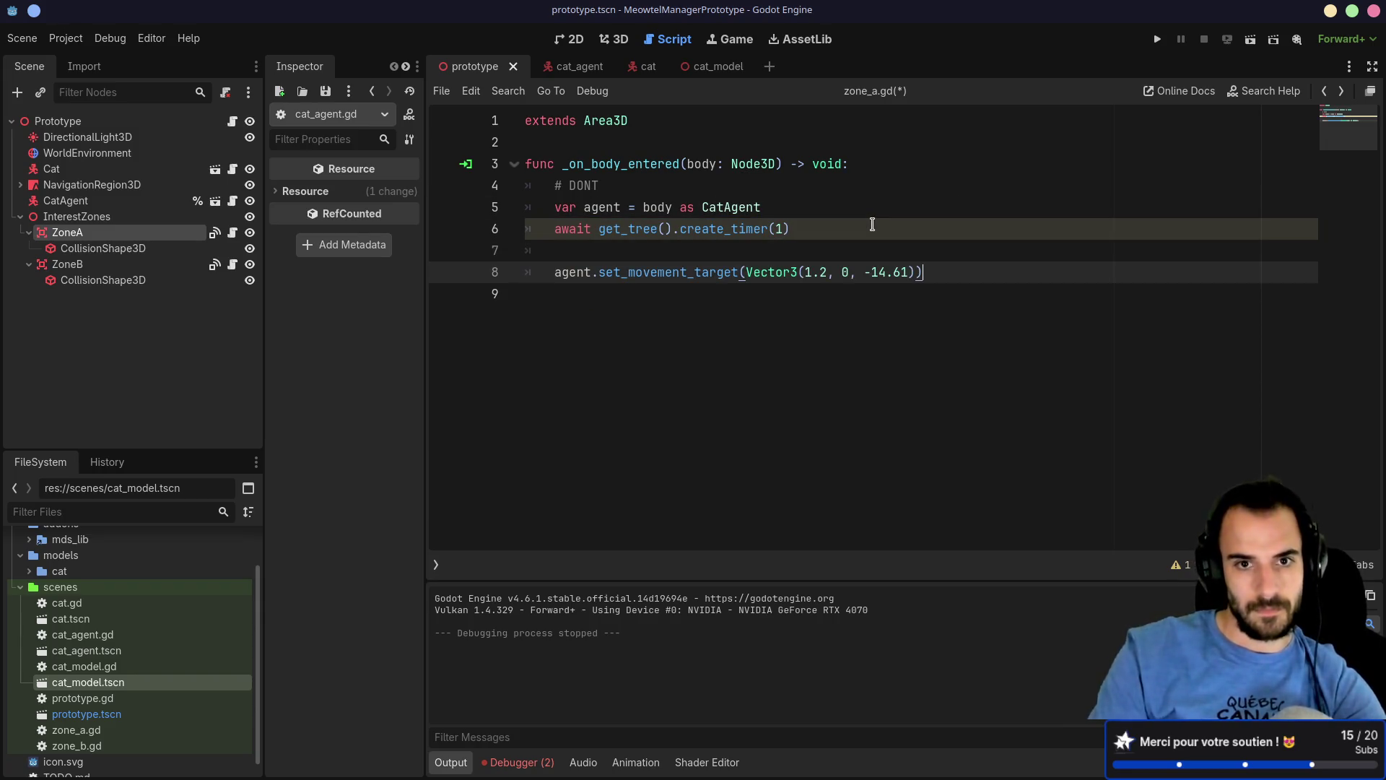
{"action": "key", "text": "Up"}
{"action": "key", "text": "BackSpace"}
{"action": "key", "text": "BackSpace"}
{"action": "key", "text": "ctrl+s"}
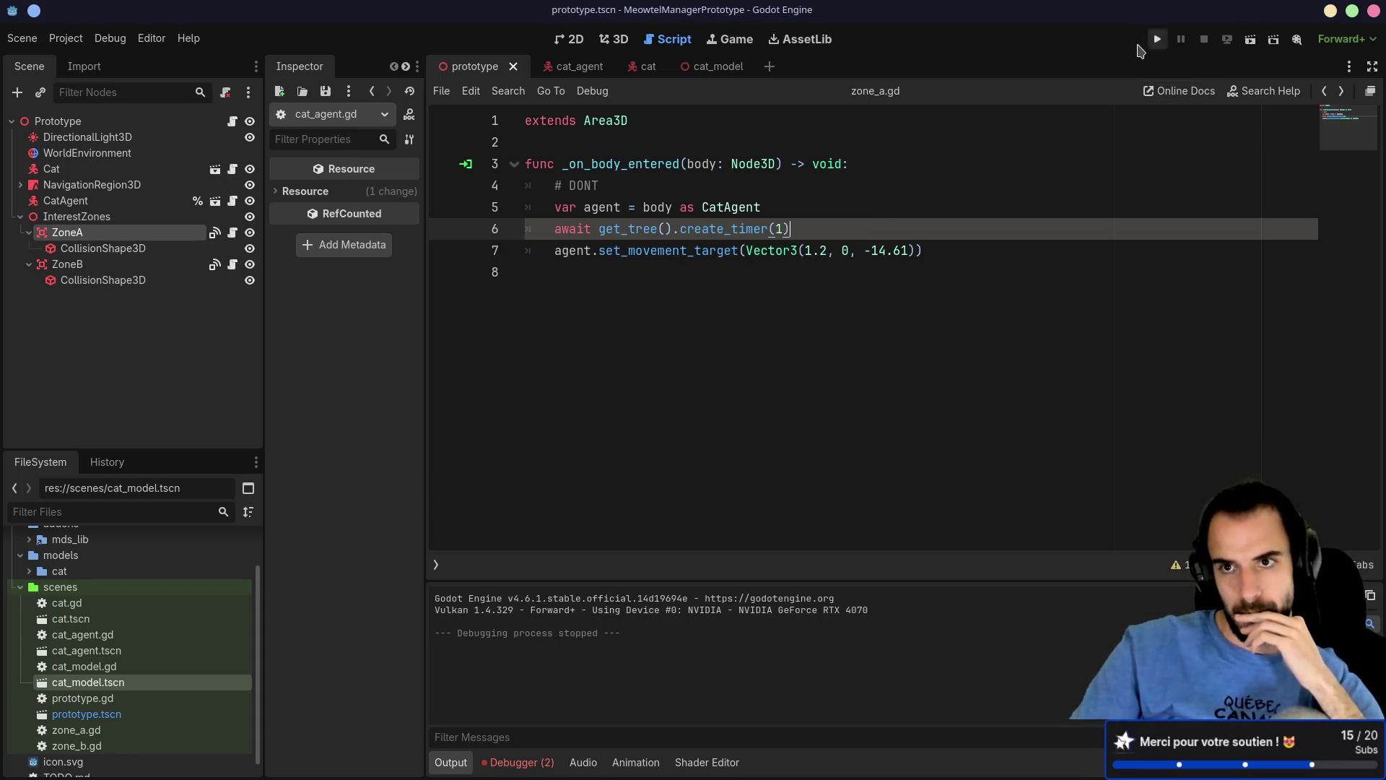
{"action": "left_click", "coordinate": [1158, 39]}
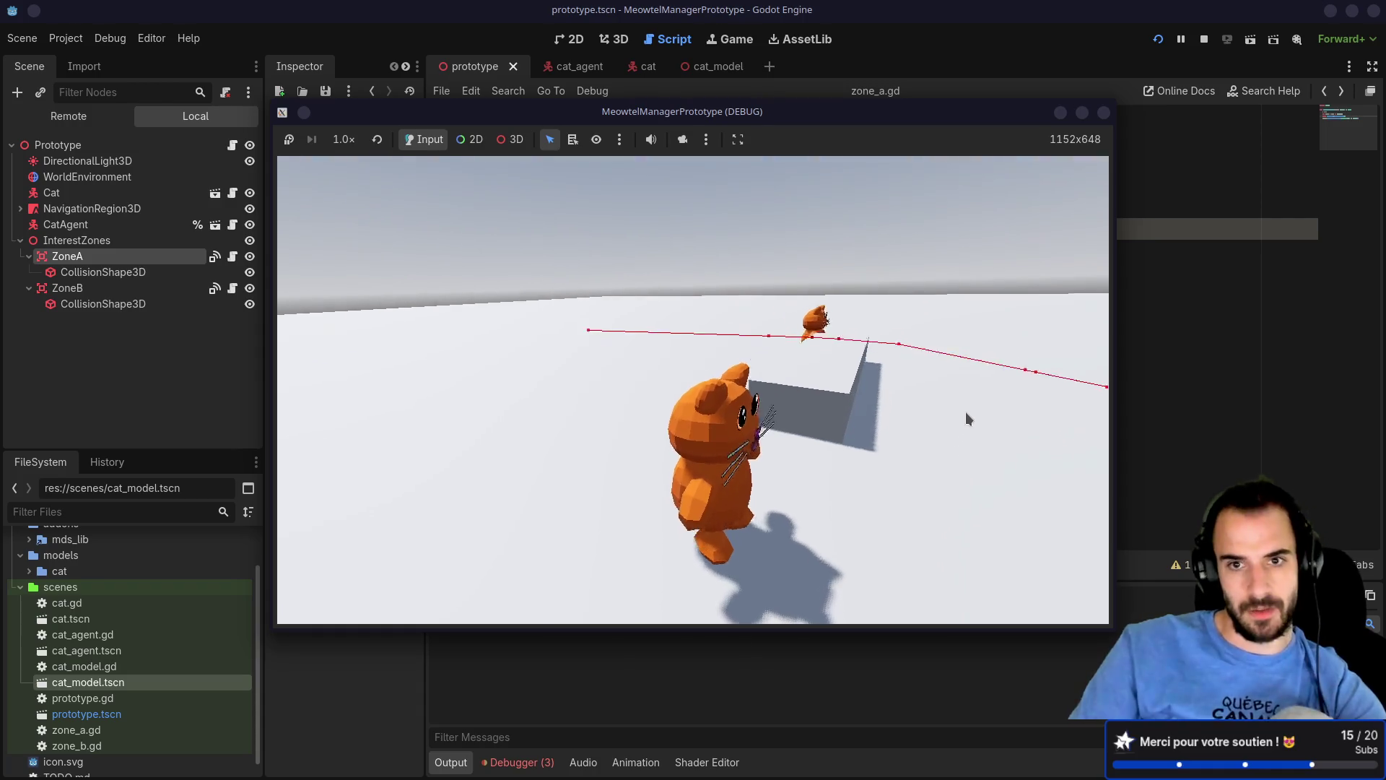
{"action": "key", "text": "F8"}
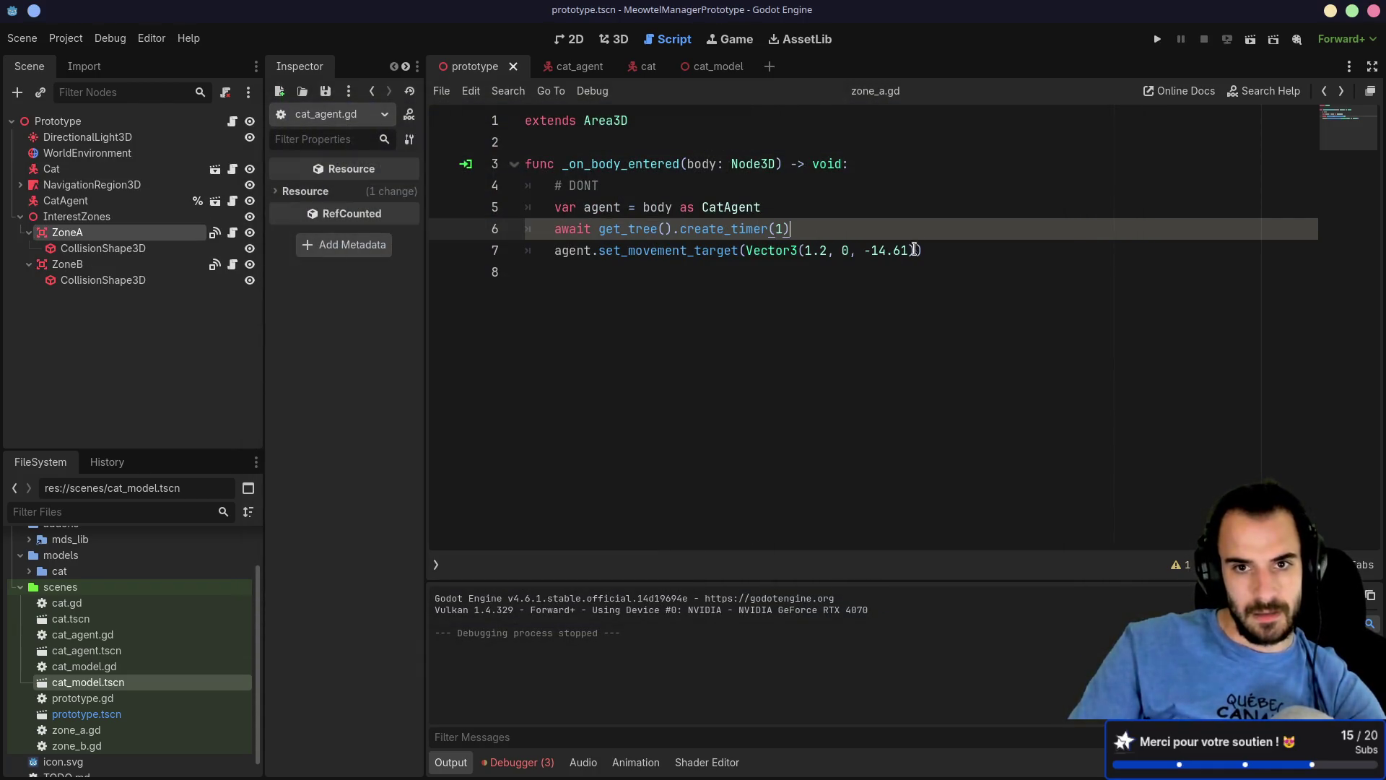
Step: Append .timeout to create_timer(1), then test-run the project and stop it
{"action": "type", "text": "star"}
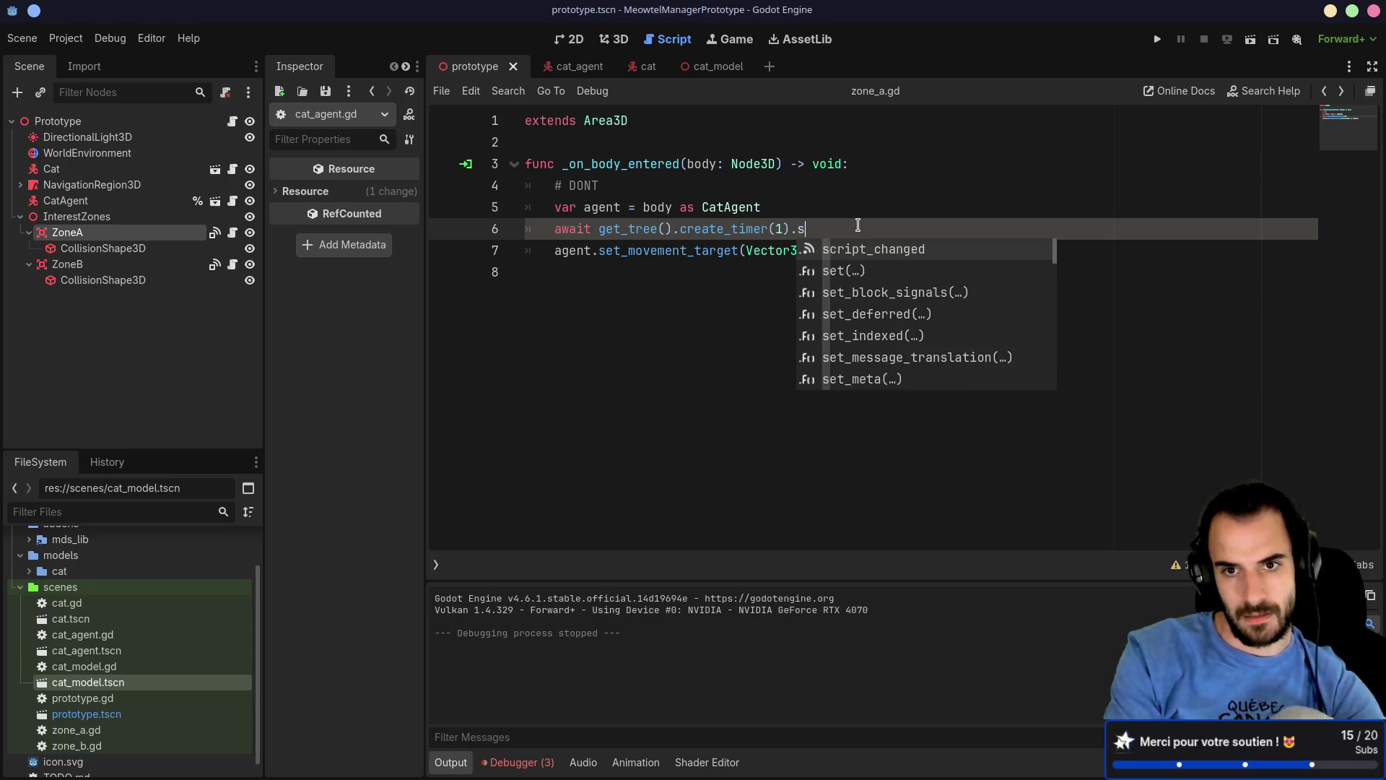
{"action": "key", "text": "BackSpace"}
{"action": "key", "text": "BackSpace"}
{"action": "key", "text": "BackSpace"}
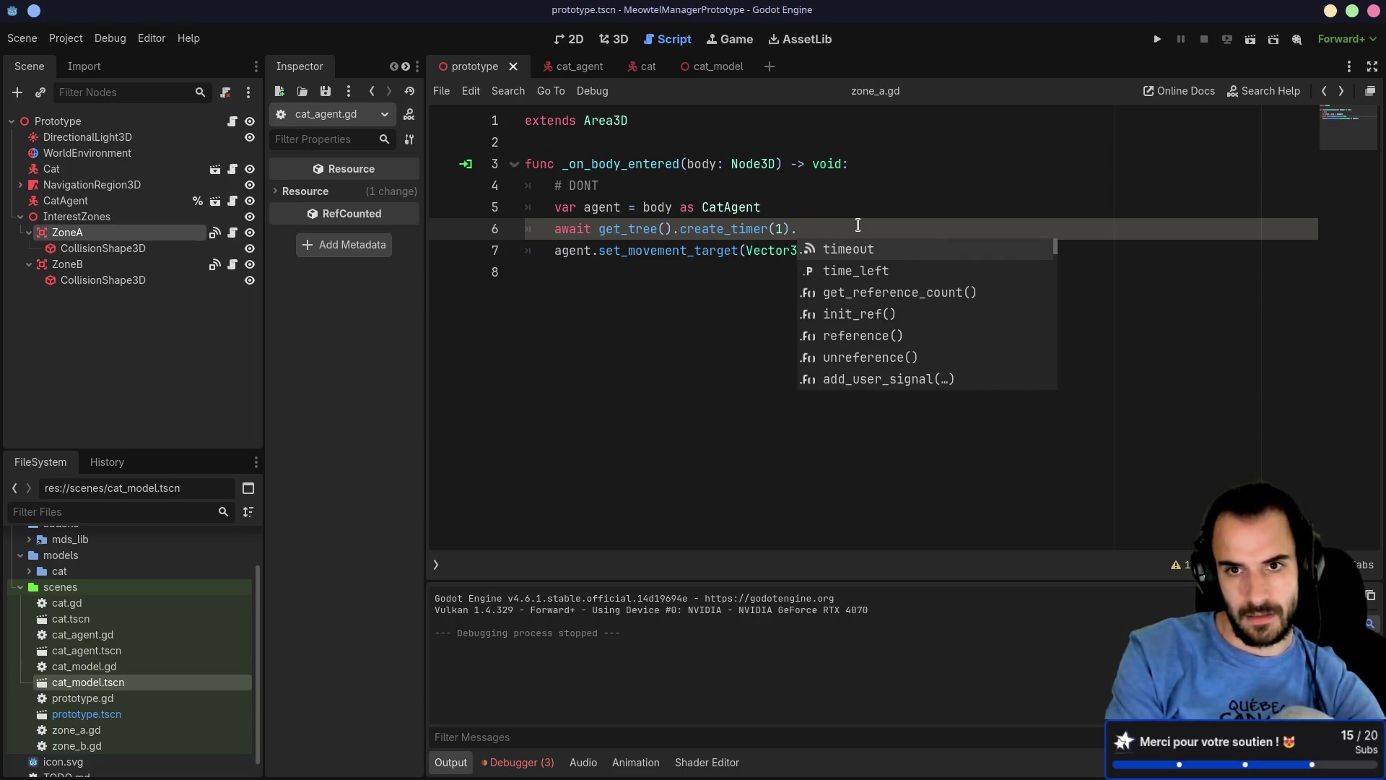
{"action": "key", "text": "Return"}
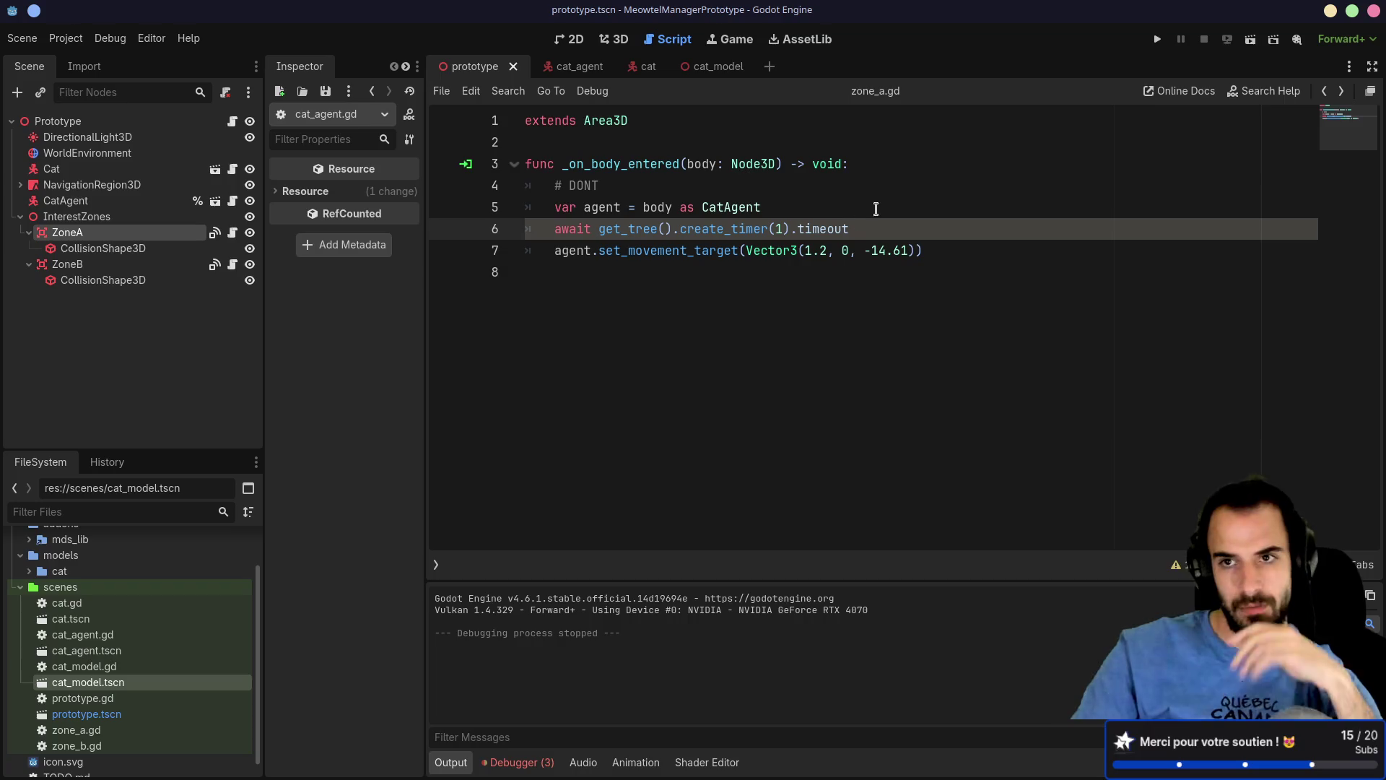
{"action": "left_click", "coordinate": [1158, 40]}
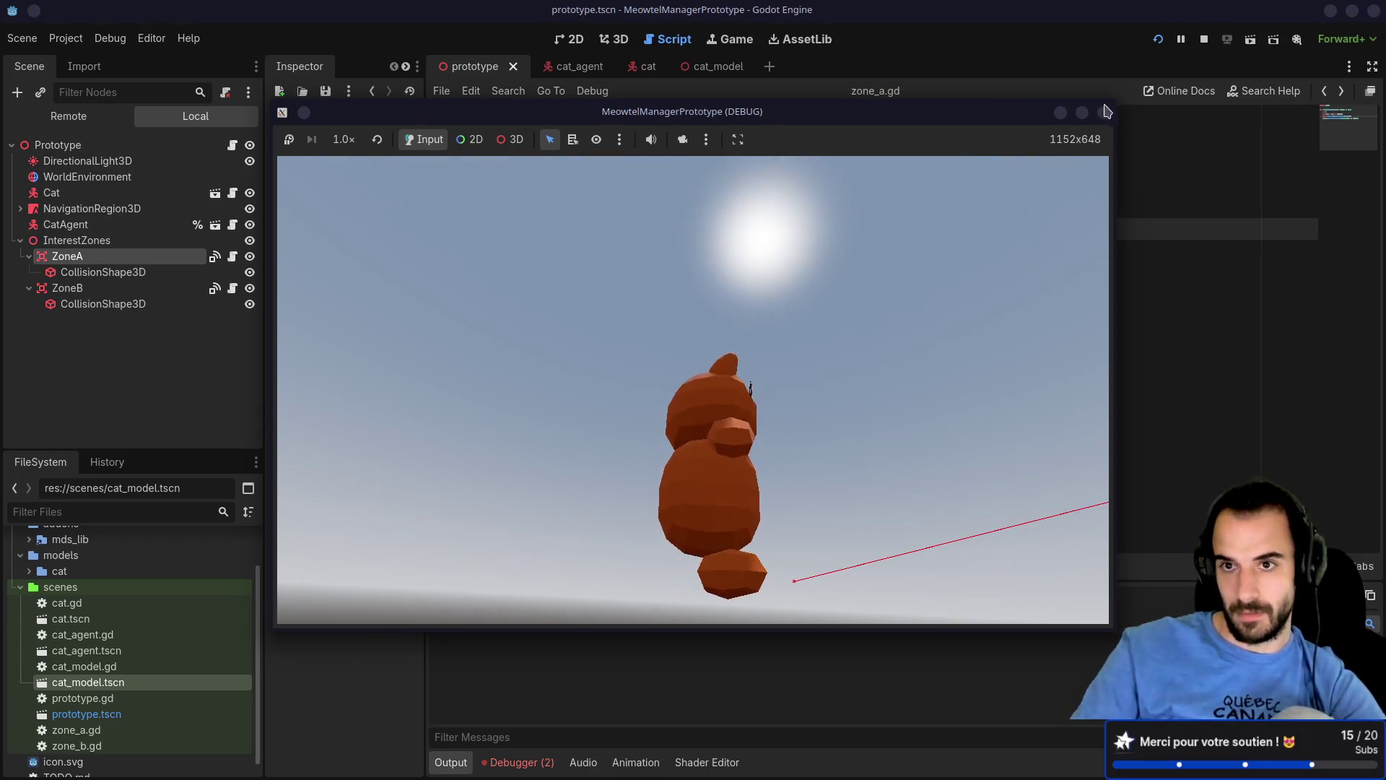
{"action": "key", "text": "F8"}
{"action": "left_click", "coordinate": [786, 251]}
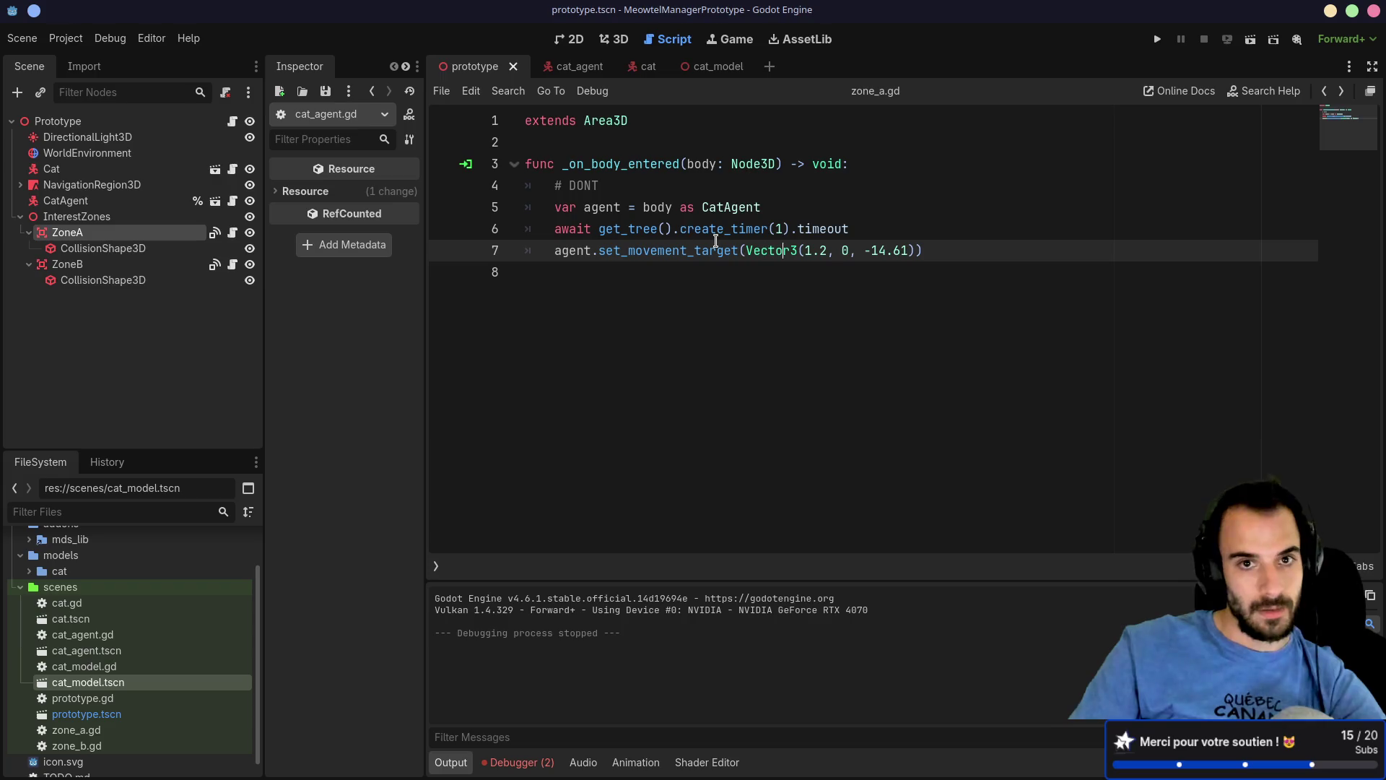
Step: Switch to the 3D view and select the CSGBox3D wall near the cat
{"action": "left_click", "coordinate": [575, 41]}
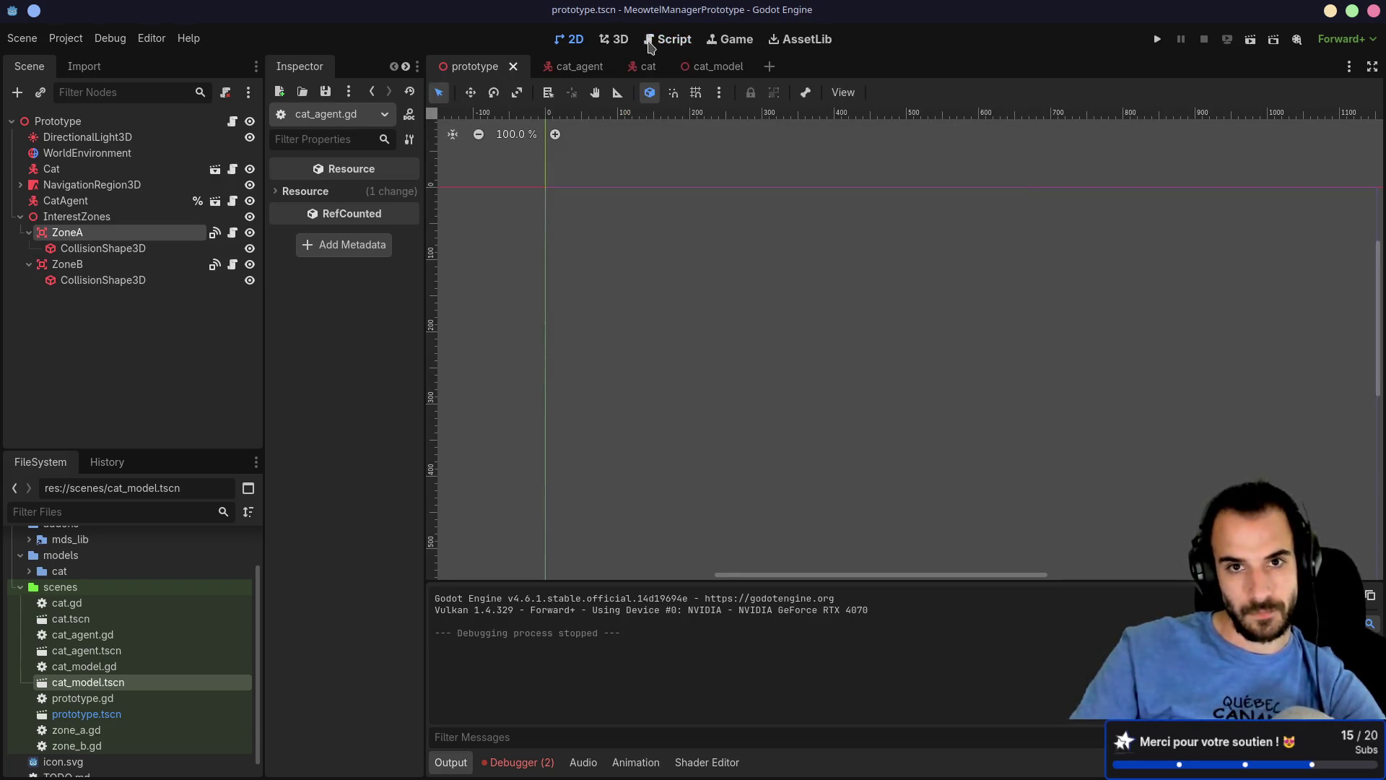
{"action": "left_click", "coordinate": [615, 40]}
{"action": "mouse_move", "coordinate": [767, 350]}
{"action": "left_mouse_down"}
{"action": "mouse_move", "coordinate": [712, 362]}
{"action": "mouse_move", "coordinate": [718, 387]}
{"action": "left_mouse_up"}
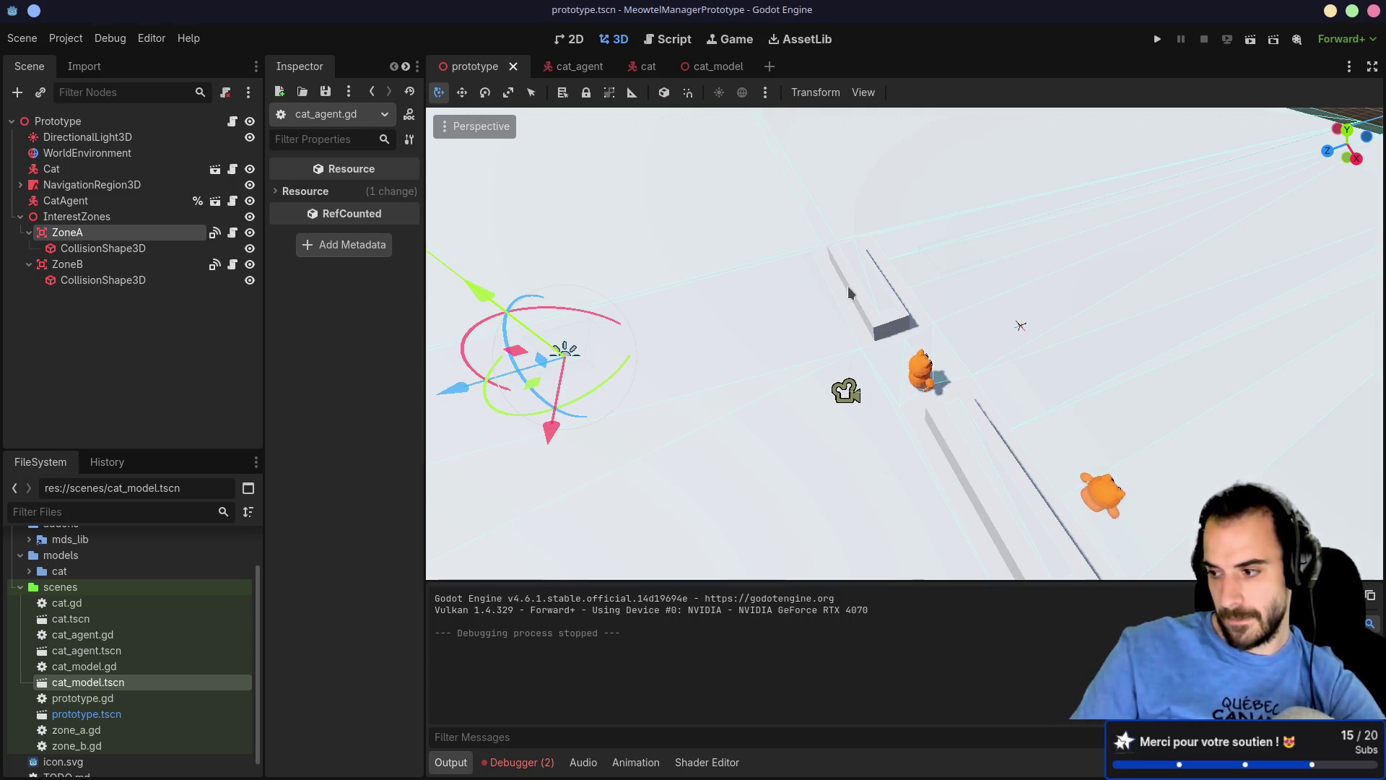
{"action": "left_click", "coordinate": [849, 292]}
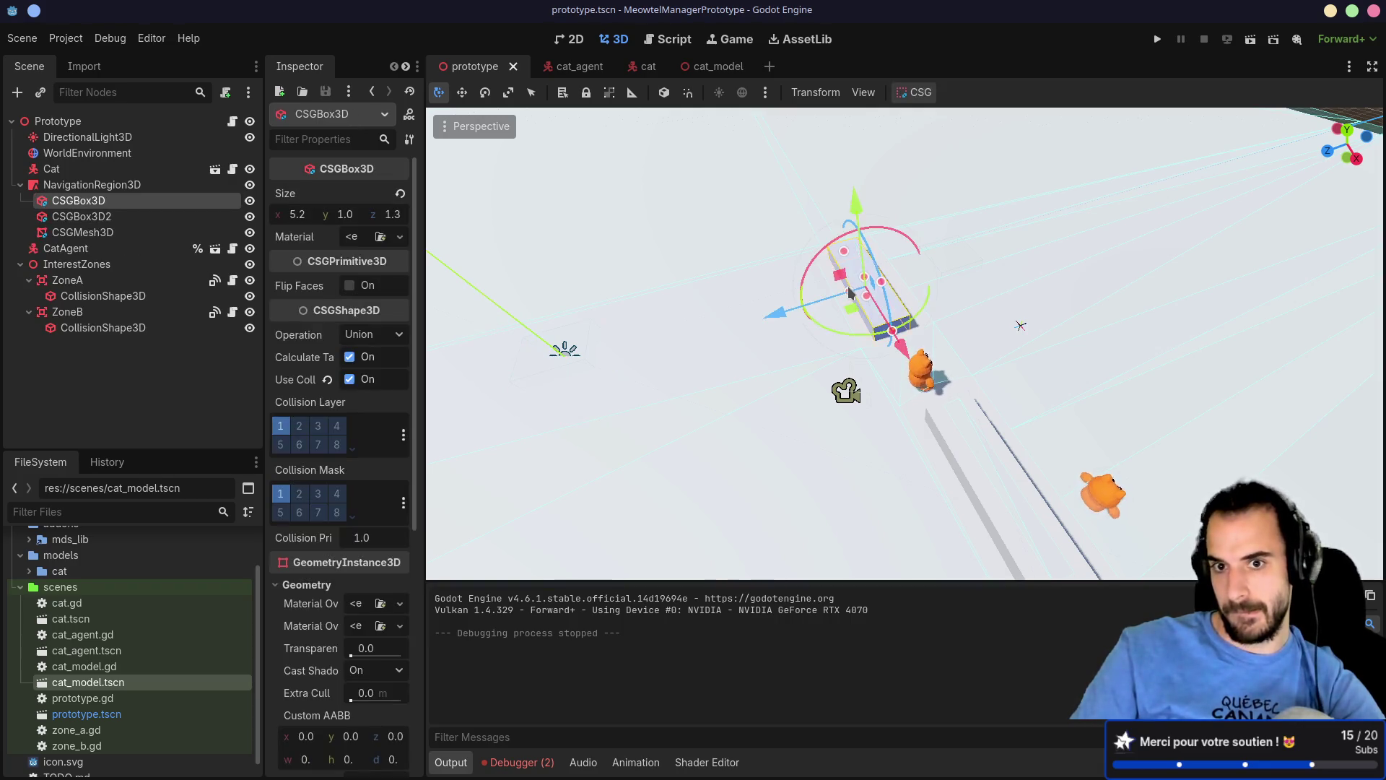
{"action": "left_click_drag", "start_coordinate": [850, 292], "coordinate": [798, 281]}
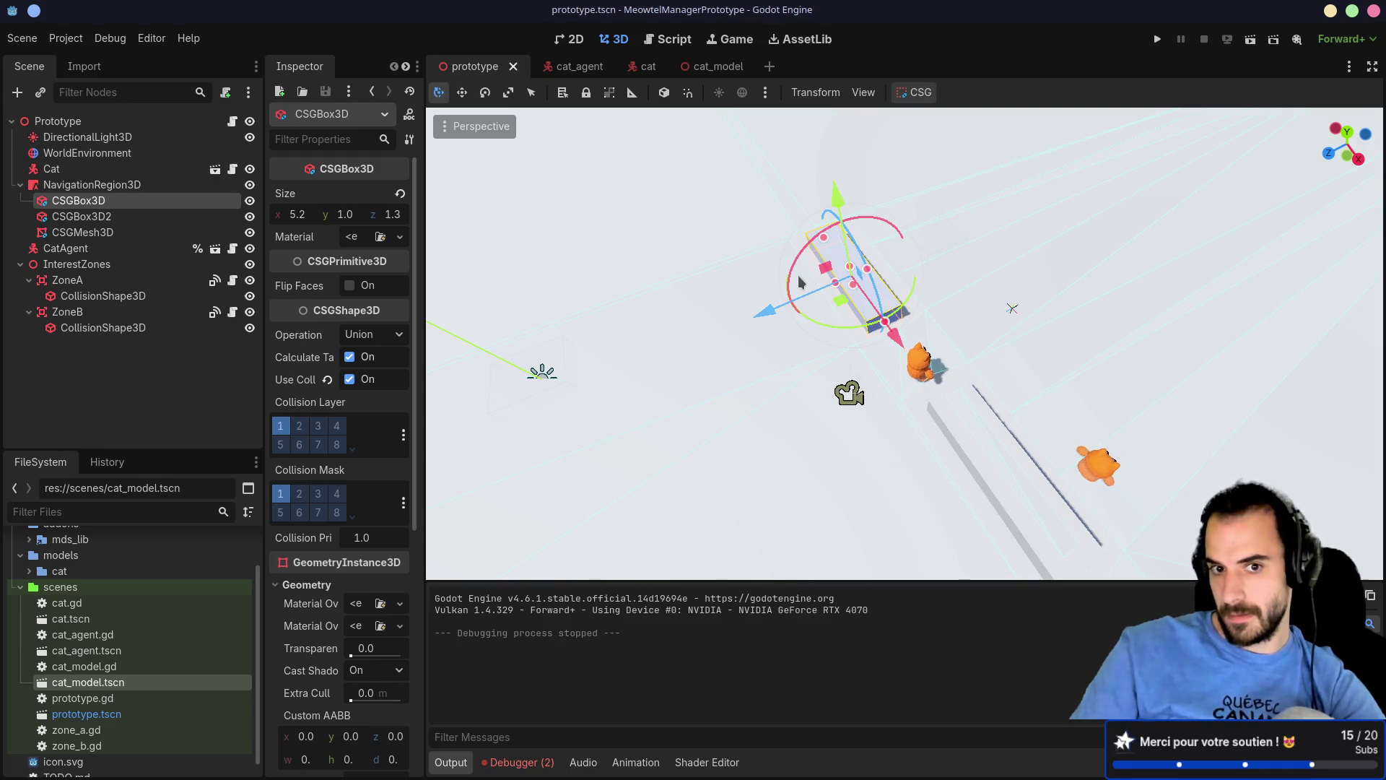
{"action": "left_click_drag", "start_coordinate": [701, 291], "coordinate": [982, 250]}
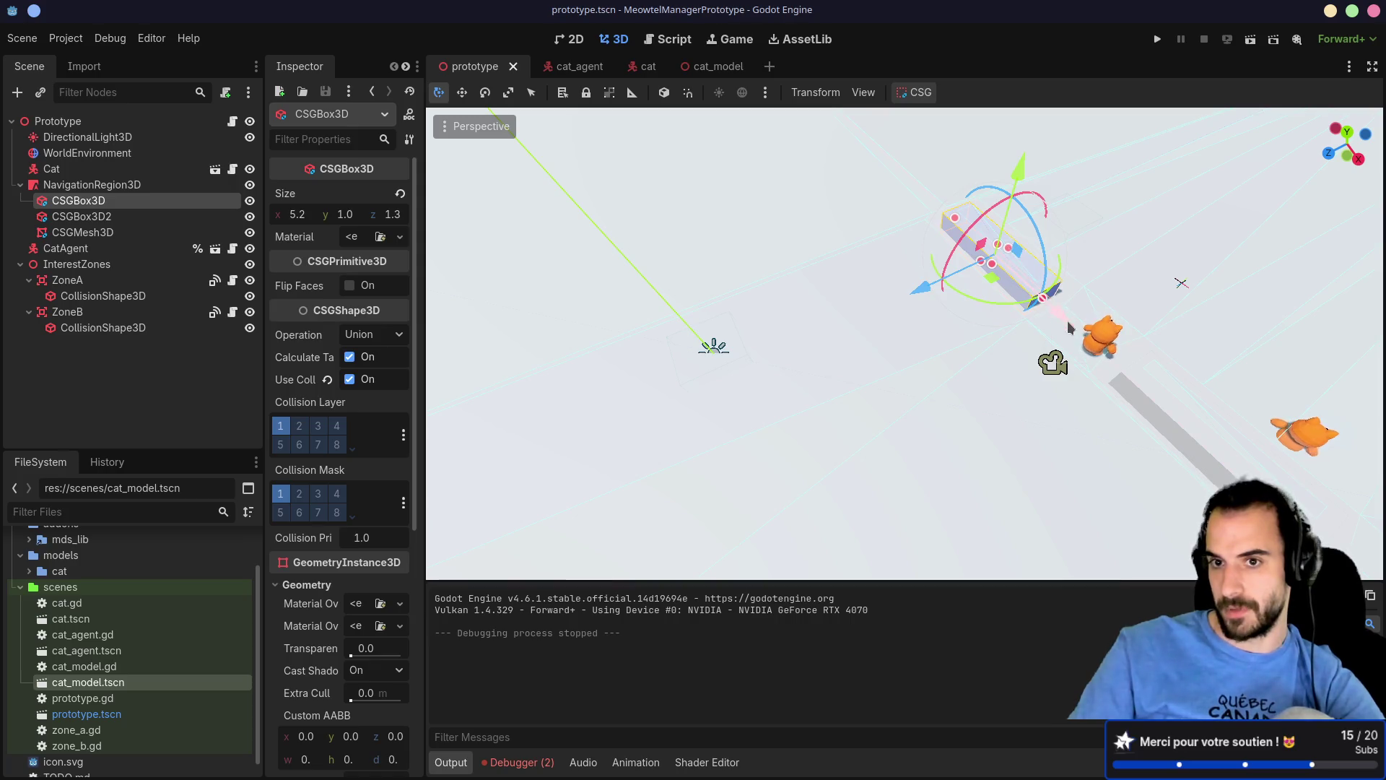
Step: Shift the wall box slightly along X, save, and select NavigationRegion3D
{"action": "left_click_drag", "start_coordinate": [1069, 327], "coordinate": [1083, 306]}
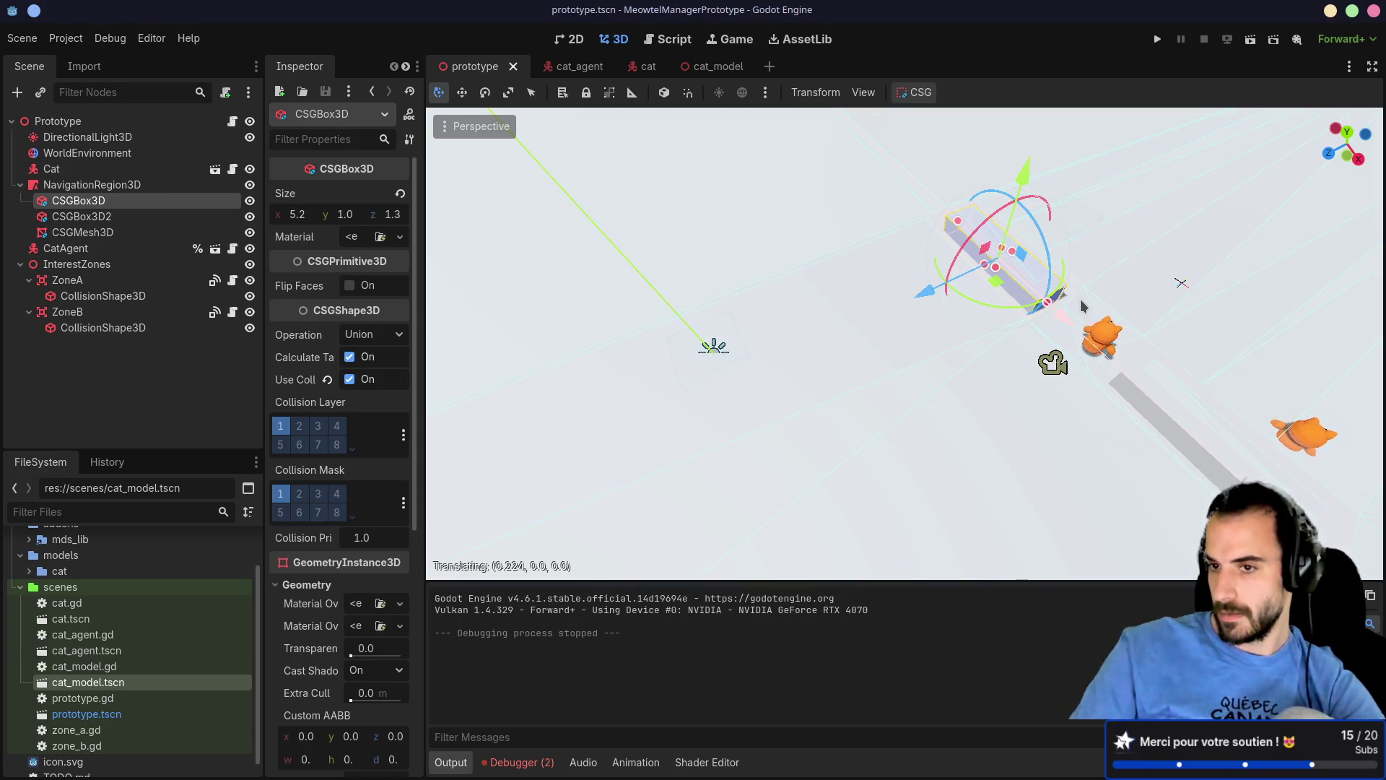
{"action": "left_click_drag", "start_coordinate": [1083, 306], "coordinate": [1067, 321]}
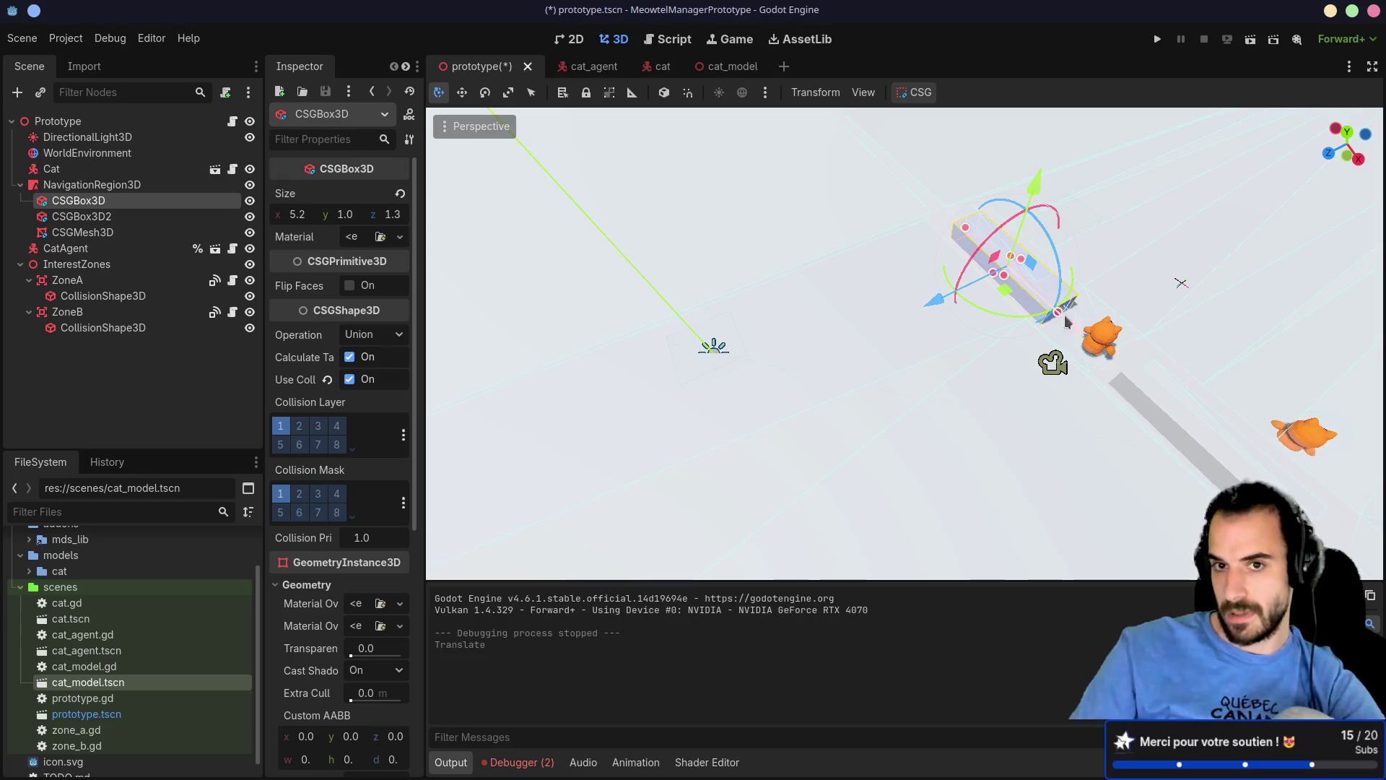
{"action": "key", "text": "ctrl+s"}
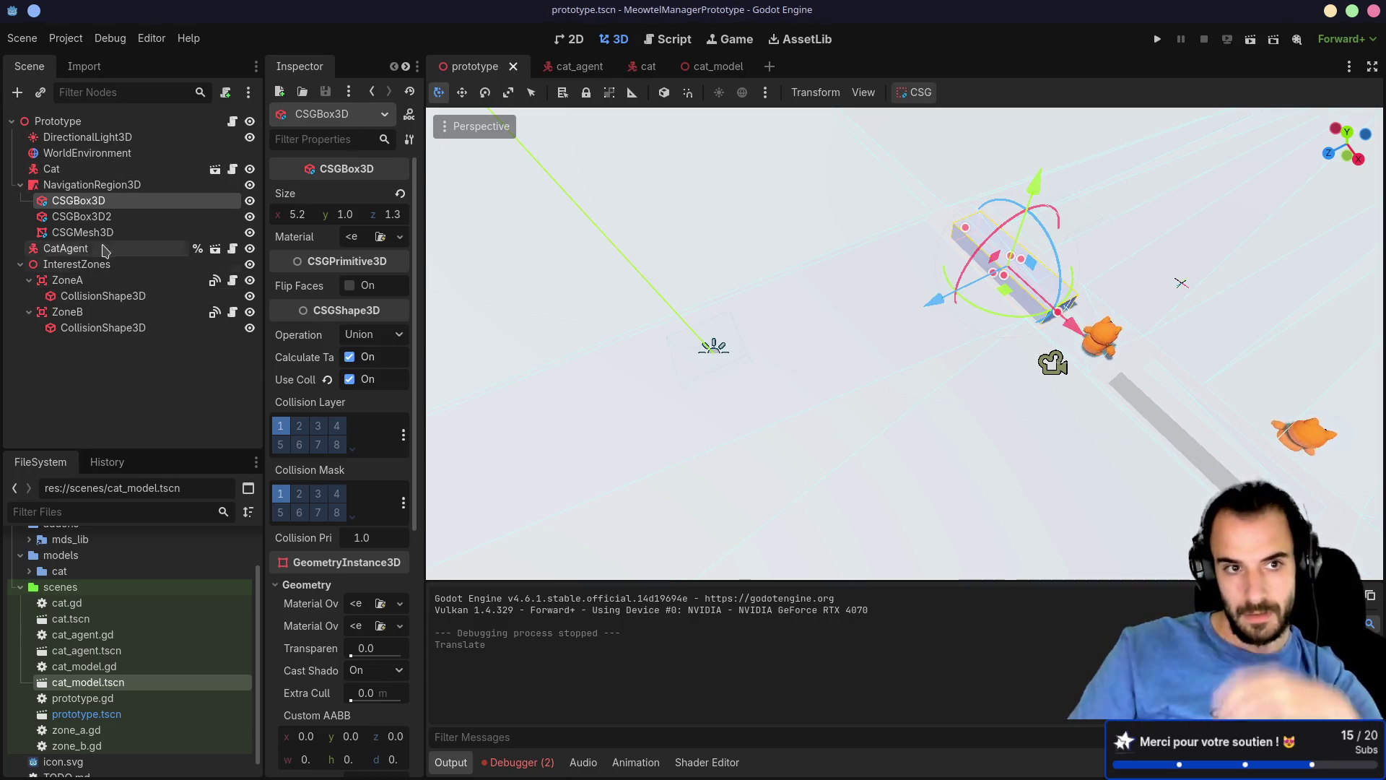
{"action": "left_click", "coordinate": [86, 247]}
{"action": "left_click", "coordinate": [96, 185]}
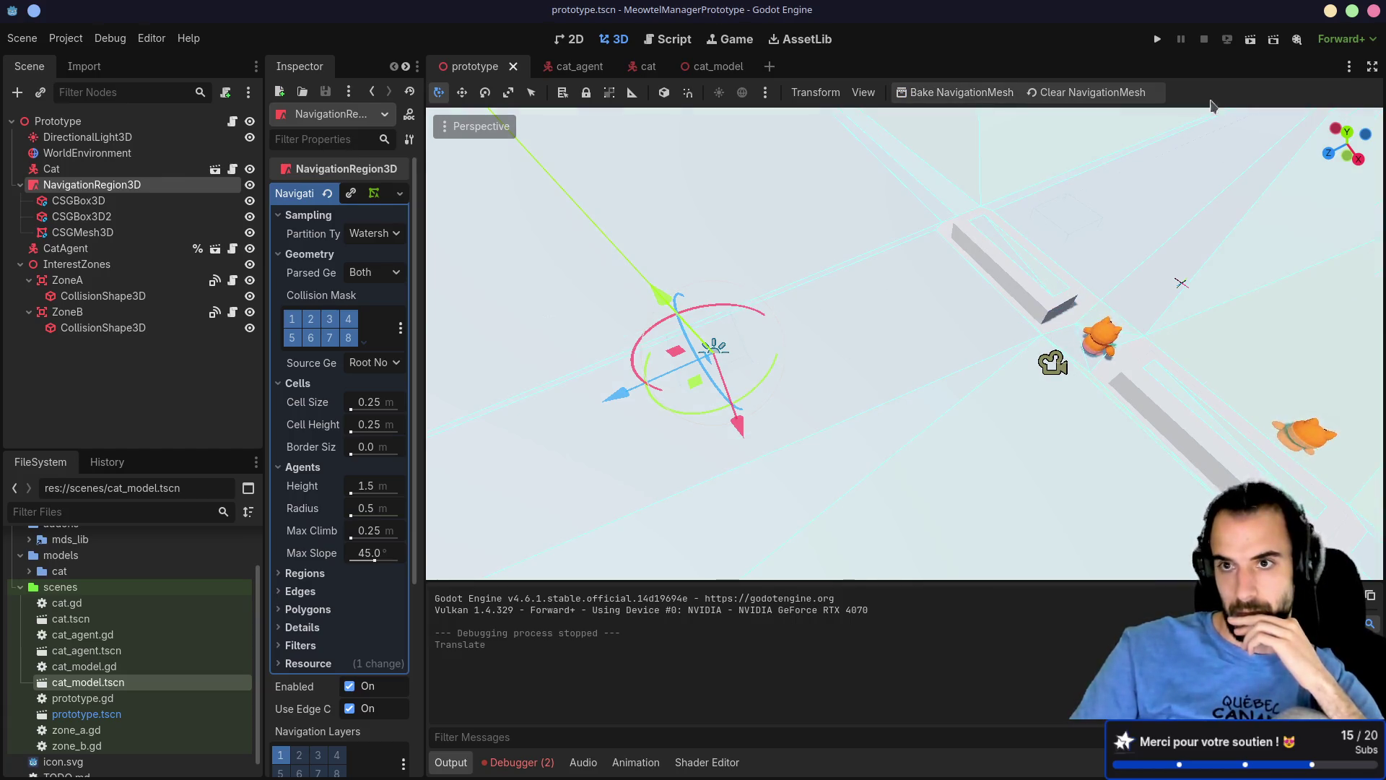
Step: Run the project to watch the cat navigate its red path around the shifted wall
{"action": "left_click", "coordinate": [1159, 40]}
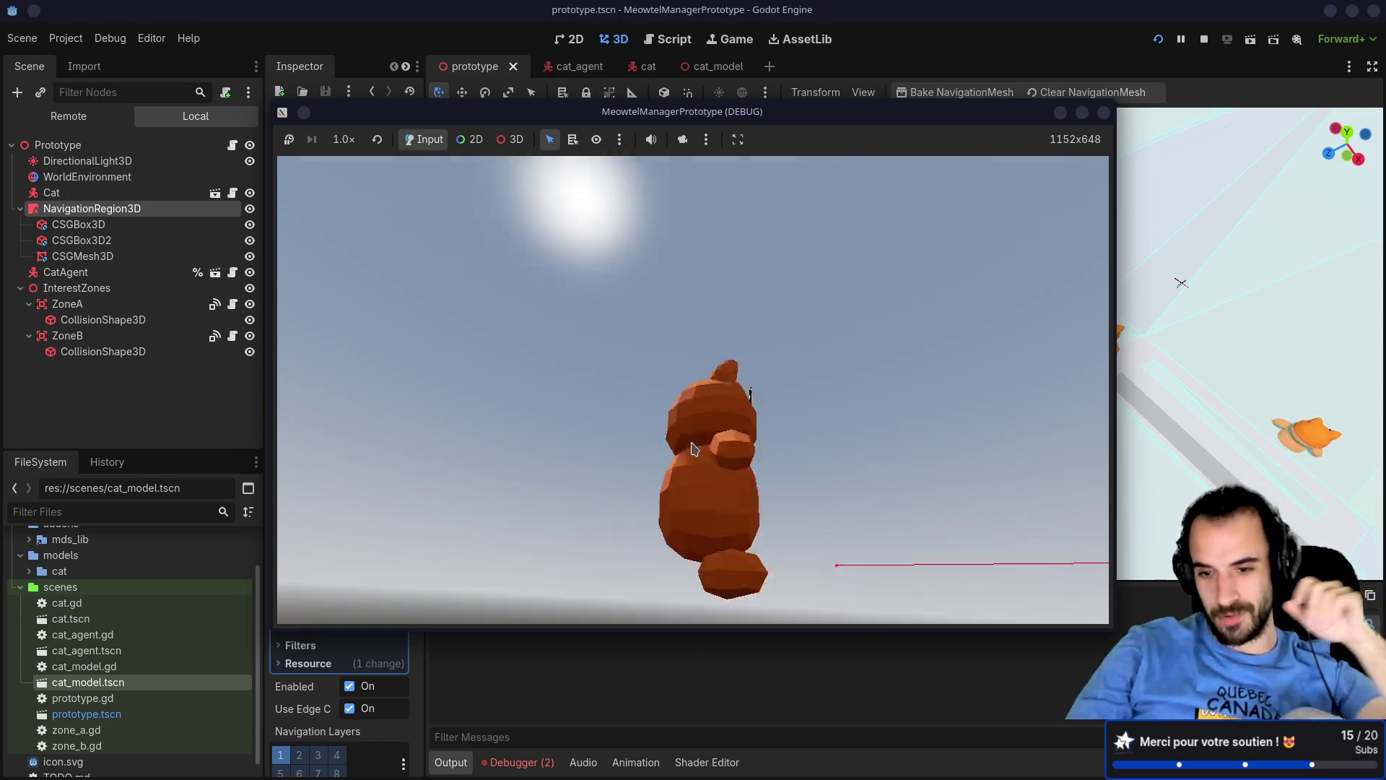
Step: Stop the running prototype and return to the 3D scene editor
{"action": "mouse_move", "coordinate": [779, 712]}
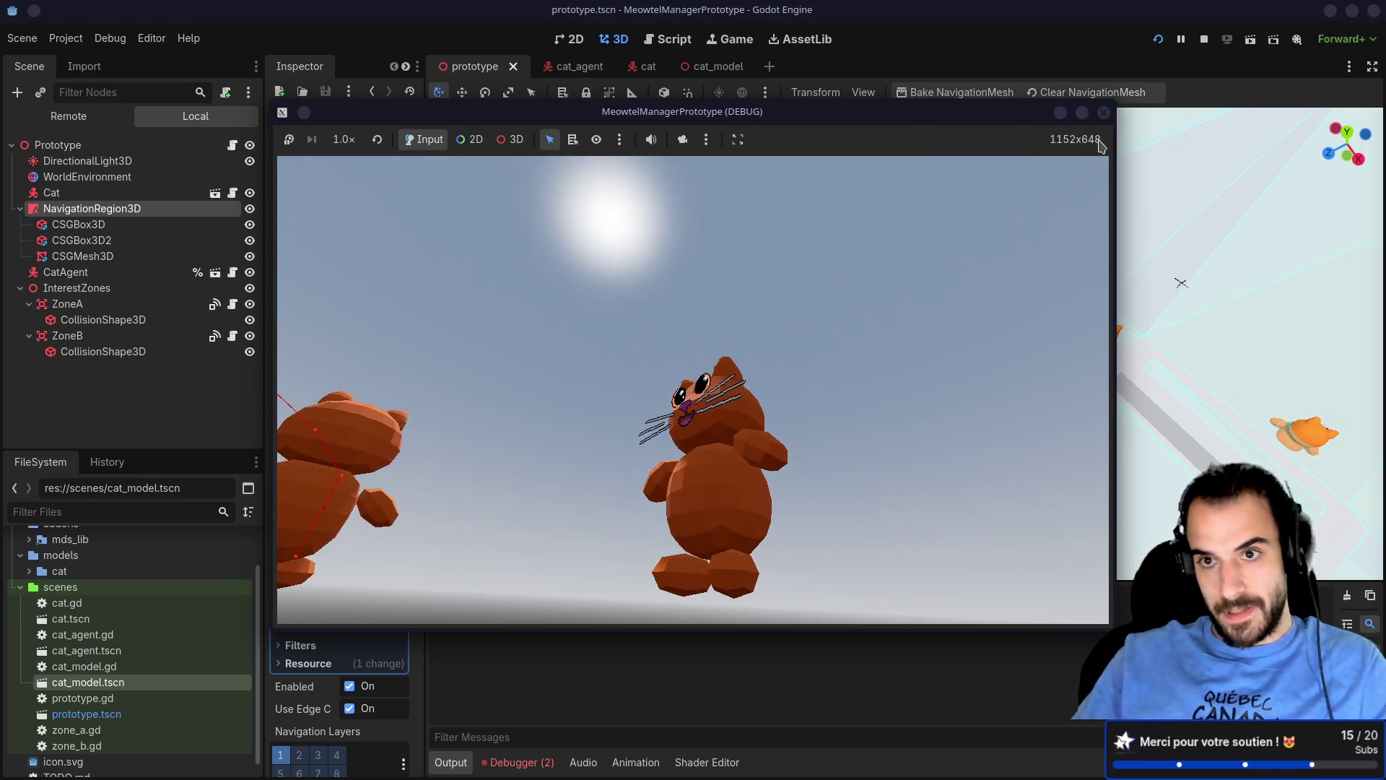
{"action": "left_click", "coordinate": [1104, 112]}
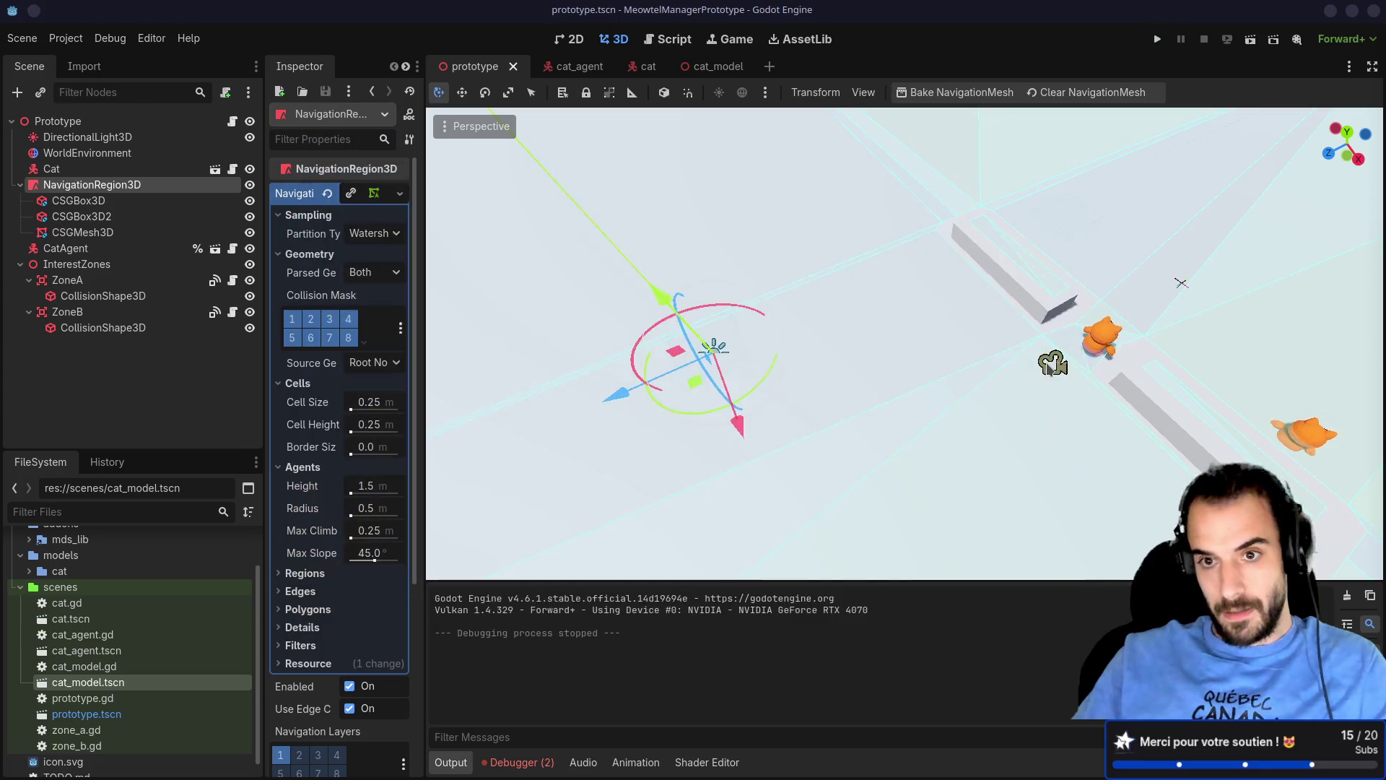
Step: Stretch the CSGBox3D wall to 14.4 along X and rotate it to a steeper angle
{"action": "left_click", "coordinate": [1065, 280]}
{"action": "scroll", "coordinate": [1136, 292], "scroll_direction": "right", "scroll_amount": 3}
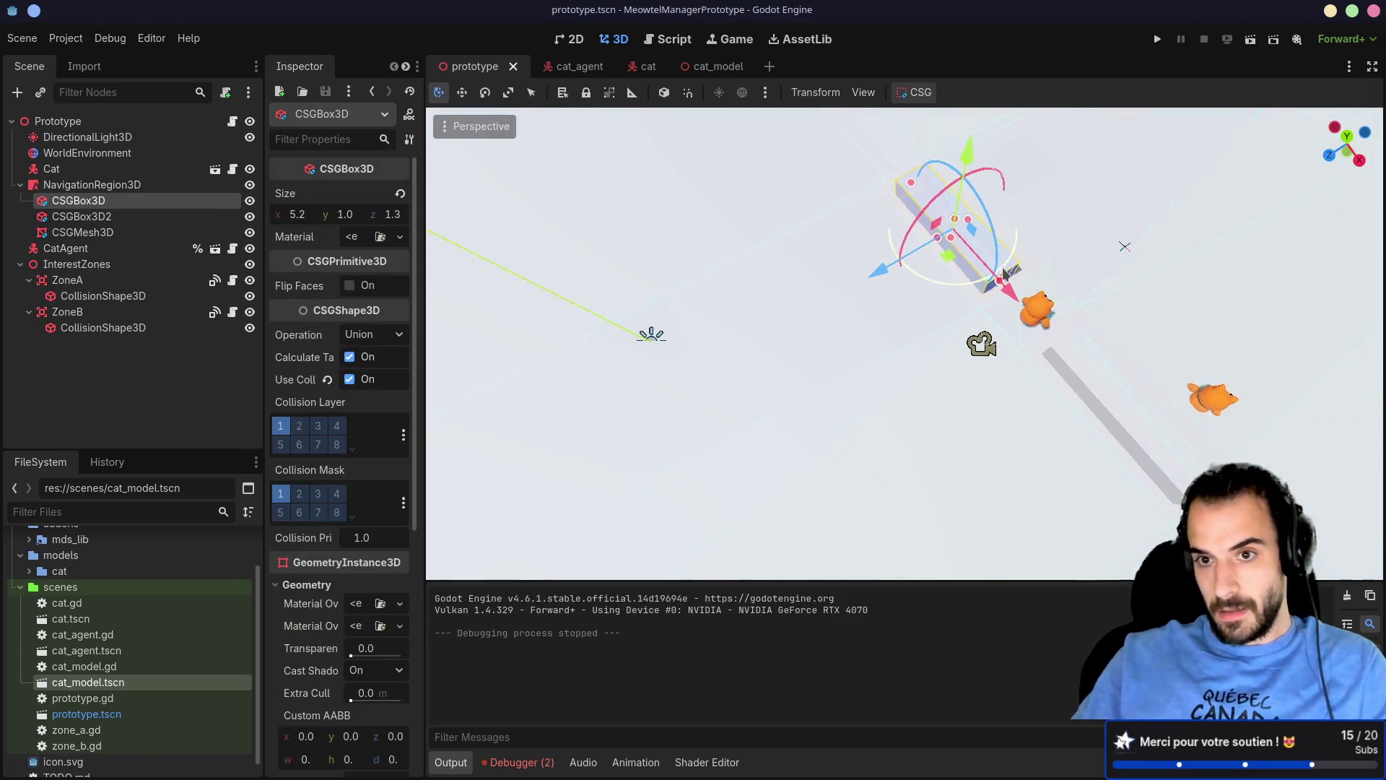
{"action": "left_click", "coordinate": [1112, 423]}
{"action": "left_click_drag", "start_coordinate": [1112, 436], "coordinate": [1098, 444]}
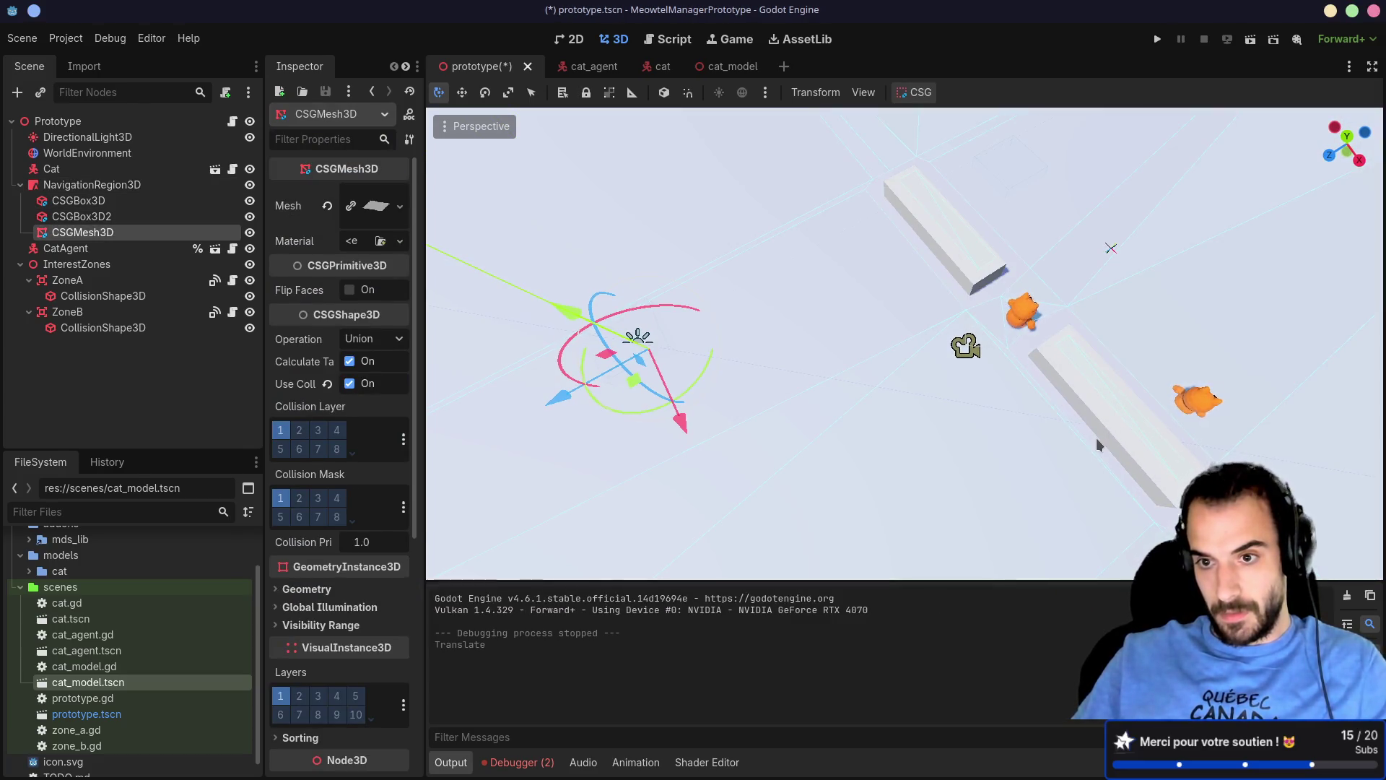
{"action": "left_click", "coordinate": [987, 291]}
{"action": "mouse_move", "coordinate": [987, 285]}
{"action": "left_mouse_down"}
{"action": "mouse_move", "coordinate": [1129, 396]}
{"action": "mouse_move", "coordinate": [1138, 481]}
{"action": "left_mouse_up"}
{"action": "mouse_move", "coordinate": [1020, 390]}
{"action": "left_mouse_down"}
{"action": "mouse_move", "coordinate": [1007, 372]}
{"action": "mouse_move", "coordinate": [993, 393]}
{"action": "mouse_move", "coordinate": [1016, 344]}
{"action": "mouse_move", "coordinate": [946, 347]}
{"action": "mouse_move", "coordinate": [954, 403]}
{"action": "left_mouse_up"}
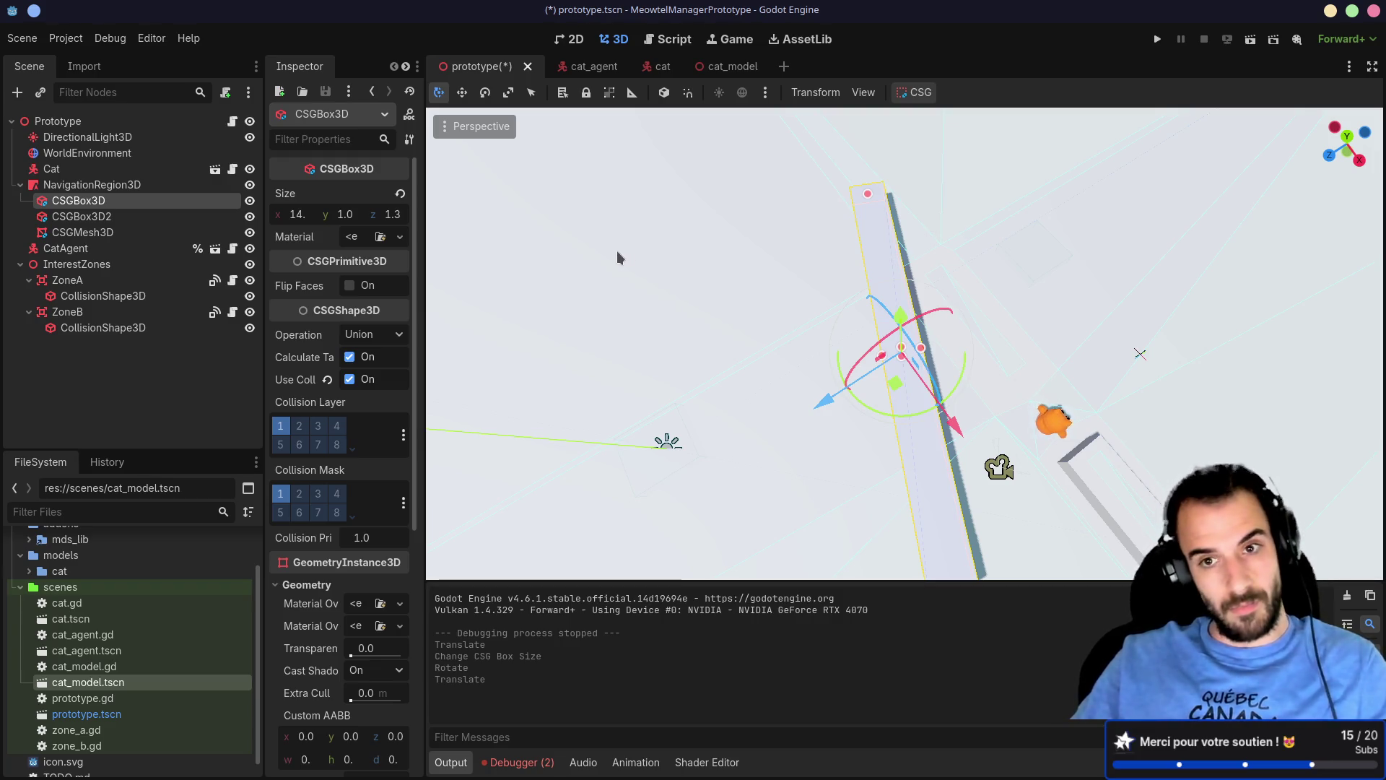
Step: Save the scene, select NavigationRegion3D and run the game to test the cat's route
{"action": "key", "text": "ctrl+s"}
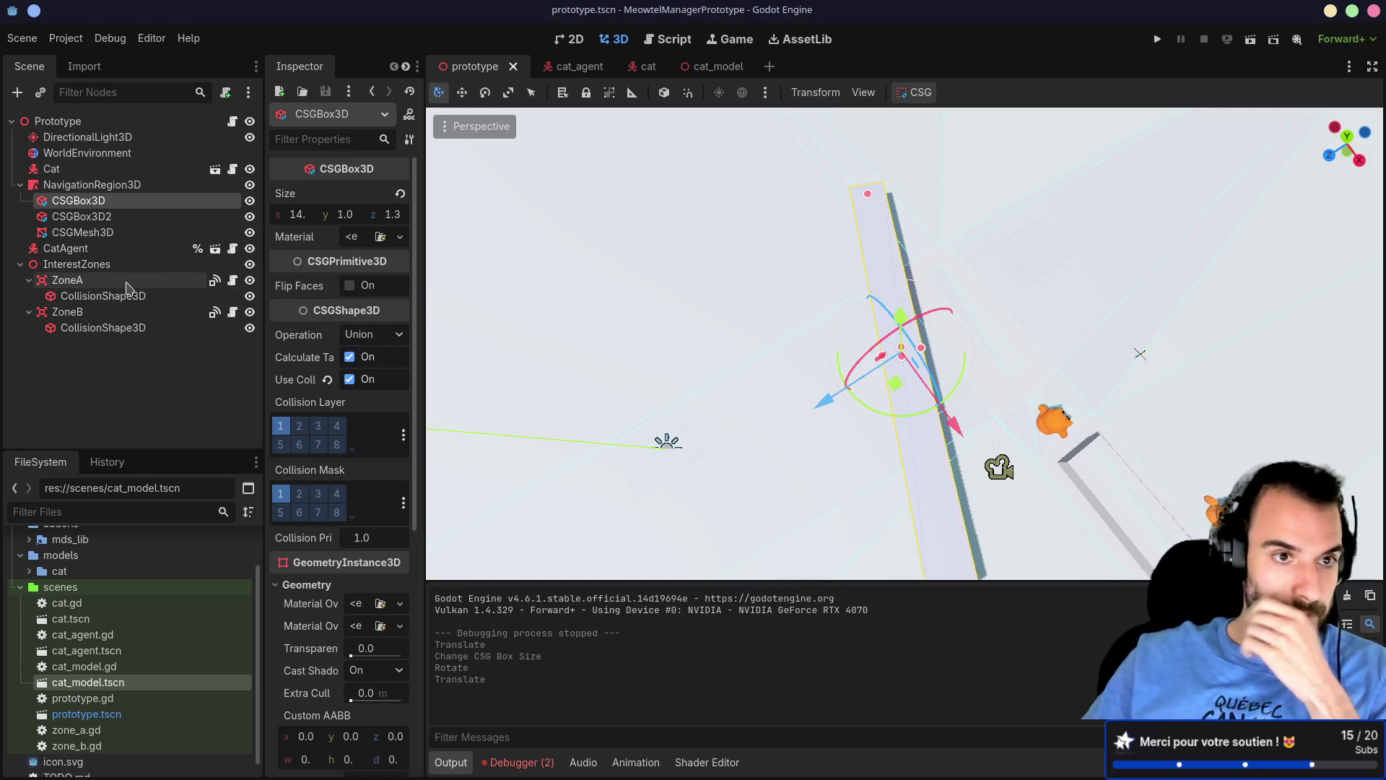
{"action": "left_click", "coordinate": [92, 185]}
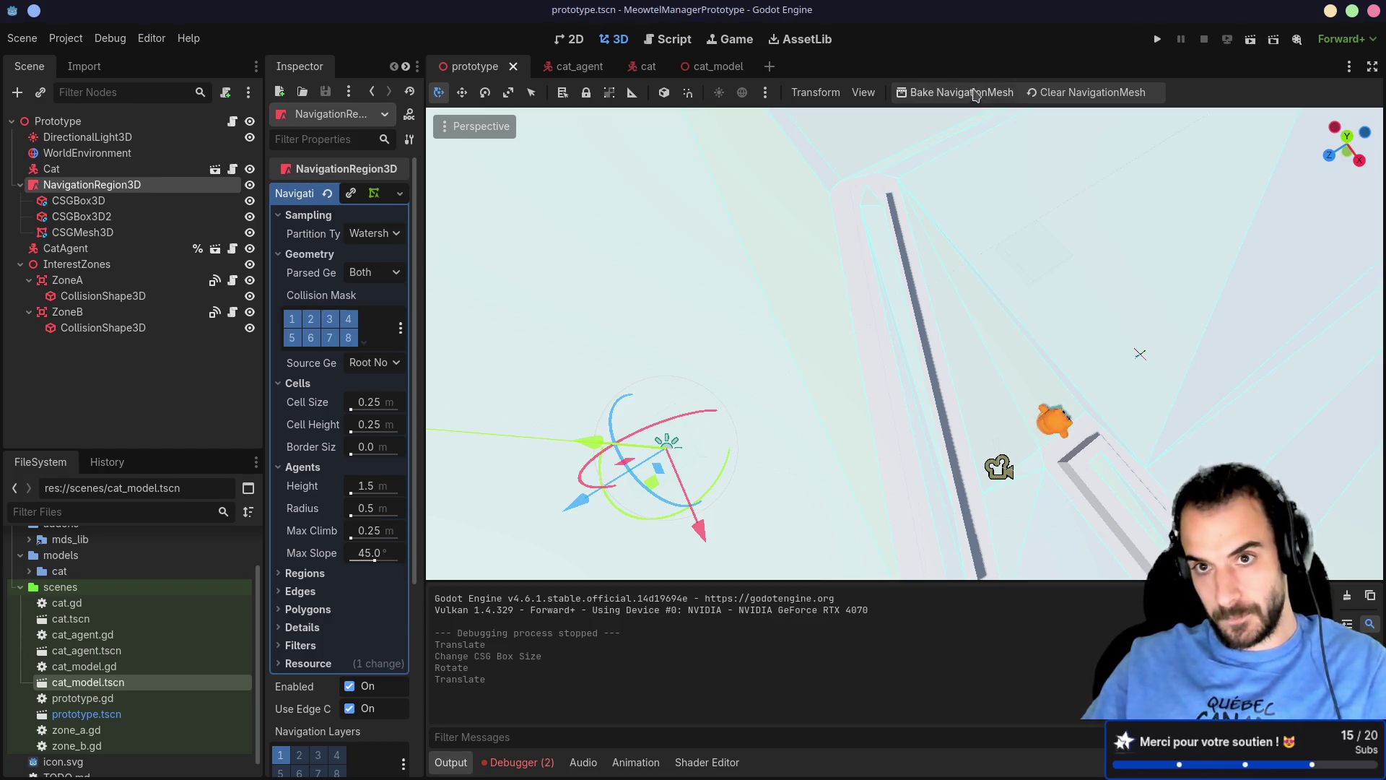
{"action": "left_click", "coordinate": [1161, 41]}
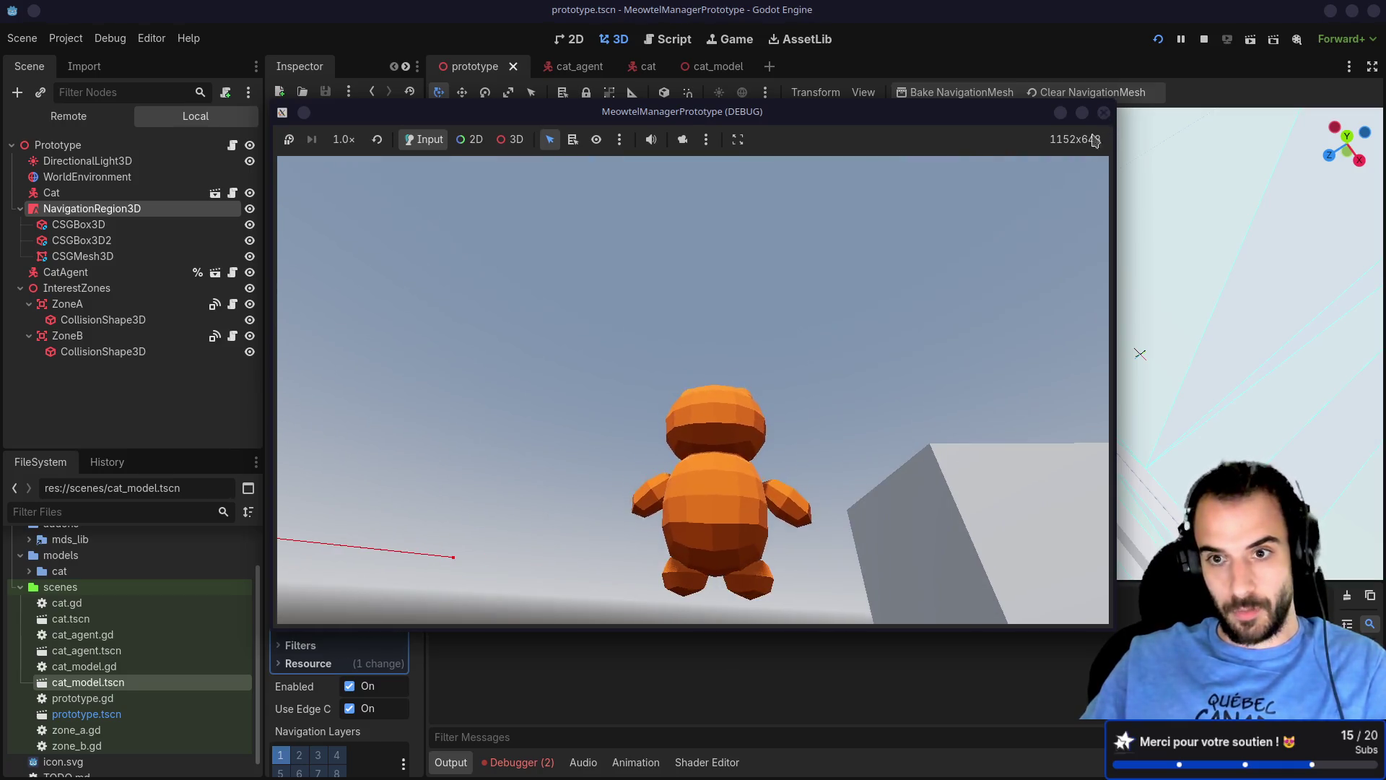
Step: Stop the running game and reselect the long wall box from a lower view
{"action": "left_click", "coordinate": [1103, 112]}
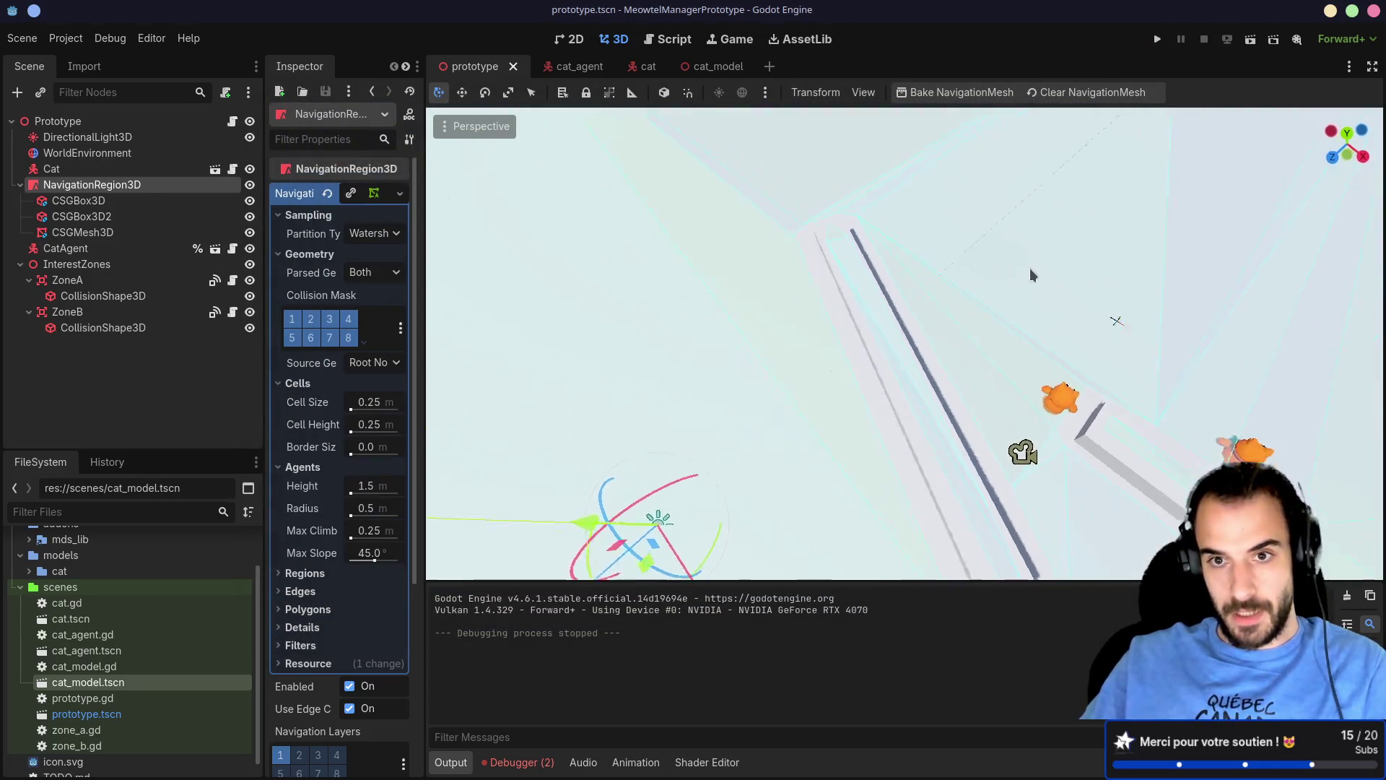
{"action": "scroll", "coordinate": [990, 216], "scroll_direction": "down", "scroll_amount": 5}
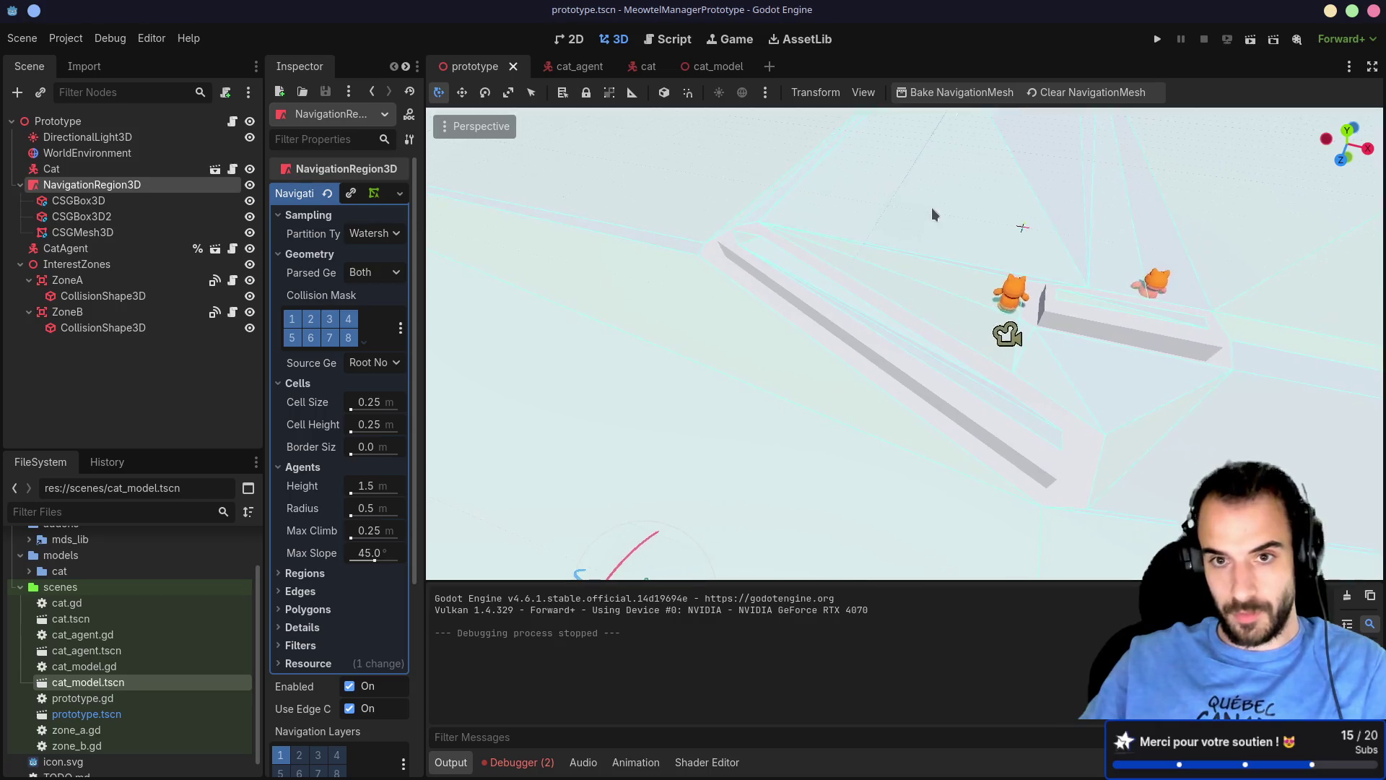
{"action": "mouse_move", "coordinate": [936, 238]}
{"action": "left_mouse_down"}
{"action": "mouse_move", "coordinate": [971, 225]}
{"action": "mouse_move", "coordinate": [1000, 235]}
{"action": "mouse_move", "coordinate": [906, 287]}
{"action": "left_mouse_up"}
{"action": "left_click", "coordinate": [854, 354]}
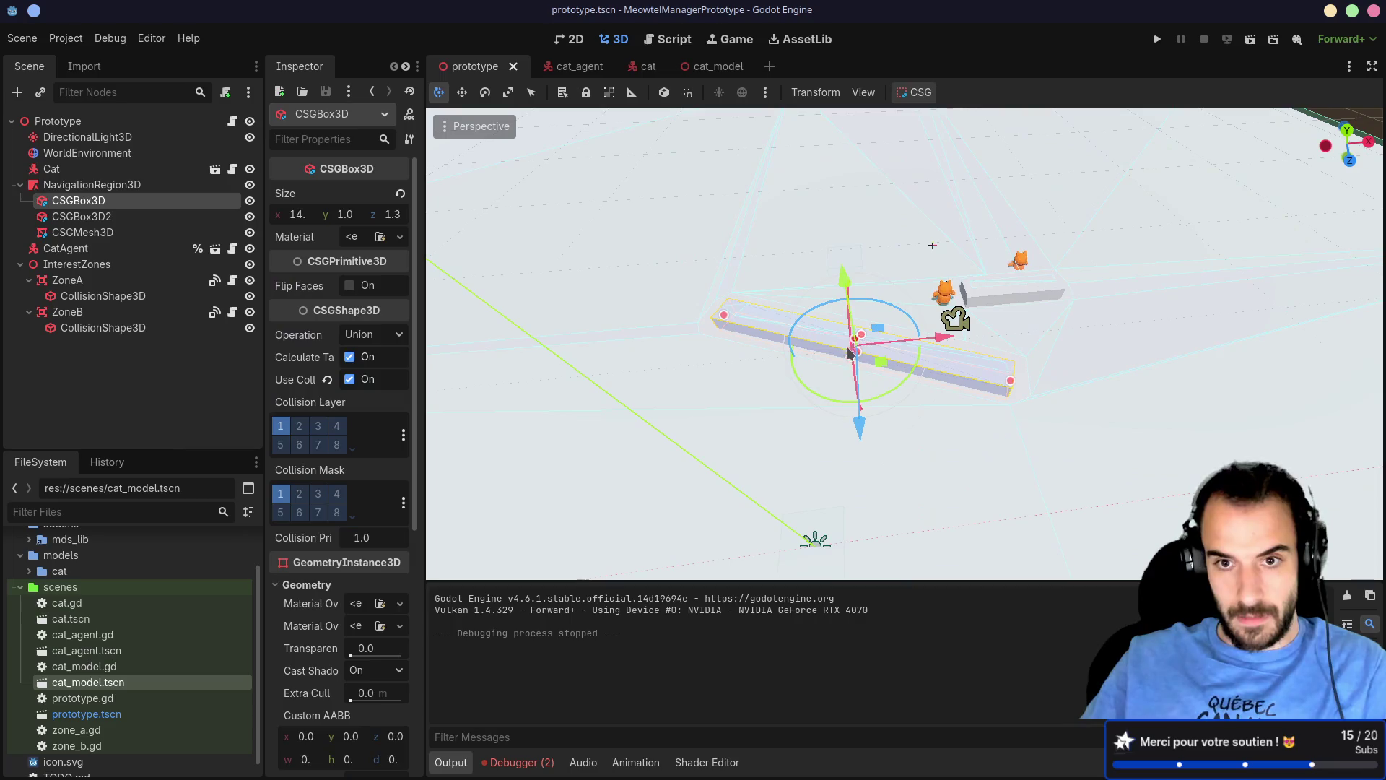
{"action": "left_click", "coordinate": [110, 313]}
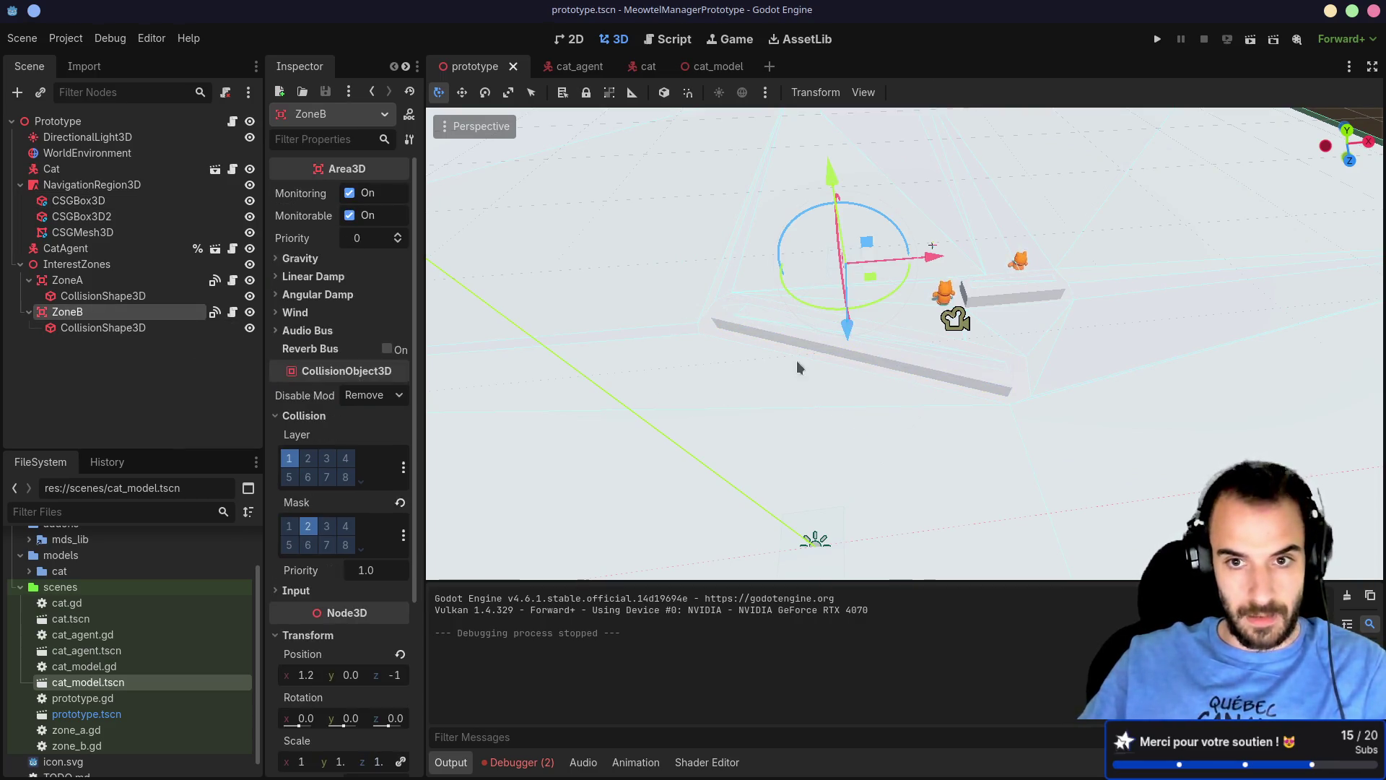
{"action": "left_click", "coordinate": [812, 351]}
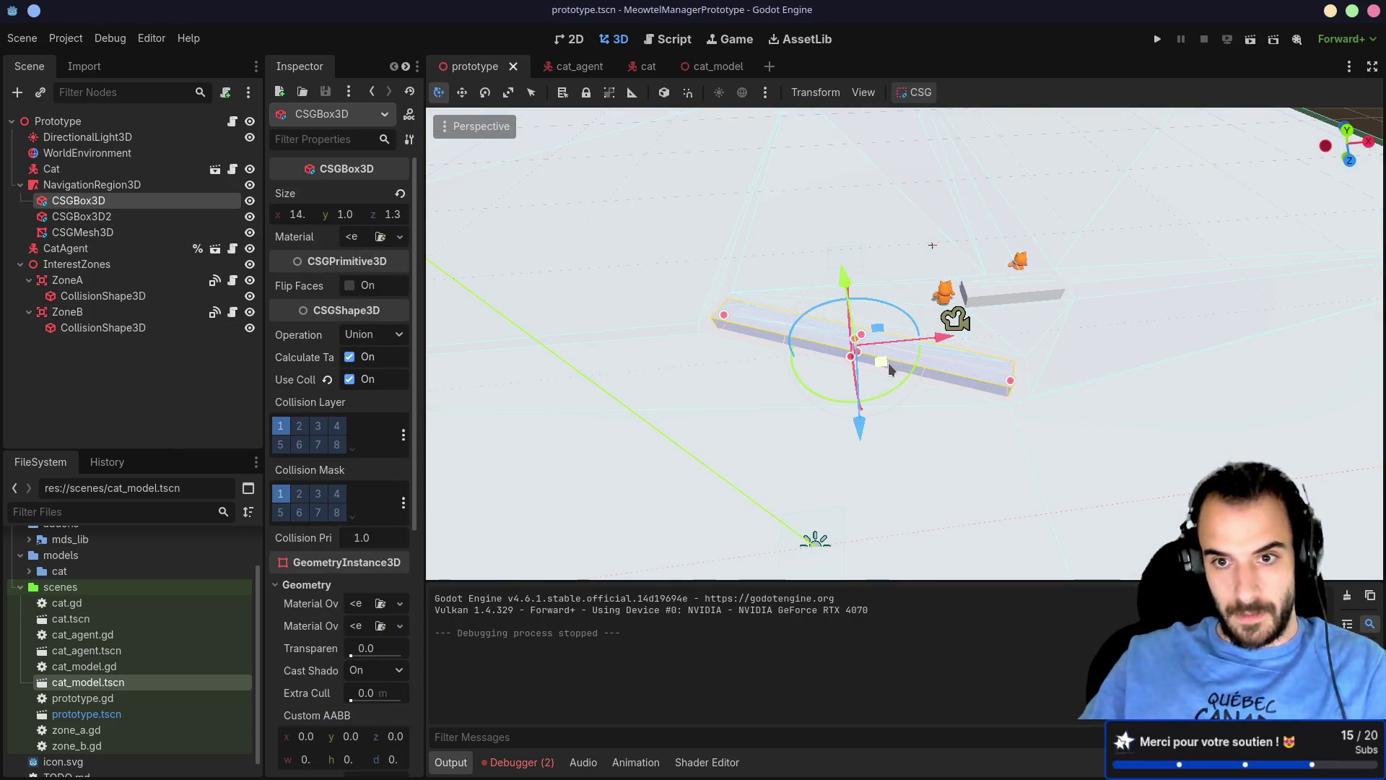
Step: Turn the wall around its vertical axis, select NavigationRegion3D and rerun the game
{"action": "left_click_drag", "start_coordinate": [888, 393], "coordinate": [845, 408]}
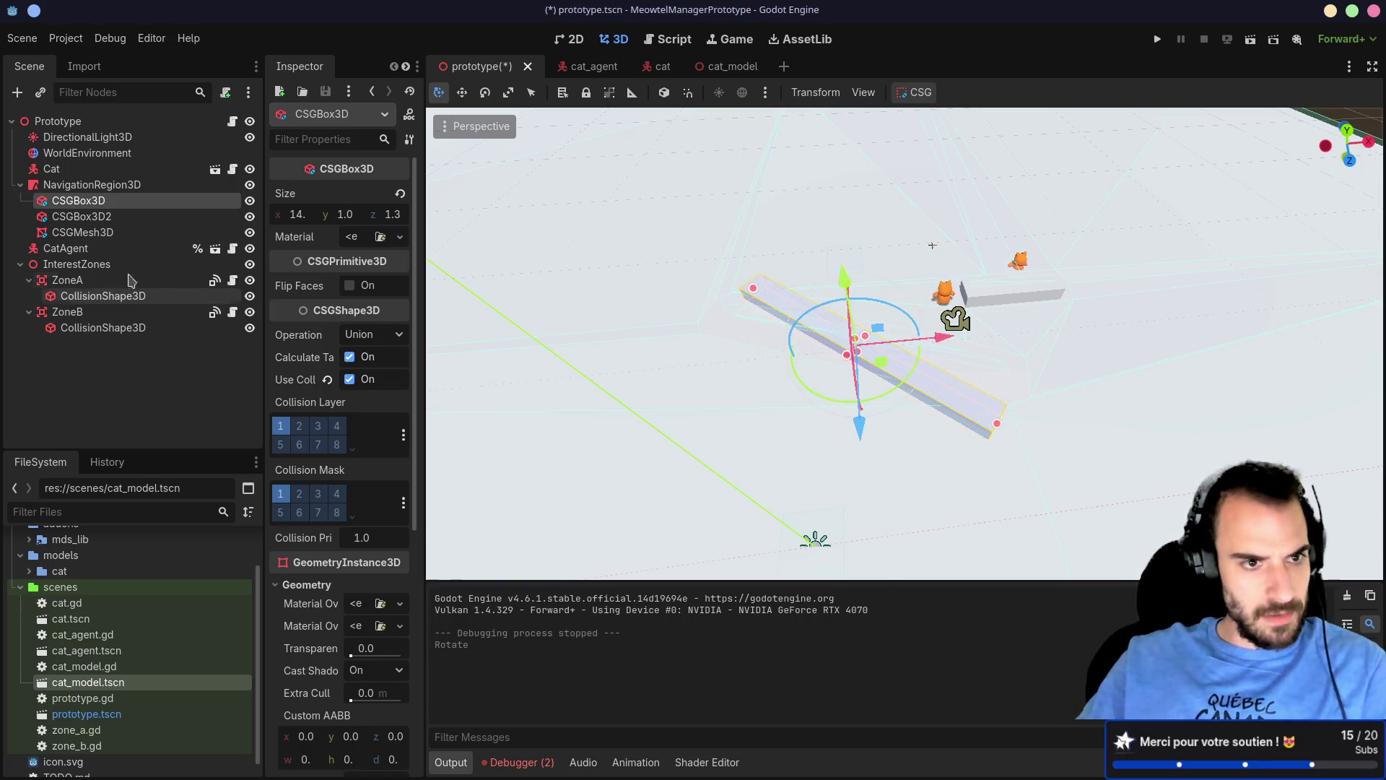
{"action": "left_click", "coordinate": [115, 185]}
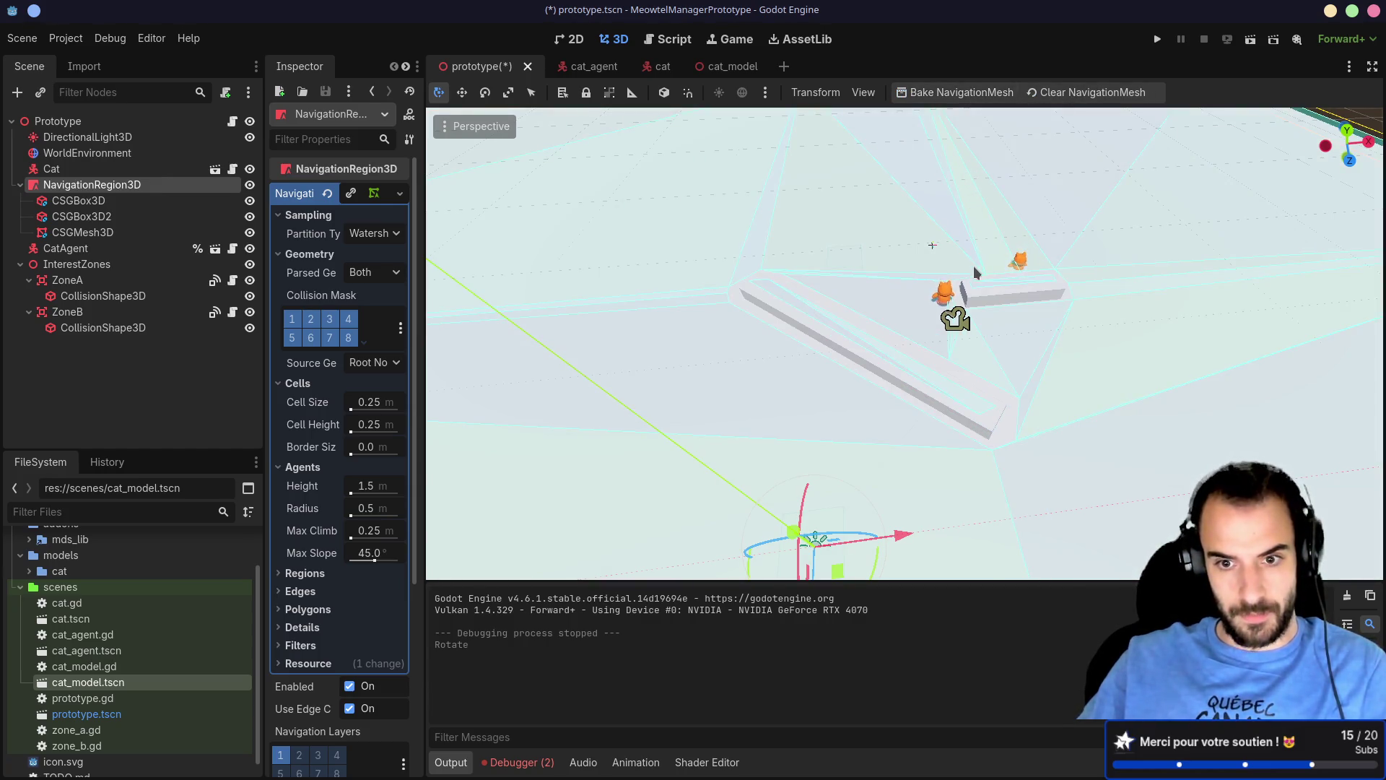
{"action": "scroll", "coordinate": [914, 331], "scroll_direction": "down", "scroll_amount": 3}
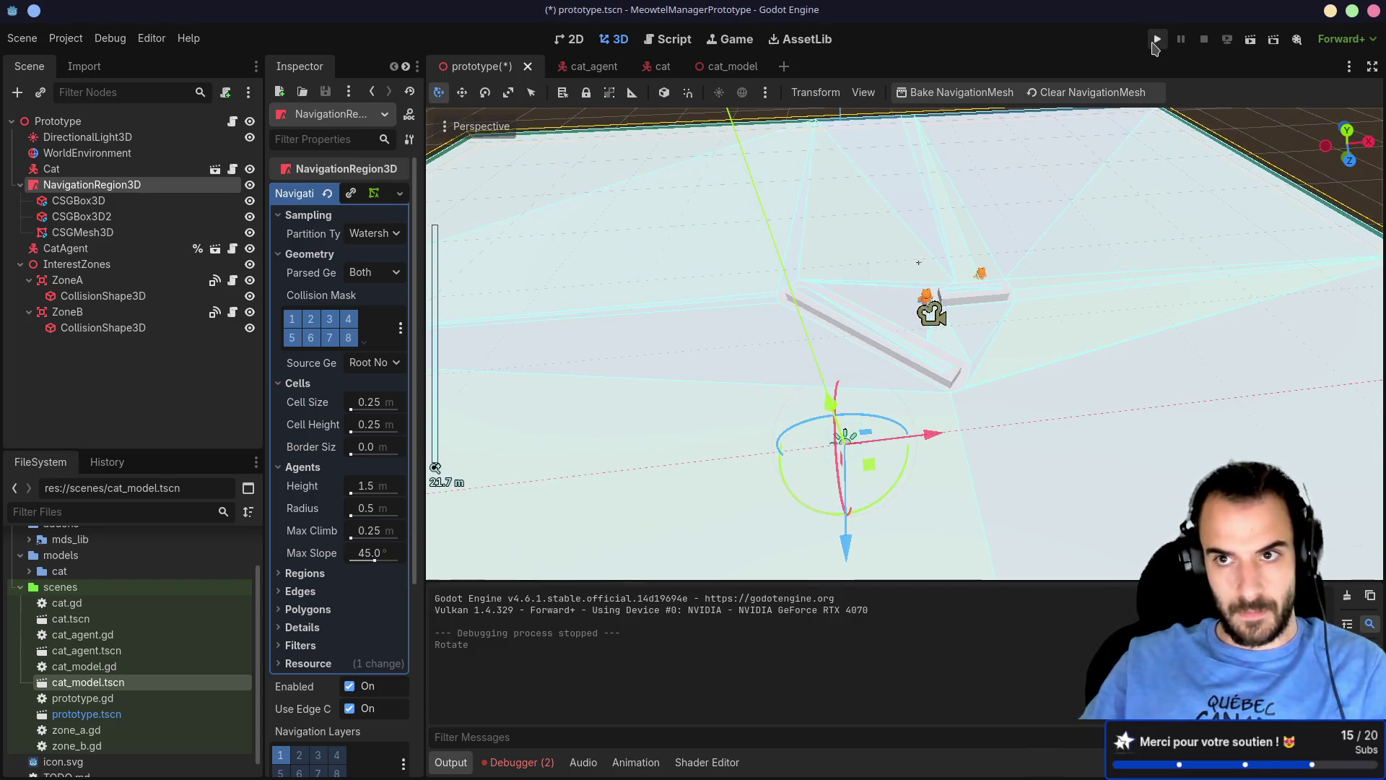
{"action": "left_click", "coordinate": [1156, 42]}
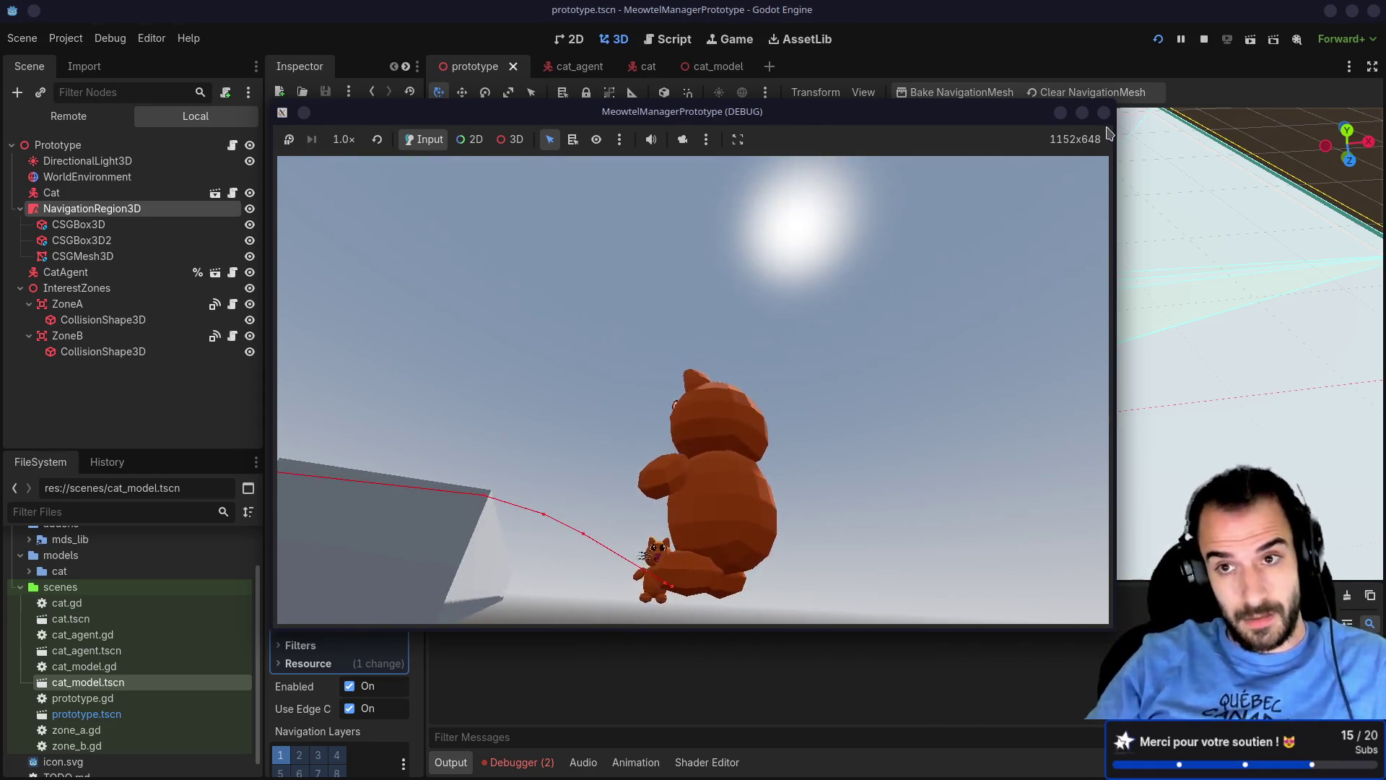
Step: Stop the test run with F8 after watching the cat follow its red path
{"action": "key", "text": "F8"}
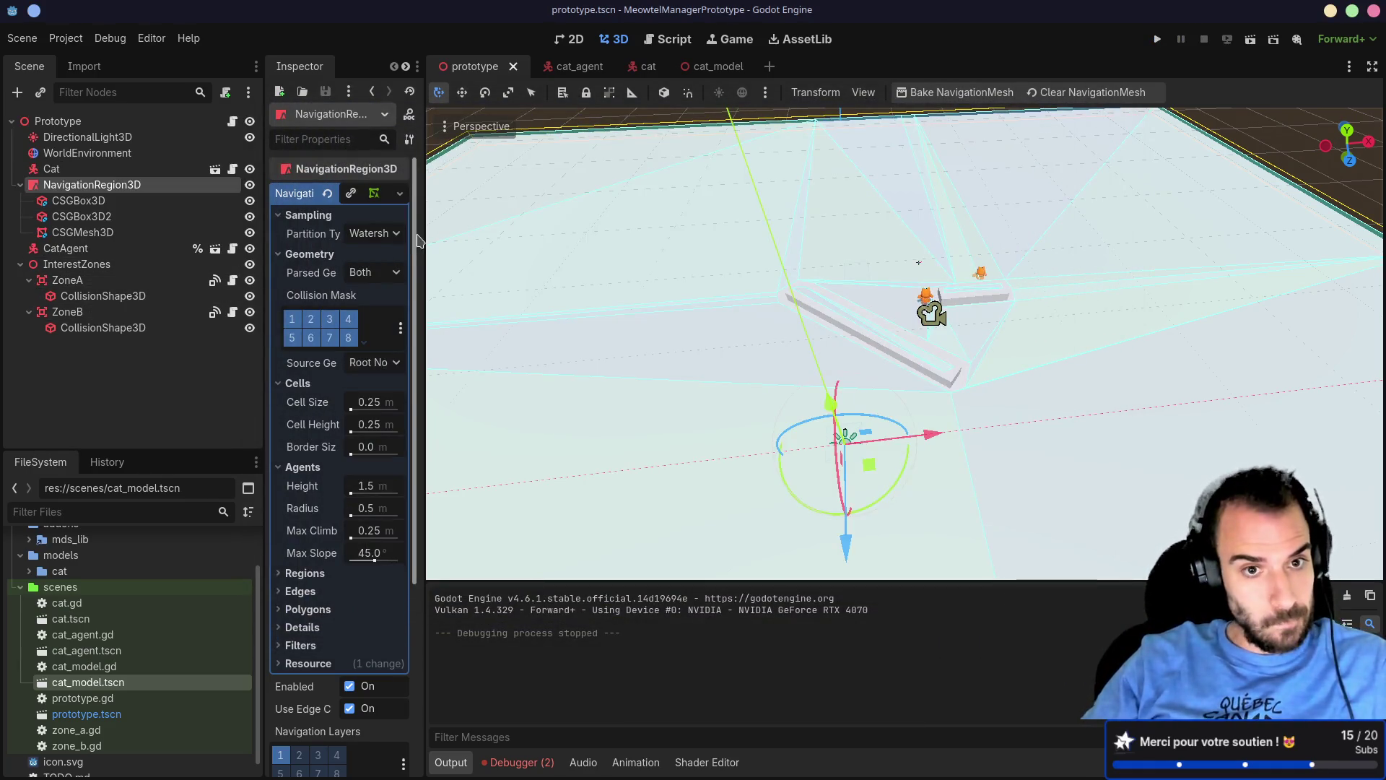
Step: Widen the Inspector and collapse its Geometry, Sampling, Cells and Agents sections
{"action": "mouse_move", "coordinate": [421, 231]}
{"action": "left_mouse_down"}
{"action": "mouse_move", "coordinate": [567, 238]}
{"action": "mouse_move", "coordinate": [596, 260]}
{"action": "left_mouse_up"}
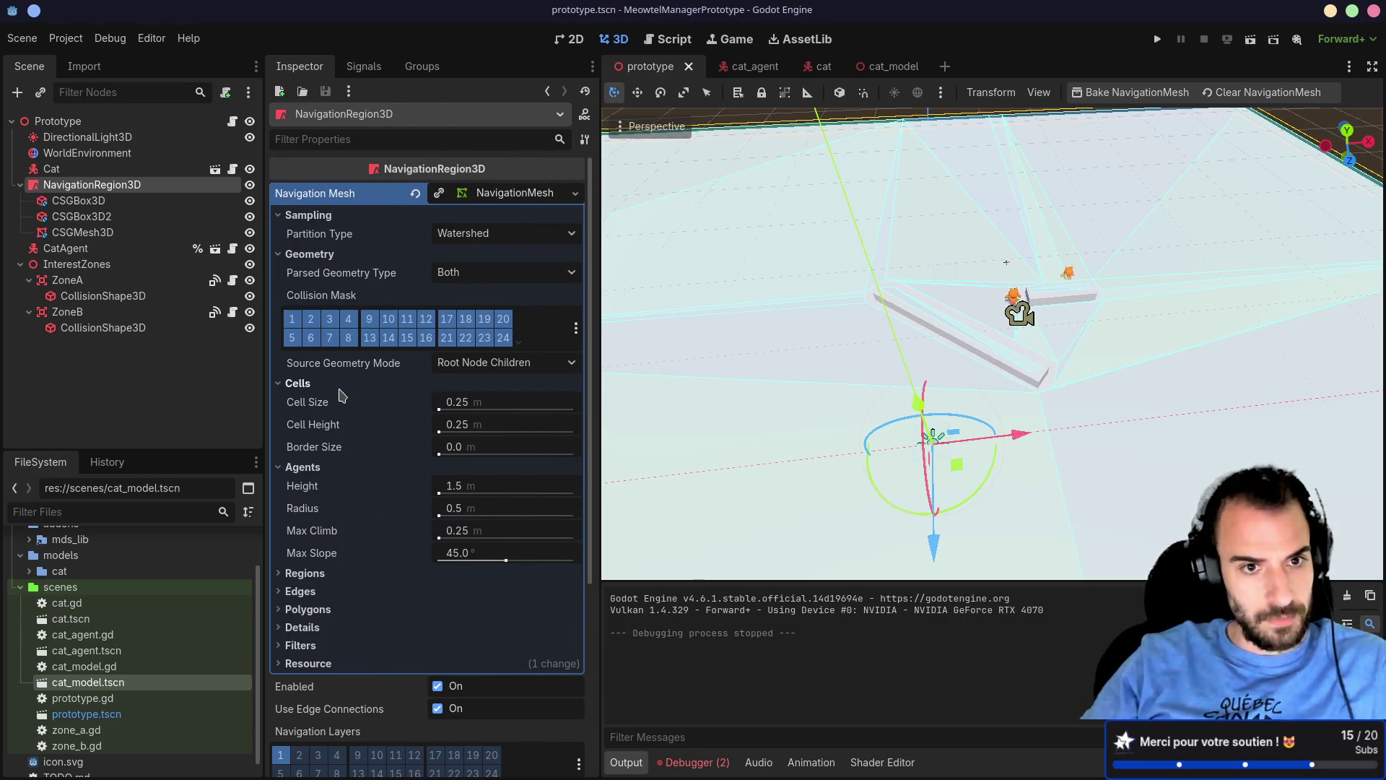
{"action": "left_click", "coordinate": [284, 255]}
{"action": "left_click", "coordinate": [281, 217]}
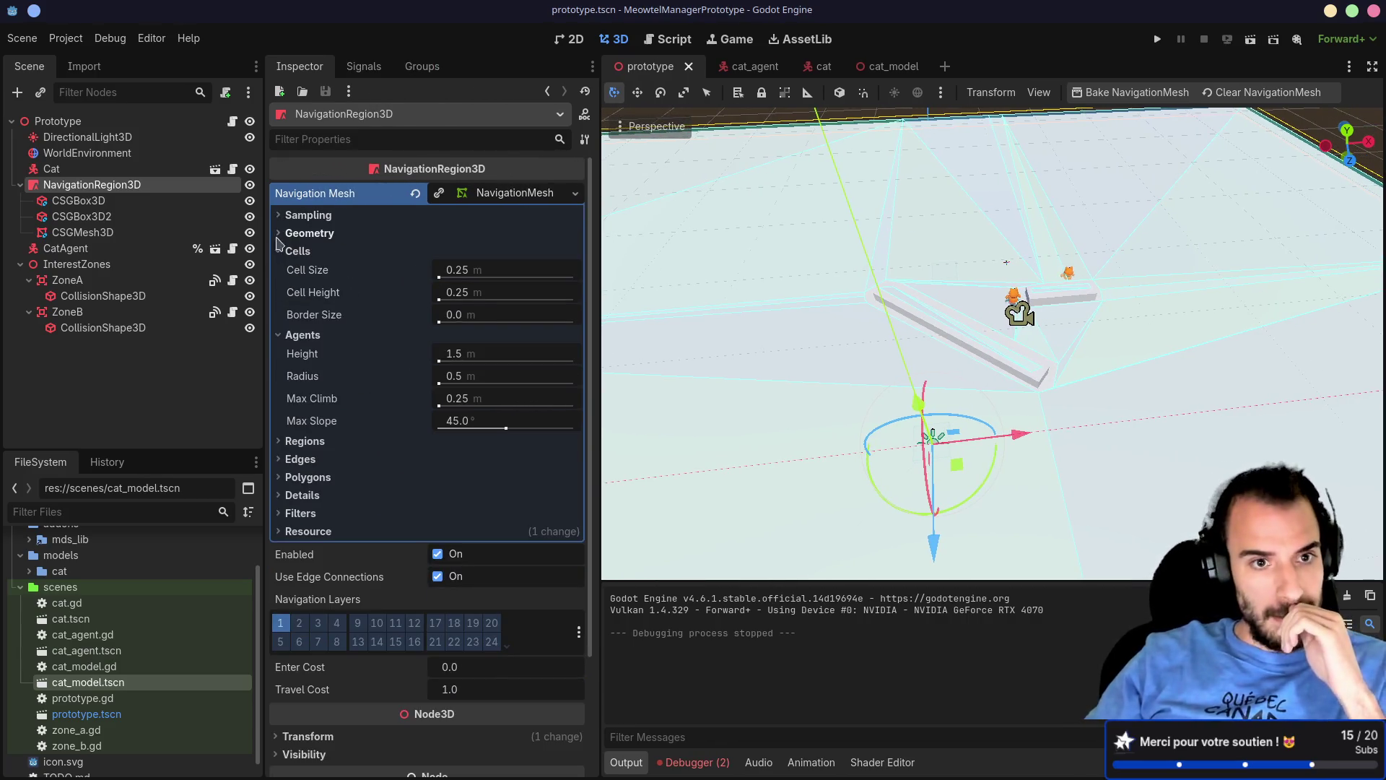
{"action": "left_click", "coordinate": [282, 252]}
{"action": "left_click", "coordinate": [280, 271]}
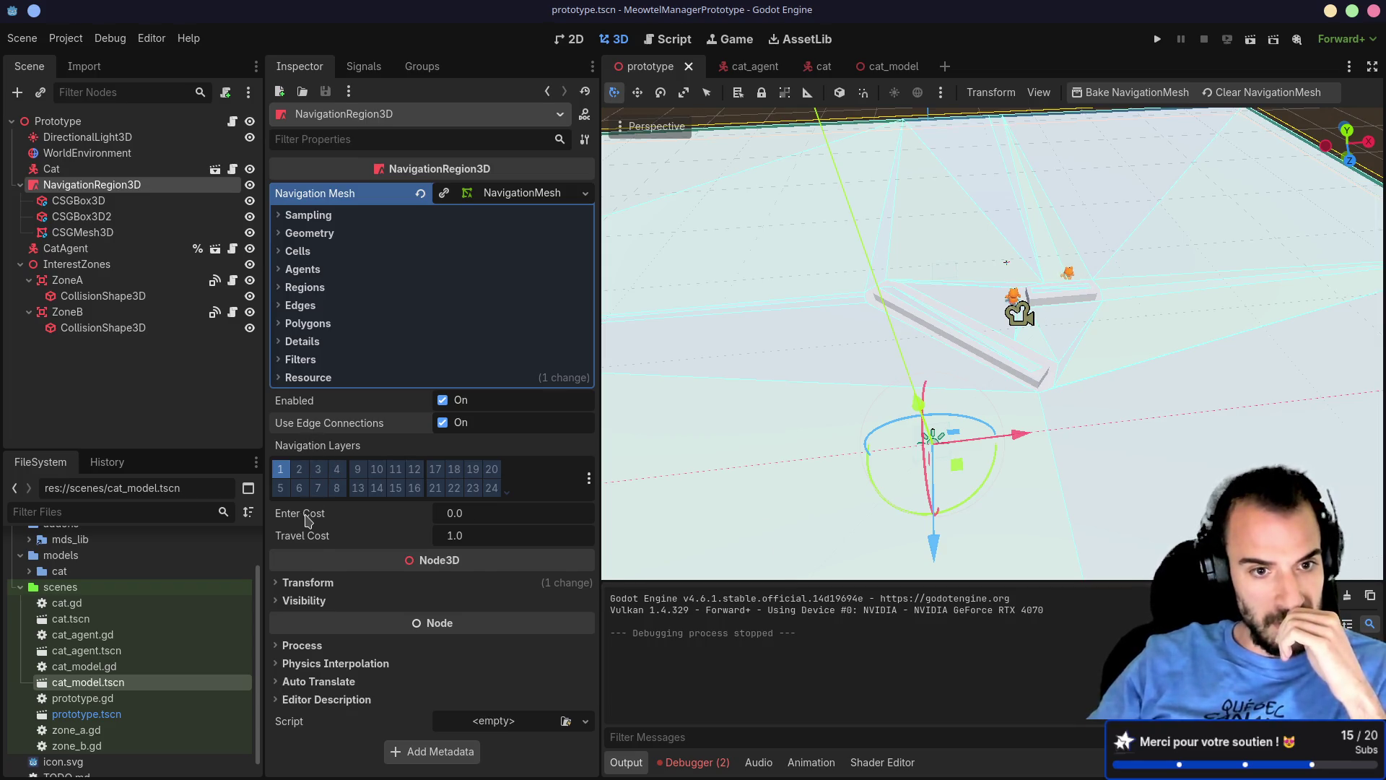
Step: Widen the Inspector further to show all navigation layers and run the project again
{"action": "mouse_move", "coordinate": [317, 460]}
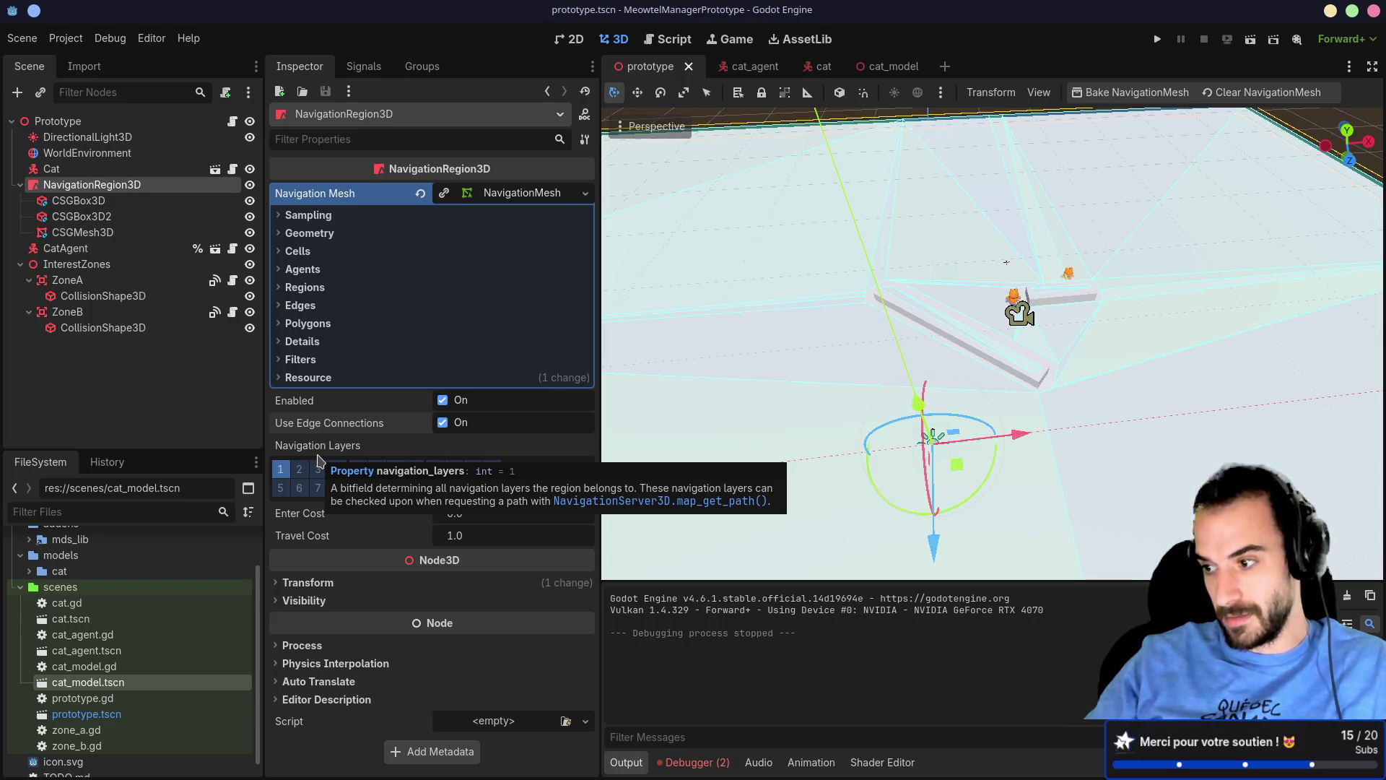
{"action": "mouse_move", "coordinate": [261, 369]}
{"action": "left_mouse_down"}
{"action": "mouse_move", "coordinate": [225, 370]}
{"action": "mouse_move", "coordinate": [241, 372]}
{"action": "left_mouse_up"}
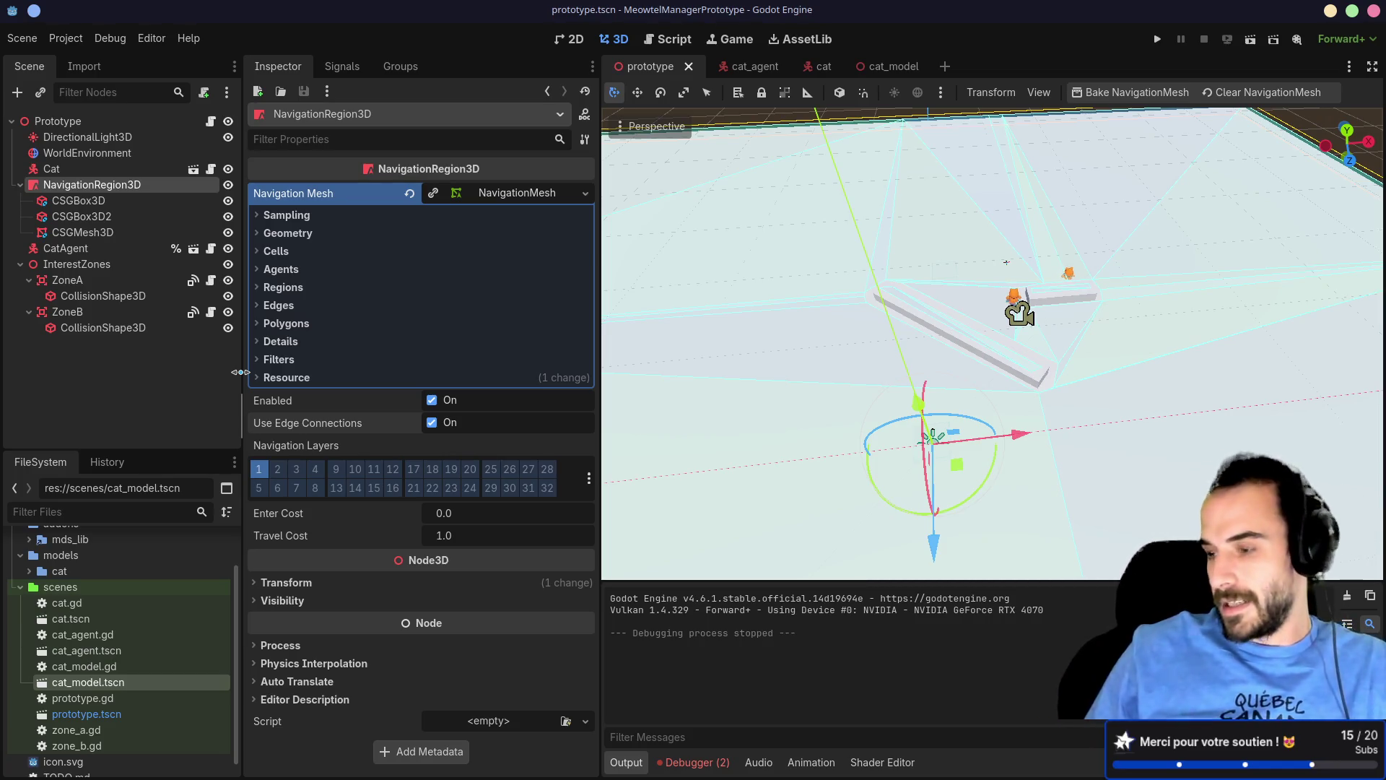
{"action": "left_click", "coordinate": [1157, 39]}
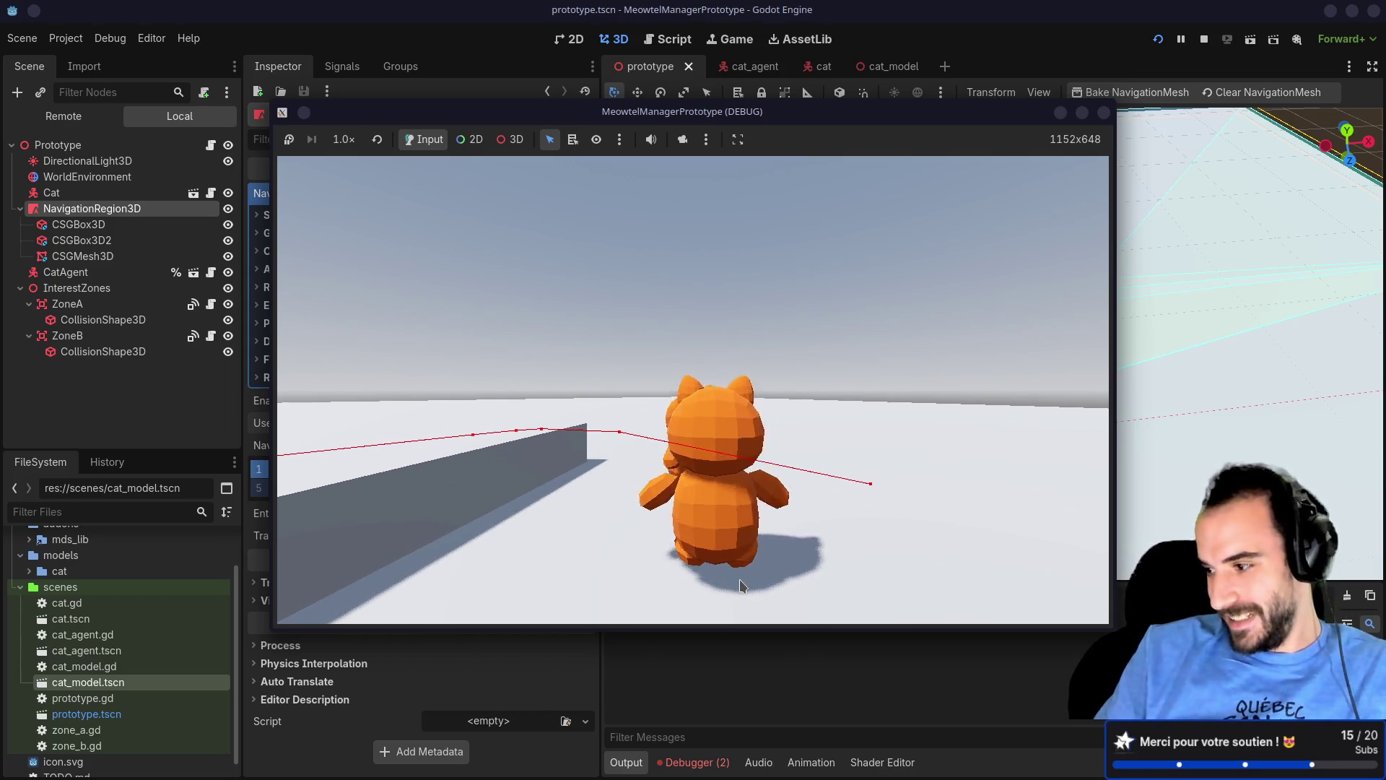
Step: Switch the game camera to top-down, then behind-the-cat view, and close the game
{"action": "left_click", "coordinate": [740, 579]}
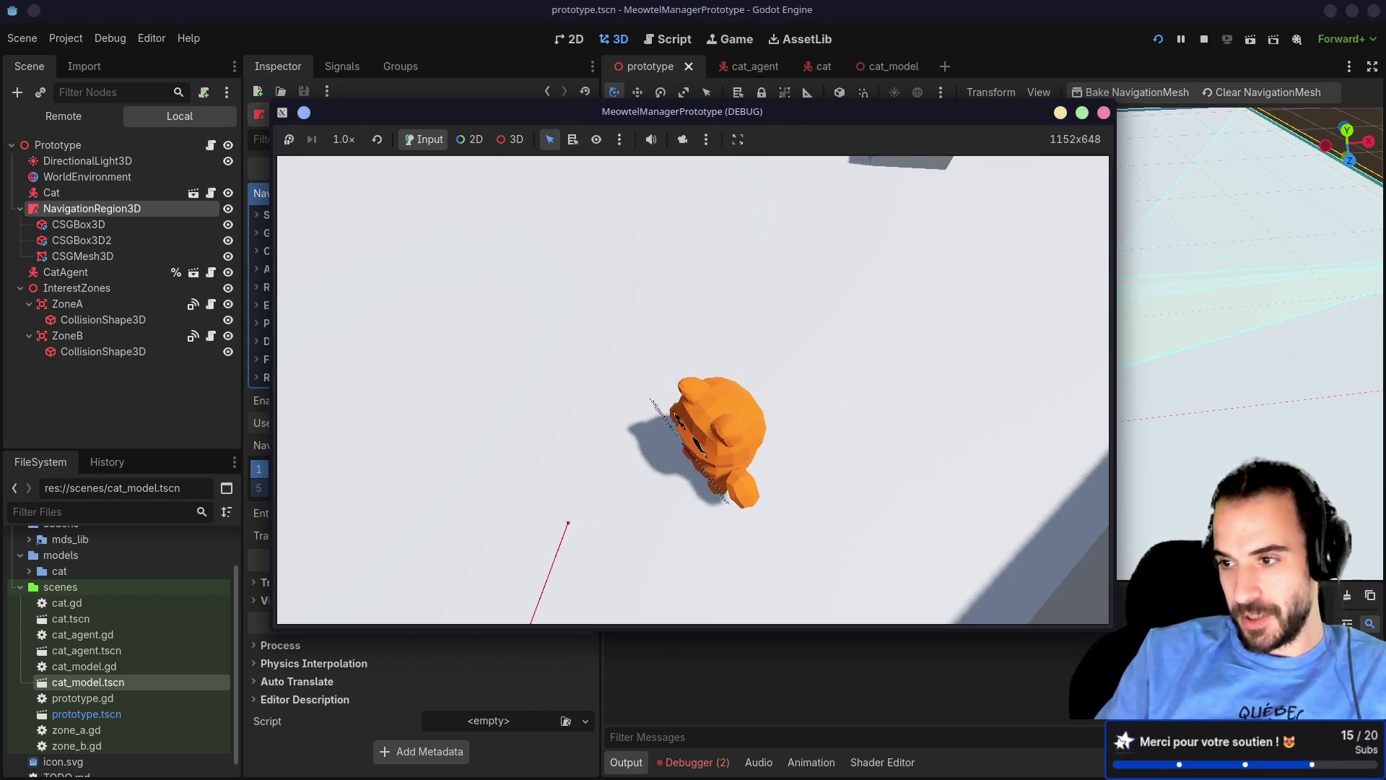
{"action": "key", "text": "alt+Tab"}
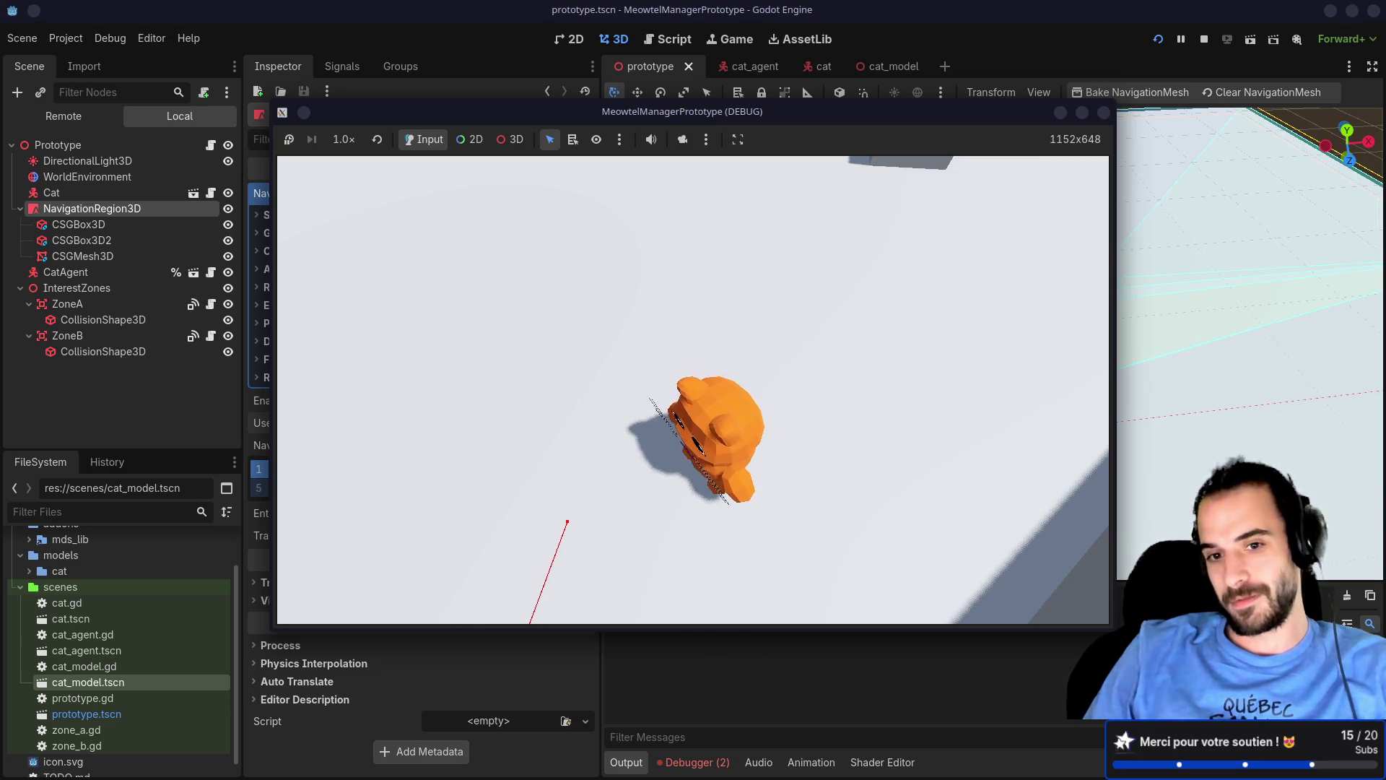
{"action": "left_click", "coordinate": [981, 362]}
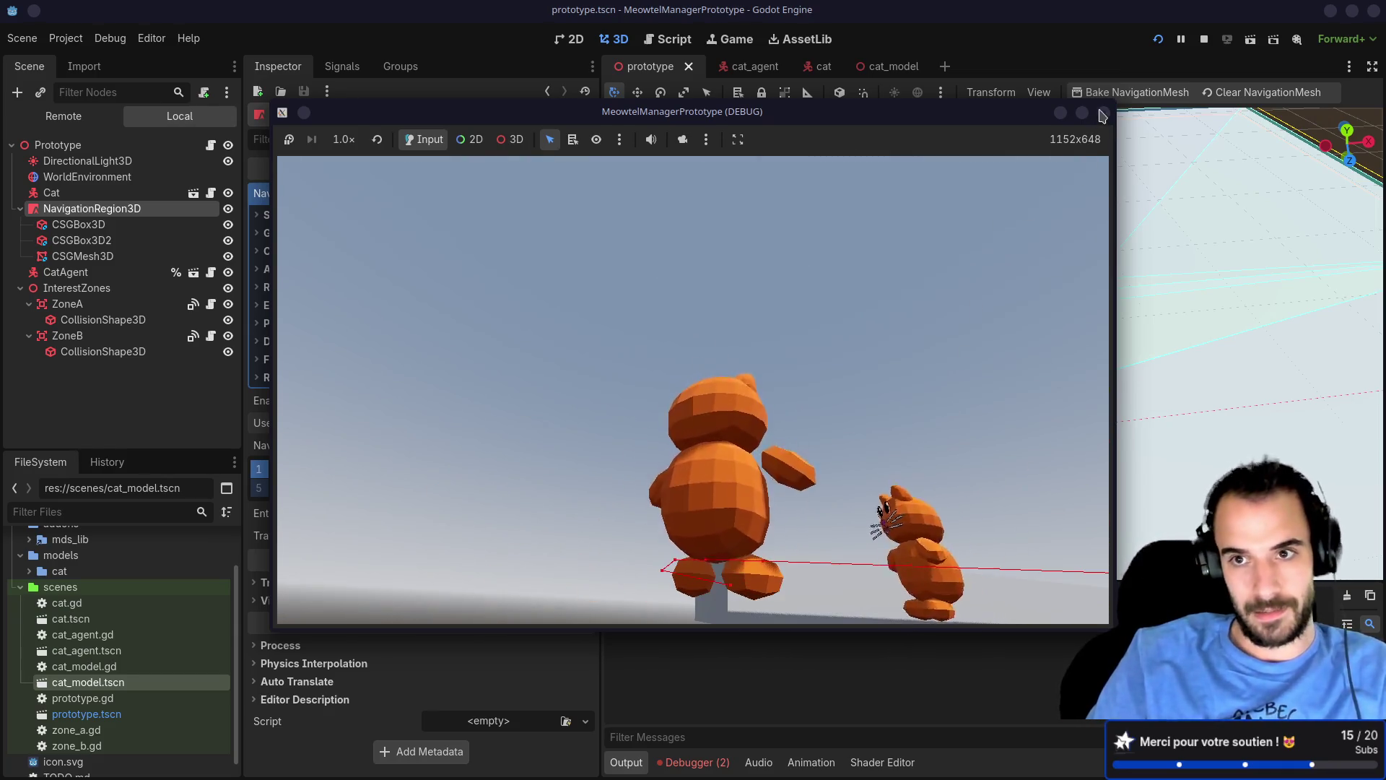
{"action": "left_click", "coordinate": [1104, 114]}
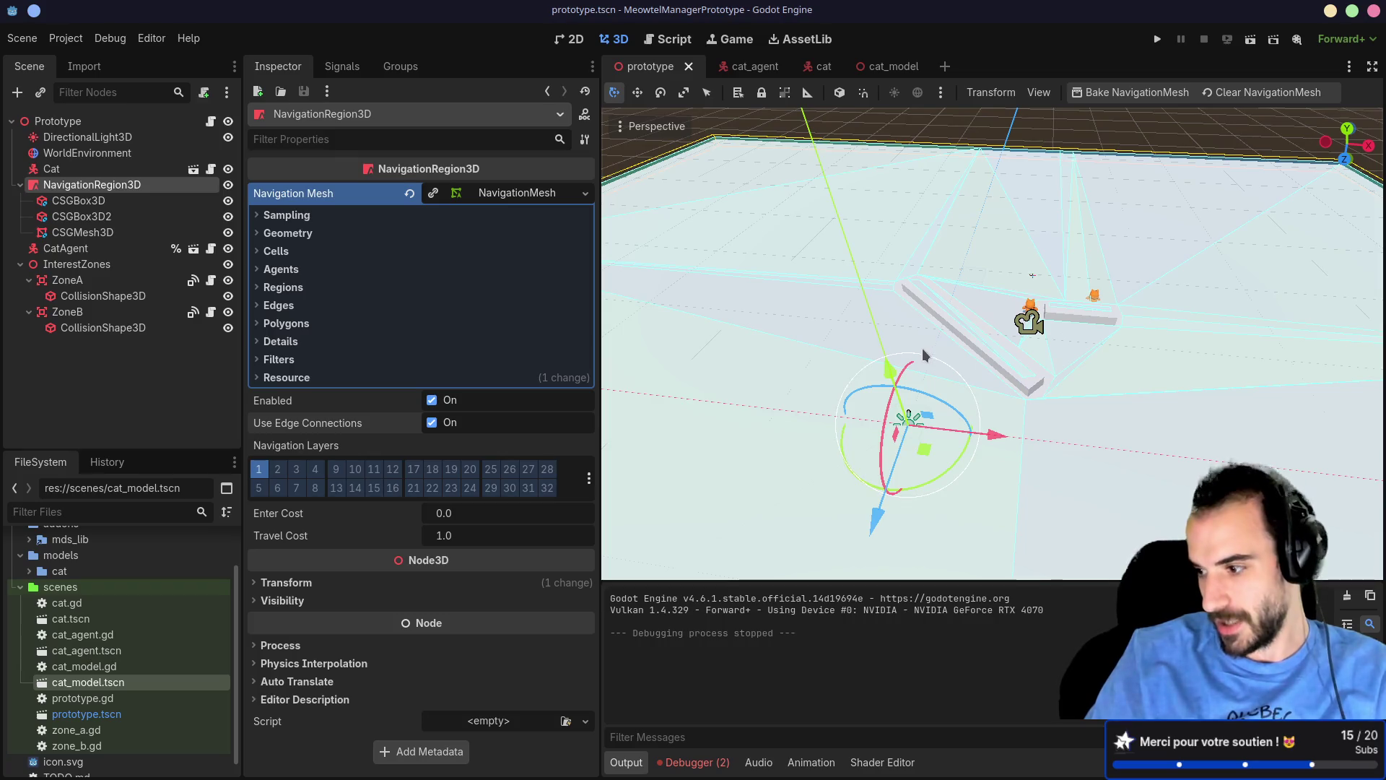
Step: Search 'csg' in Create New Node and add a CSGPolygon3D under NavigationRegion3D
{"action": "mouse_move", "coordinate": [891, 354]}
{"action": "left_mouse_down"}
{"action": "mouse_move", "coordinate": [1033, 331]}
{"action": "mouse_move", "coordinate": [924, 319]}
{"action": "mouse_move", "coordinate": [994, 309]}
{"action": "mouse_move", "coordinate": [1163, 192]}
{"action": "left_mouse_up"}
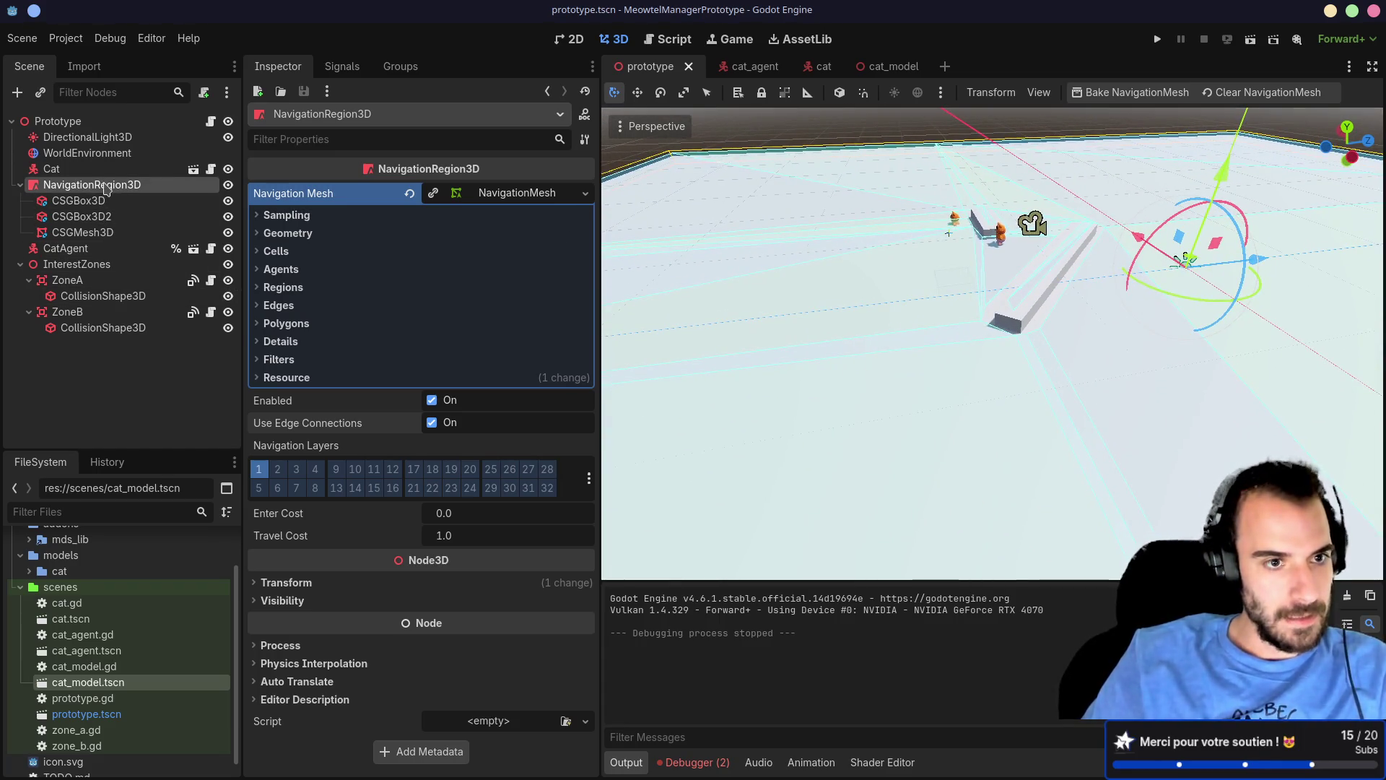
{"action": "key", "text": "ctrl+a"}
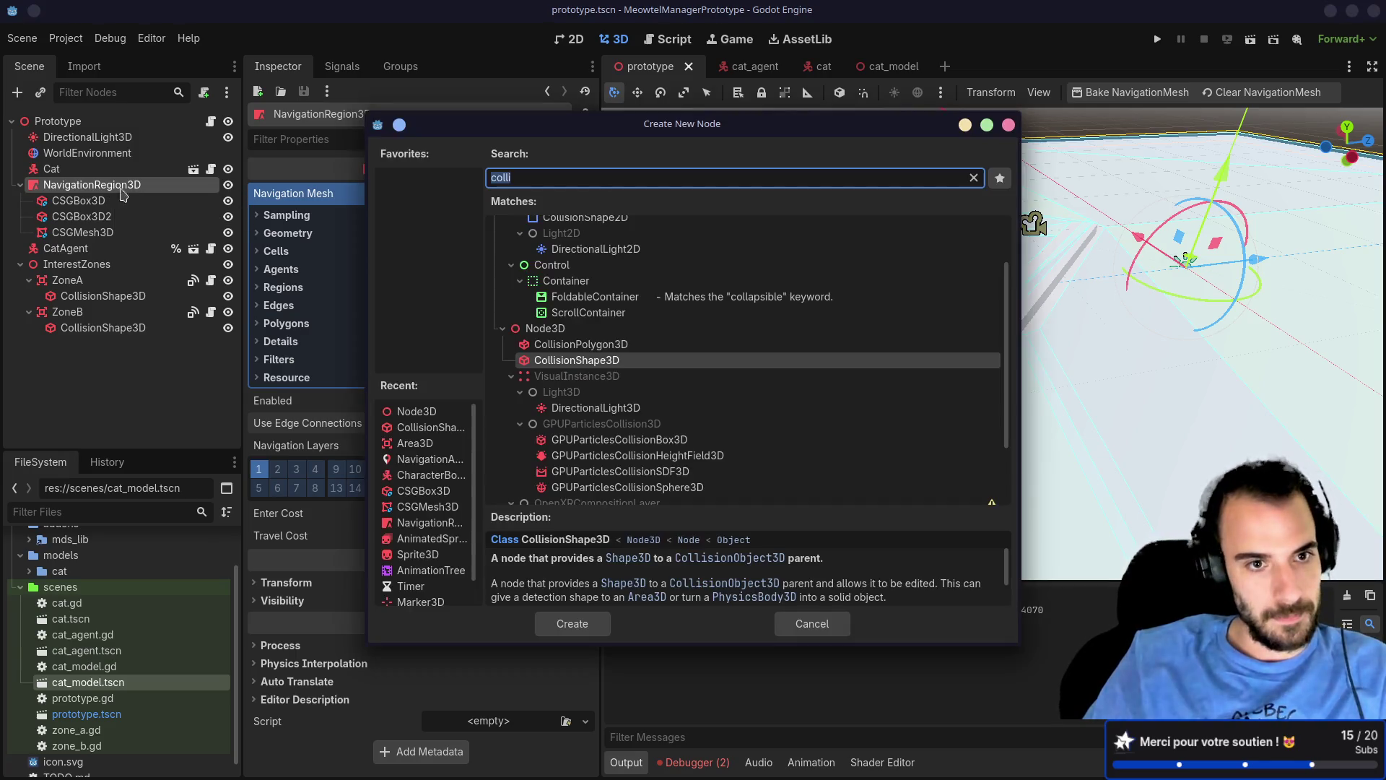
{"action": "type", "text": "csg"}
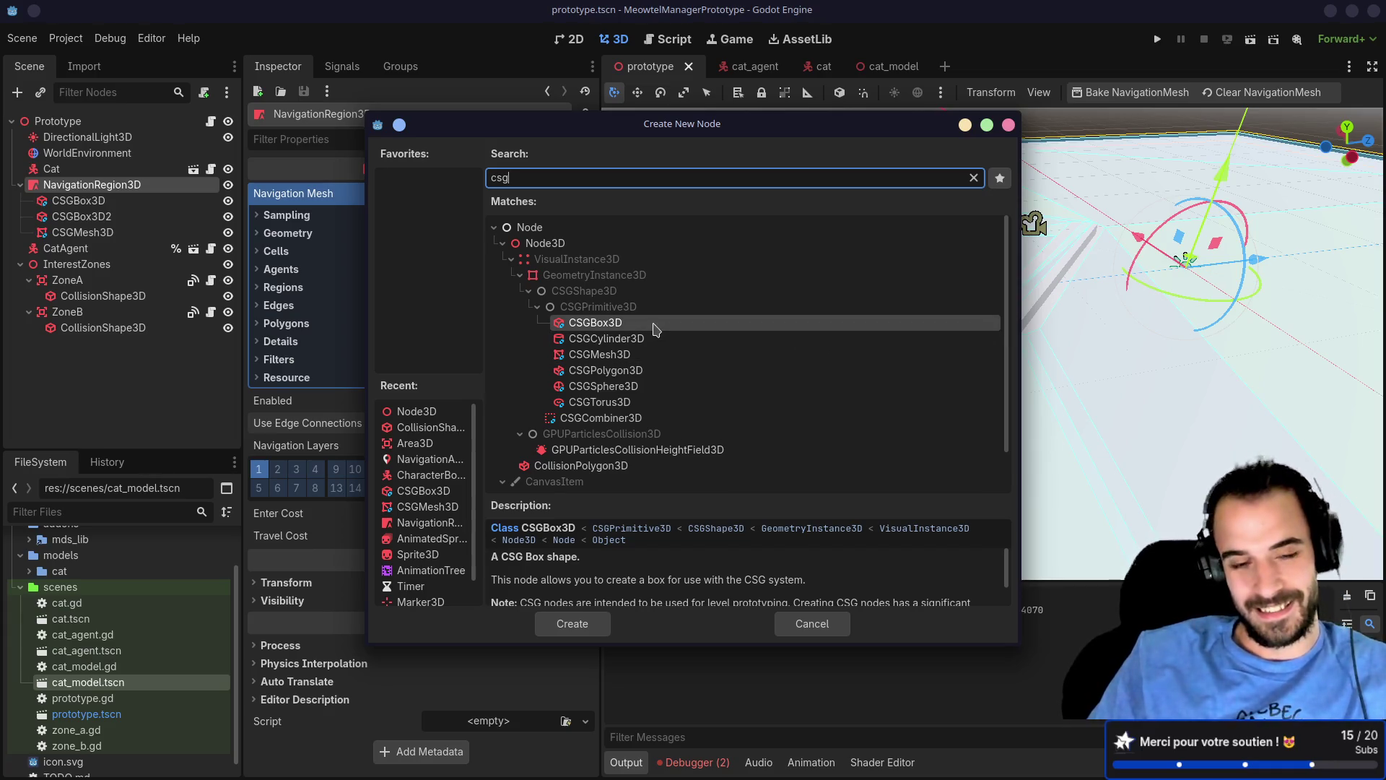
{"action": "left_click", "coordinate": [627, 354]}
{"action": "left_click", "coordinate": [620, 370]}
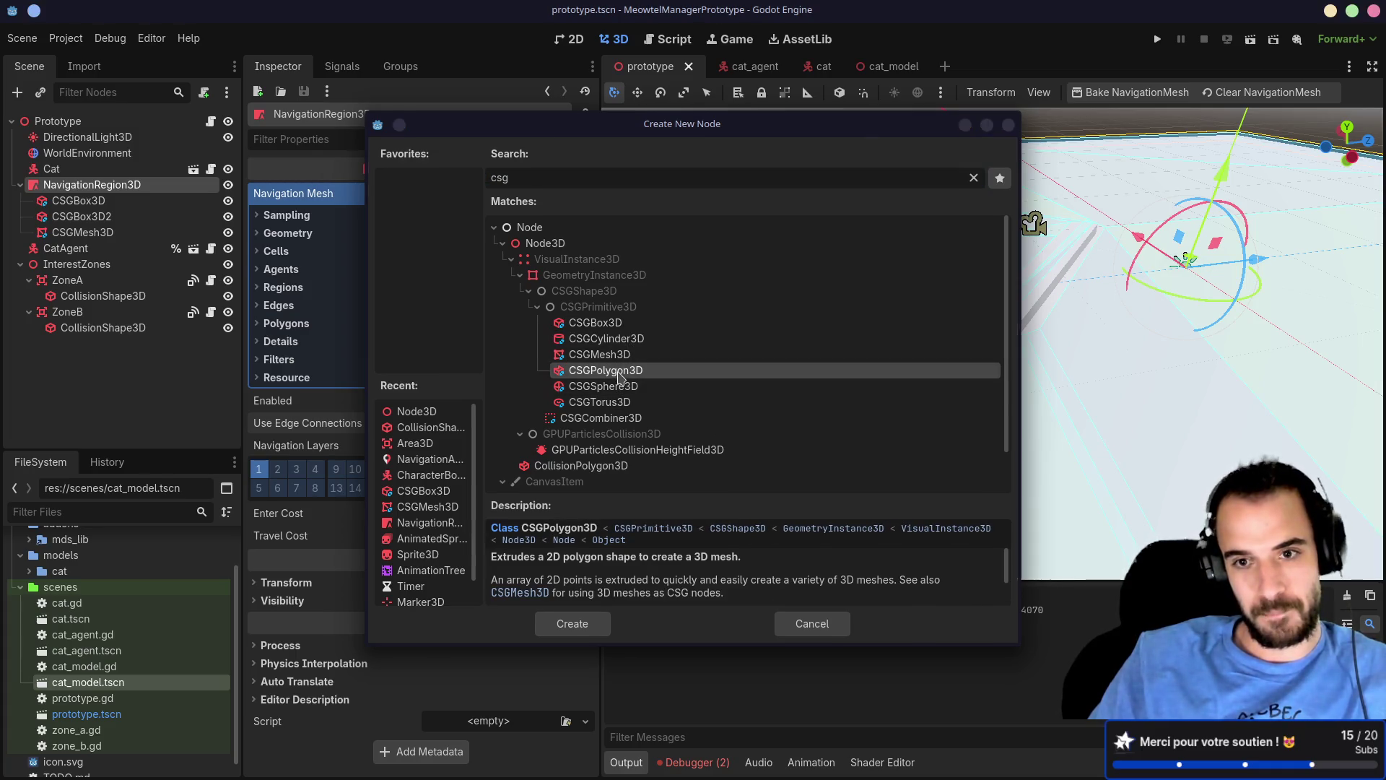
{"action": "double_click", "coordinate": [620, 374]}
{"action": "scroll", "coordinate": [932, 339], "scroll_direction": "up", "scroll_amount": 5}
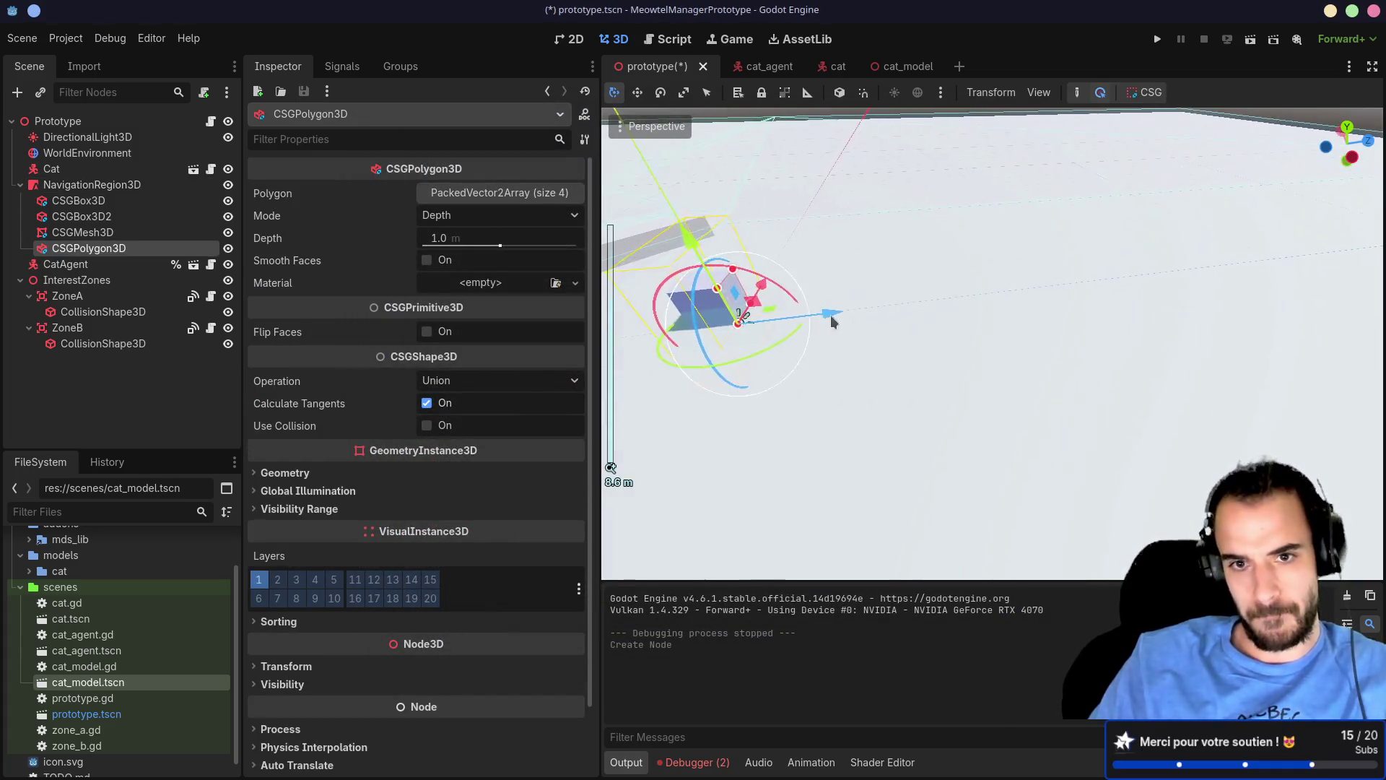
Step: Rotate the new CSGPolygon3D into place near the wall
{"action": "scroll", "coordinate": [1007, 357], "scroll_direction": "up", "scroll_amount": 3}
{"action": "mouse_move", "coordinate": [1007, 357]}
{"action": "left_mouse_down"}
{"action": "mouse_move", "coordinate": [928, 306]}
{"action": "mouse_move", "coordinate": [929, 320]}
{"action": "mouse_move", "coordinate": [959, 322]}
{"action": "mouse_move", "coordinate": [1000, 419]}
{"action": "mouse_move", "coordinate": [978, 359]}
{"action": "left_mouse_up"}
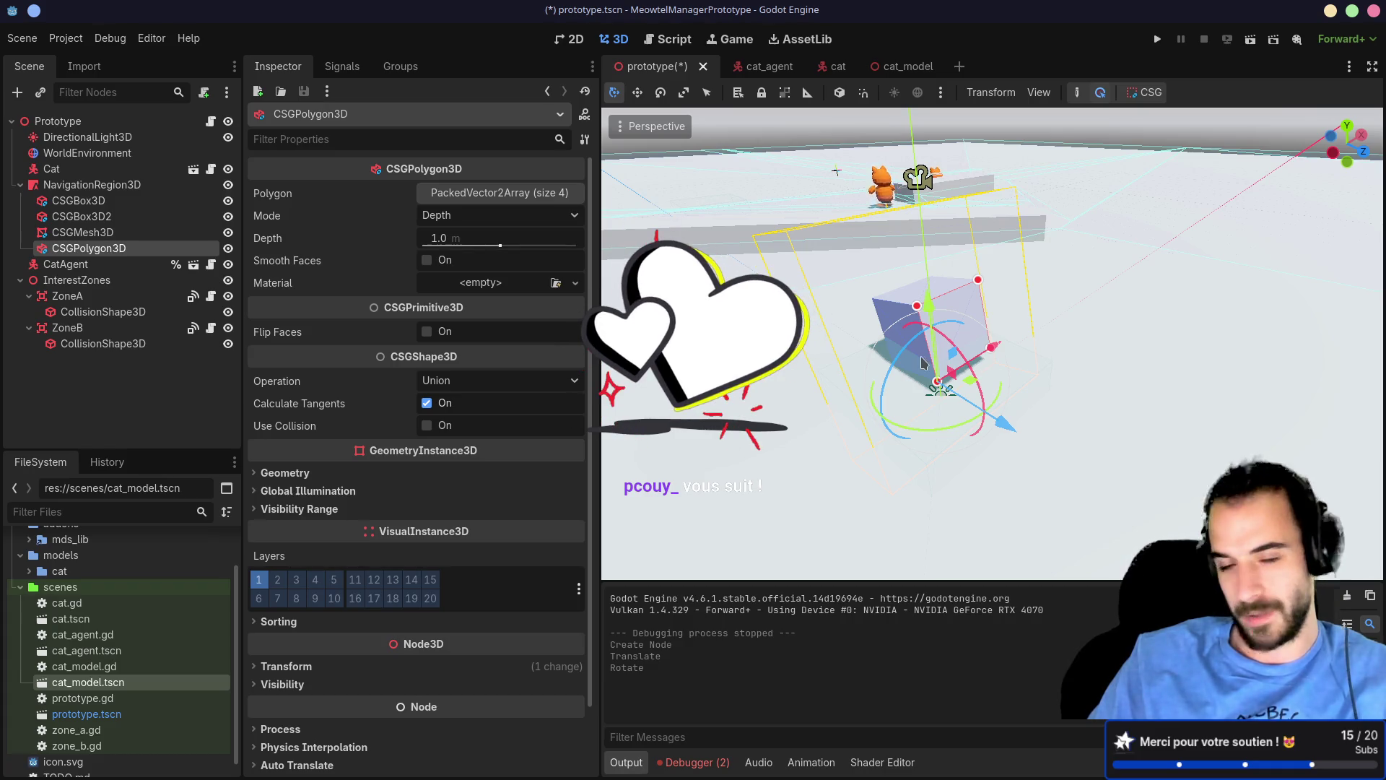
{"action": "mouse_move", "coordinate": [991, 372]}
{"action": "left_mouse_down"}
{"action": "mouse_move", "coordinate": [992, 352]}
{"action": "mouse_move", "coordinate": [1047, 316]}
{"action": "mouse_move", "coordinate": [999, 299]}
{"action": "left_mouse_up"}
{"action": "scroll", "coordinate": [1000, 302], "scroll_direction": "down", "scroll_amount": 2}
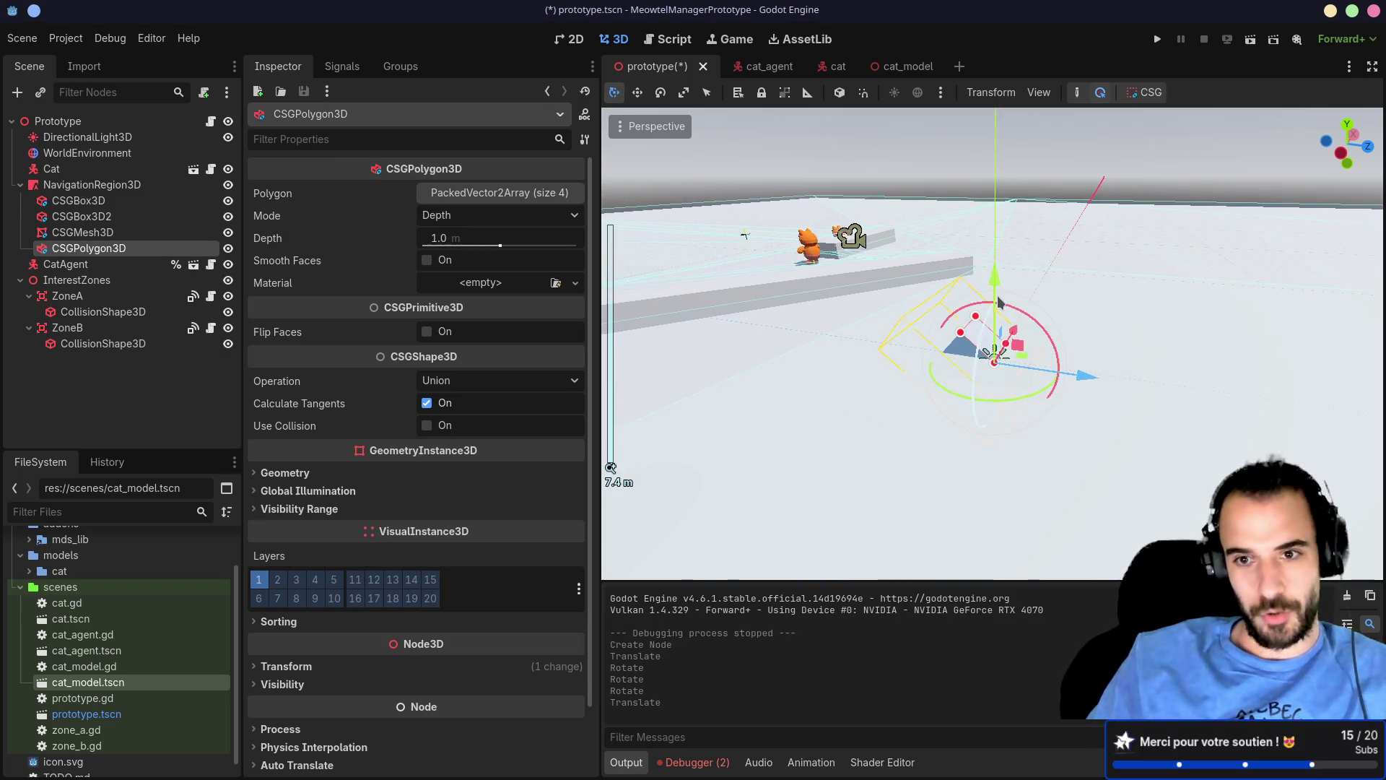
Step: Select the CSGBox3D wall, focus the view on it, and save the scene
{"action": "left_click", "coordinate": [78, 200]}
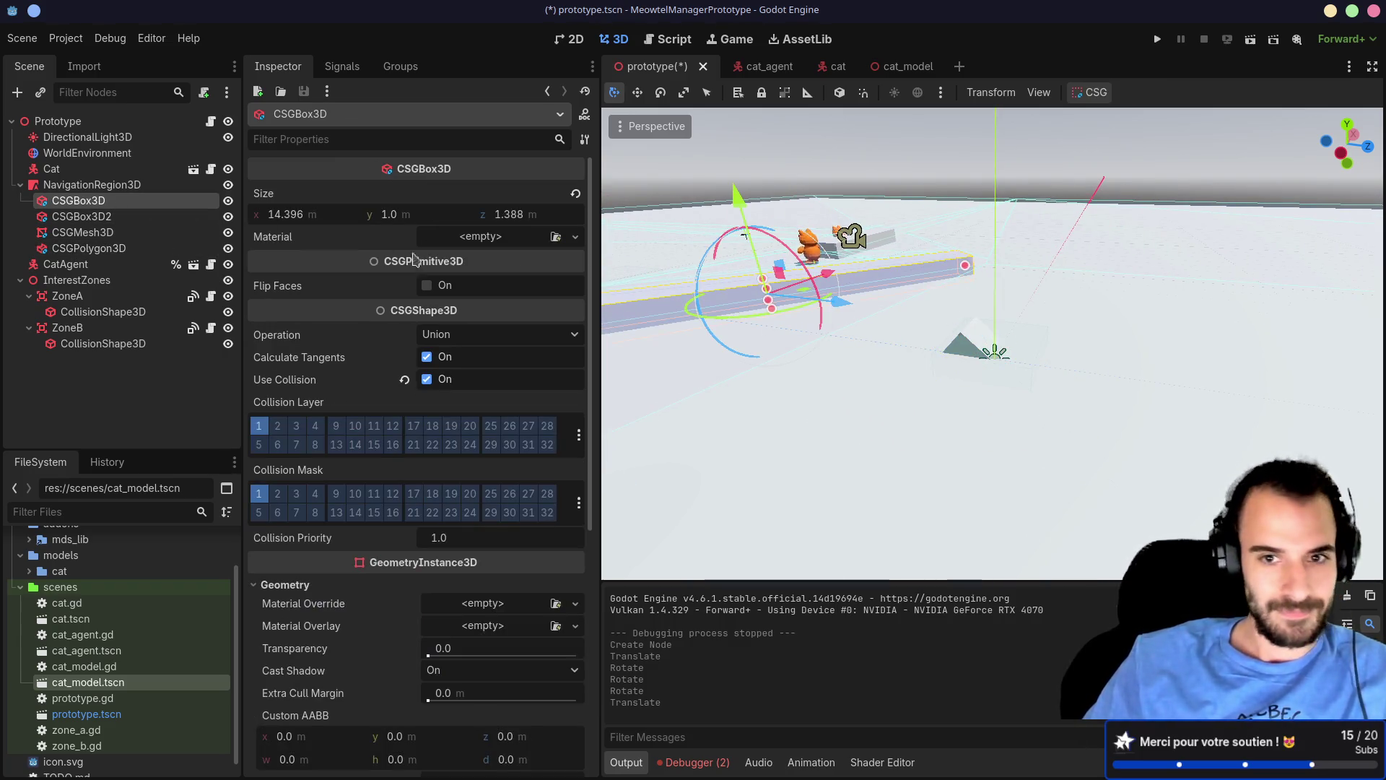
{"action": "key", "text": "f"}
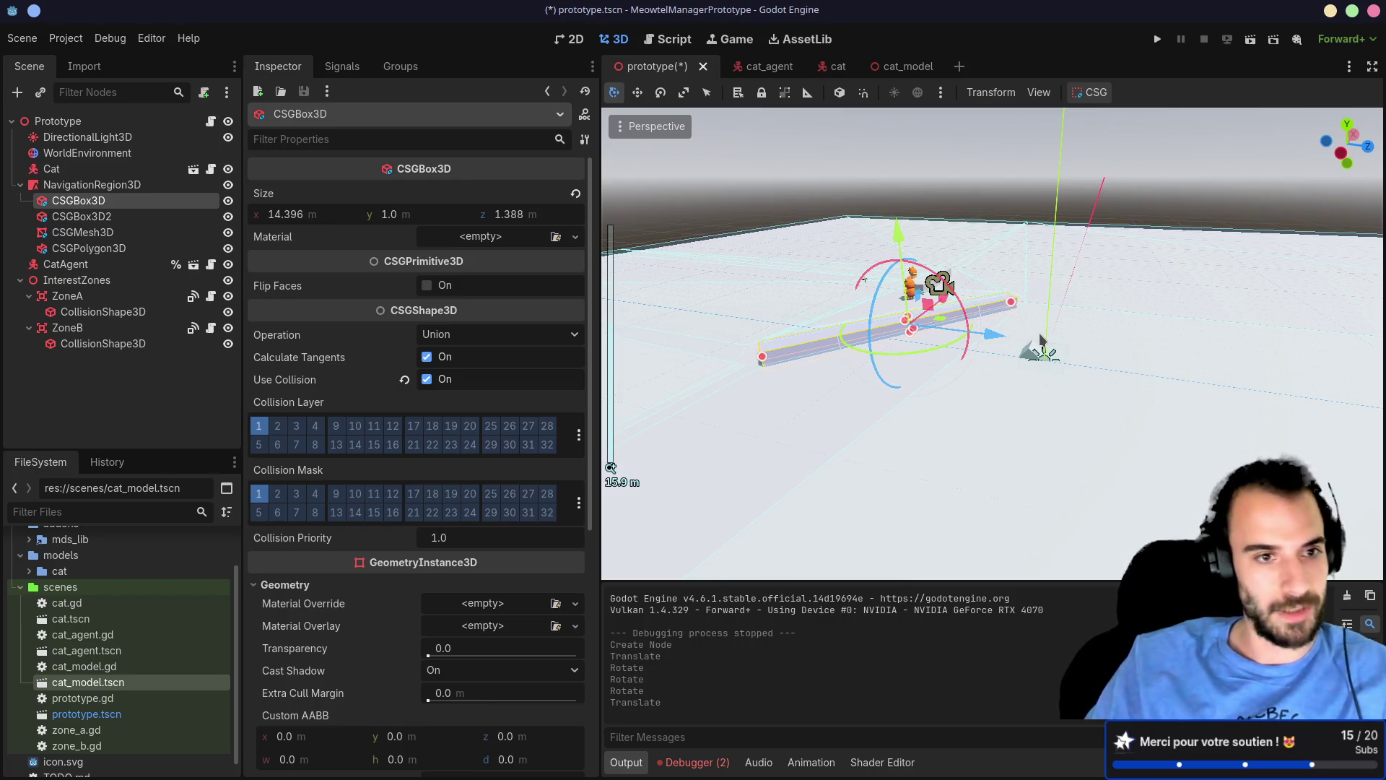
{"action": "scroll", "coordinate": [1041, 340], "scroll_direction": "down", "scroll_amount": 3}
{"action": "key", "text": "ctrl+s"}
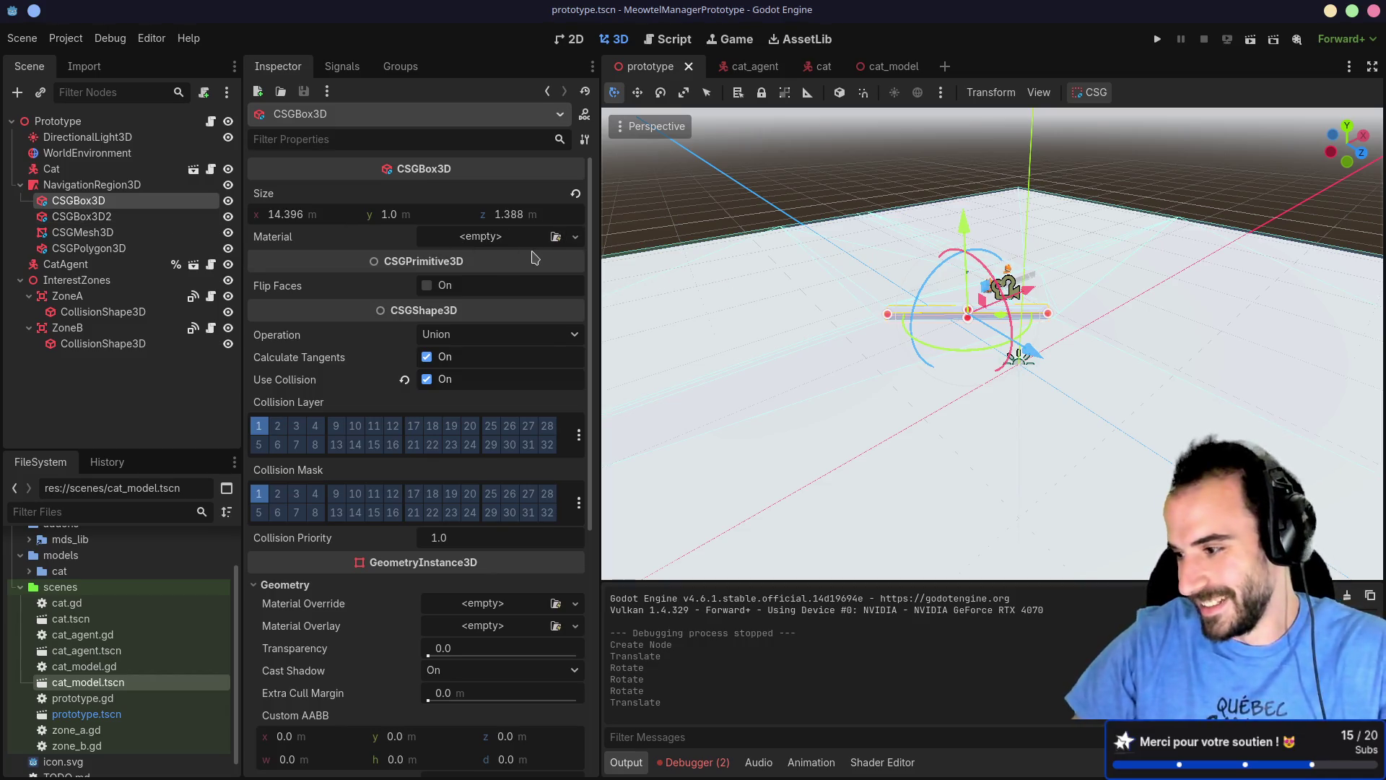
Step: Orbit around the wall and select NavigationRegion3D as the parent for a new child node
{"action": "mouse_move", "coordinate": [535, 258]}
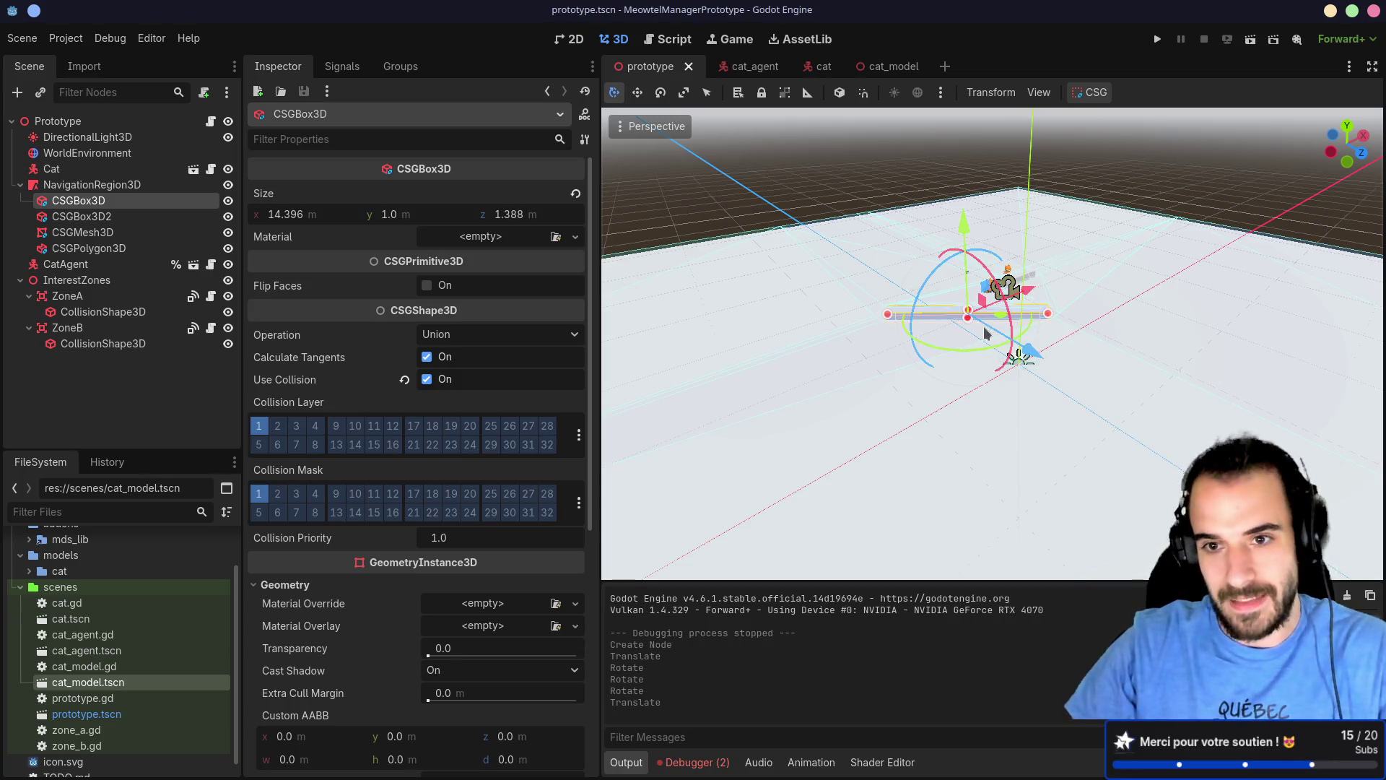
{"action": "left_click_drag", "start_coordinate": [1028, 361], "coordinate": [1118, 381]}
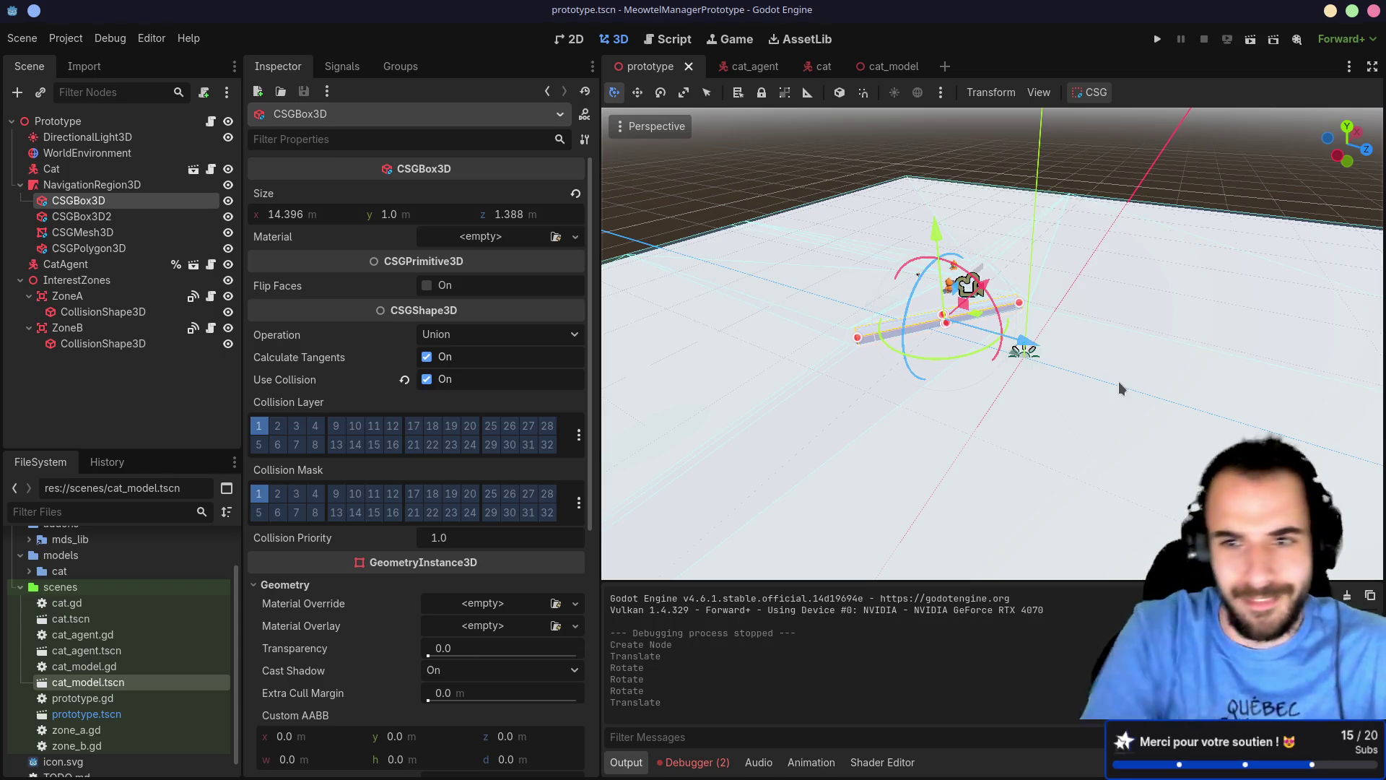
{"action": "left_click", "coordinate": [109, 185]}
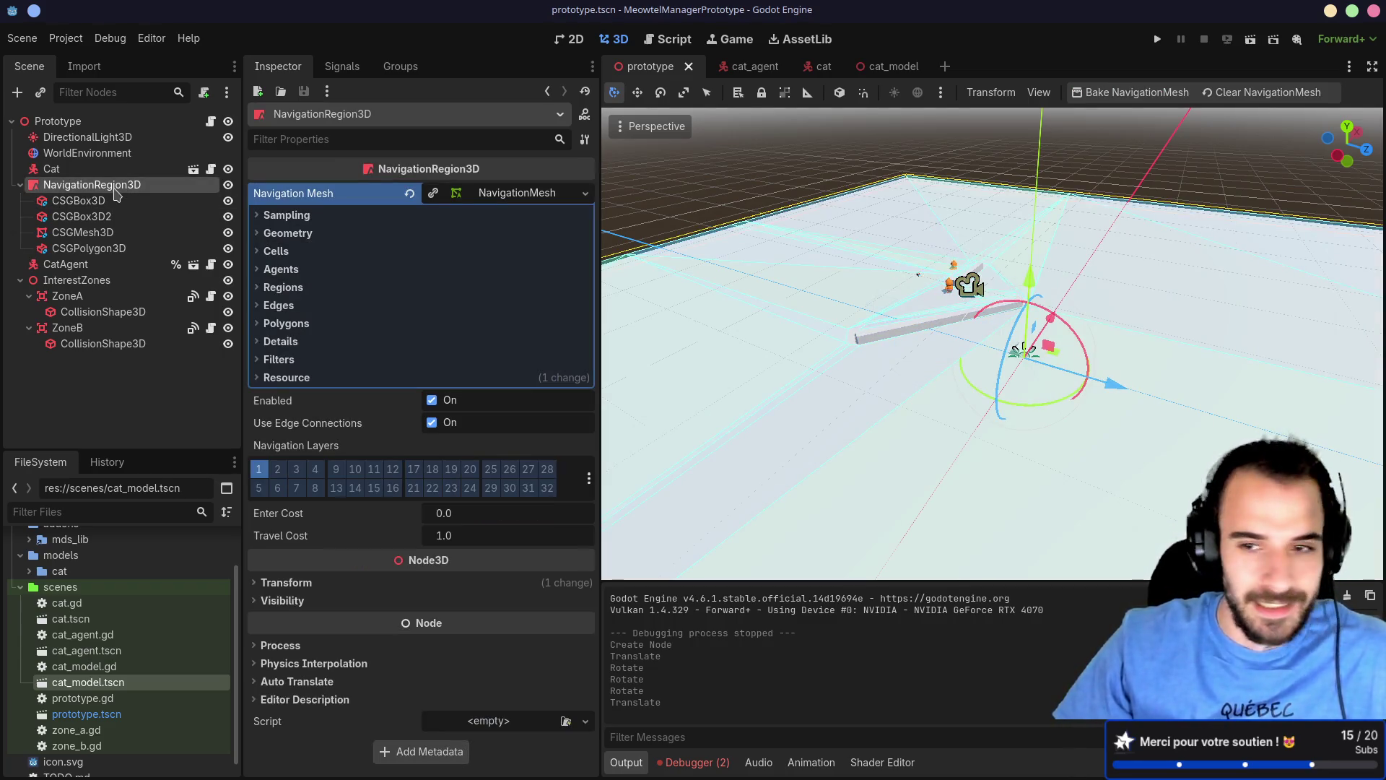
{"action": "key", "text": "ctrl+a"}
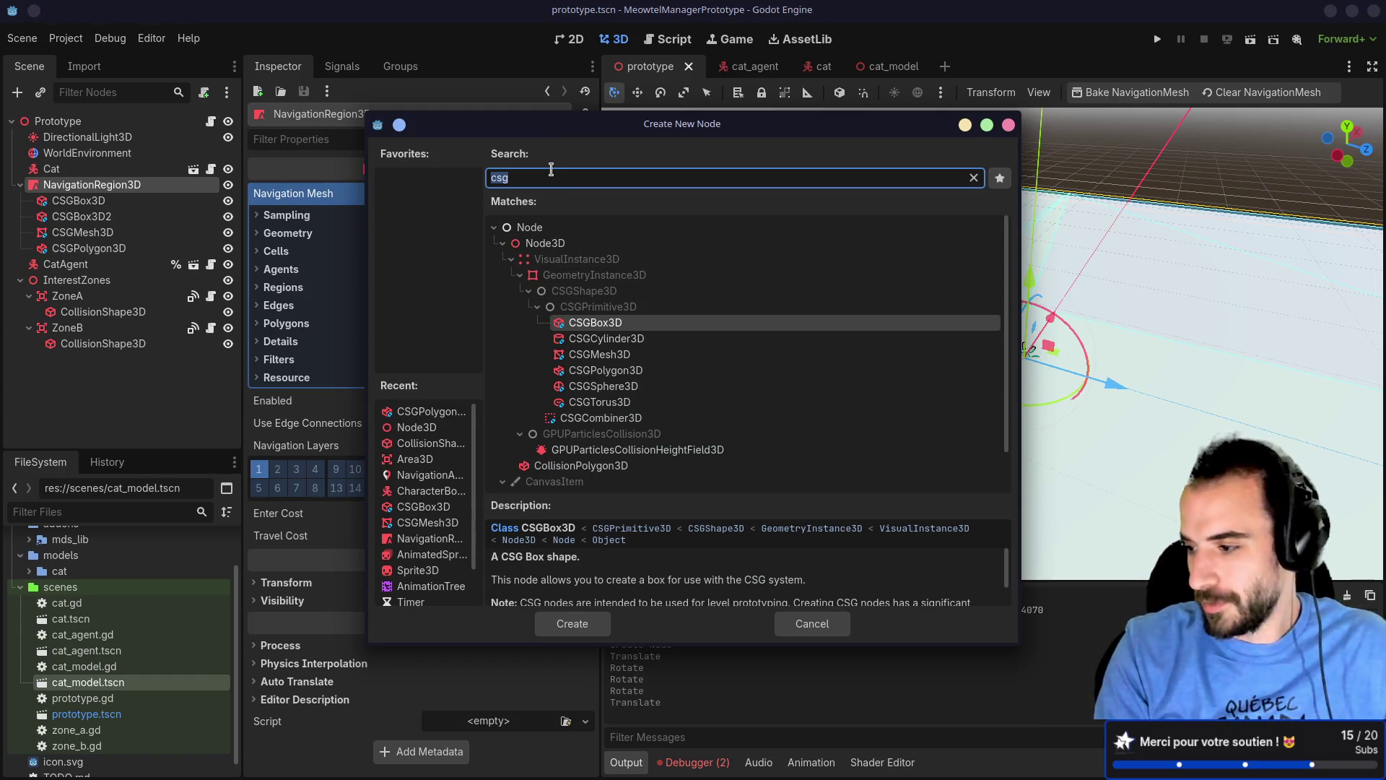
Step: Clear the node search, then search 'csg' and add a CSGCylinder3D under NavigationRegion3D
{"action": "type", "text": "b"}
{"action": "key", "text": "BackSpace"}
{"action": "type", "text": "b"}
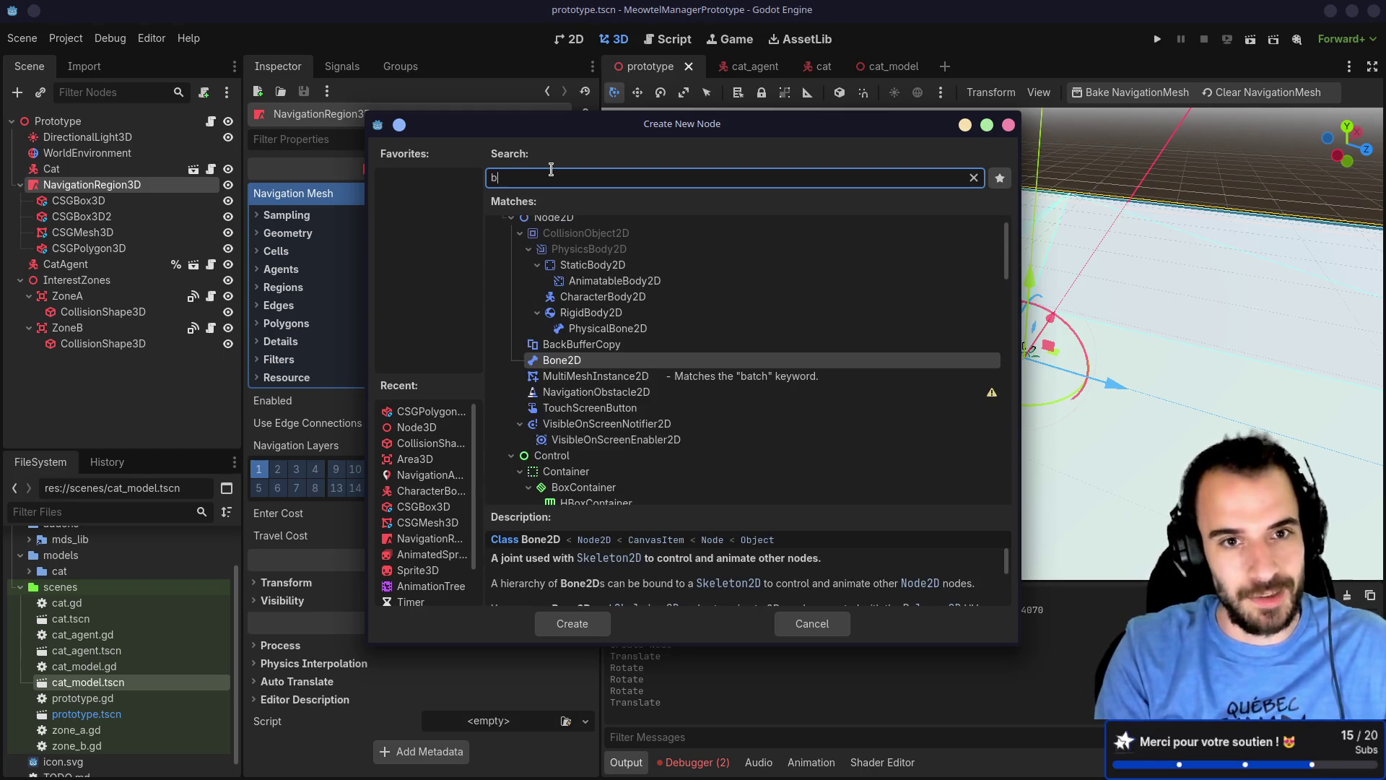
{"action": "key", "text": "BackSpace"}
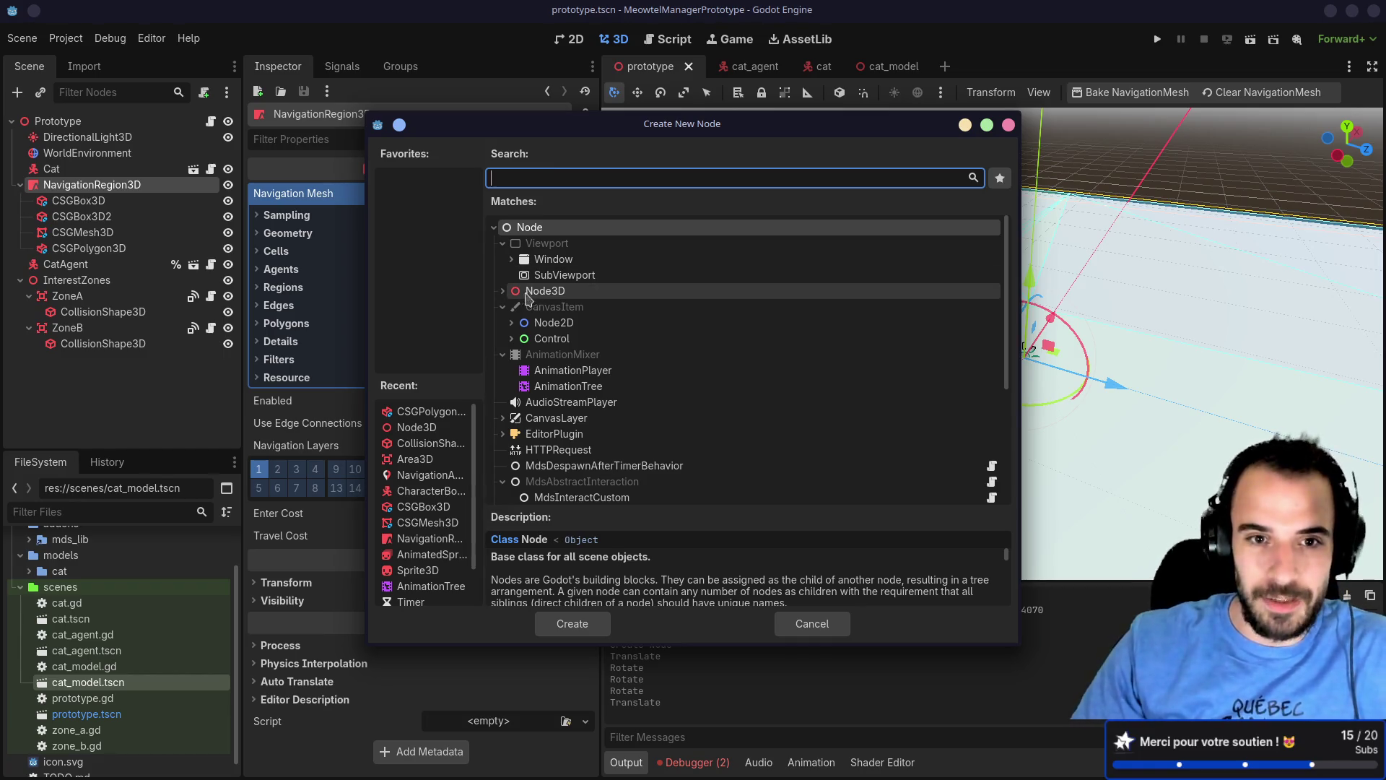
{"action": "left_click", "coordinate": [501, 291]}
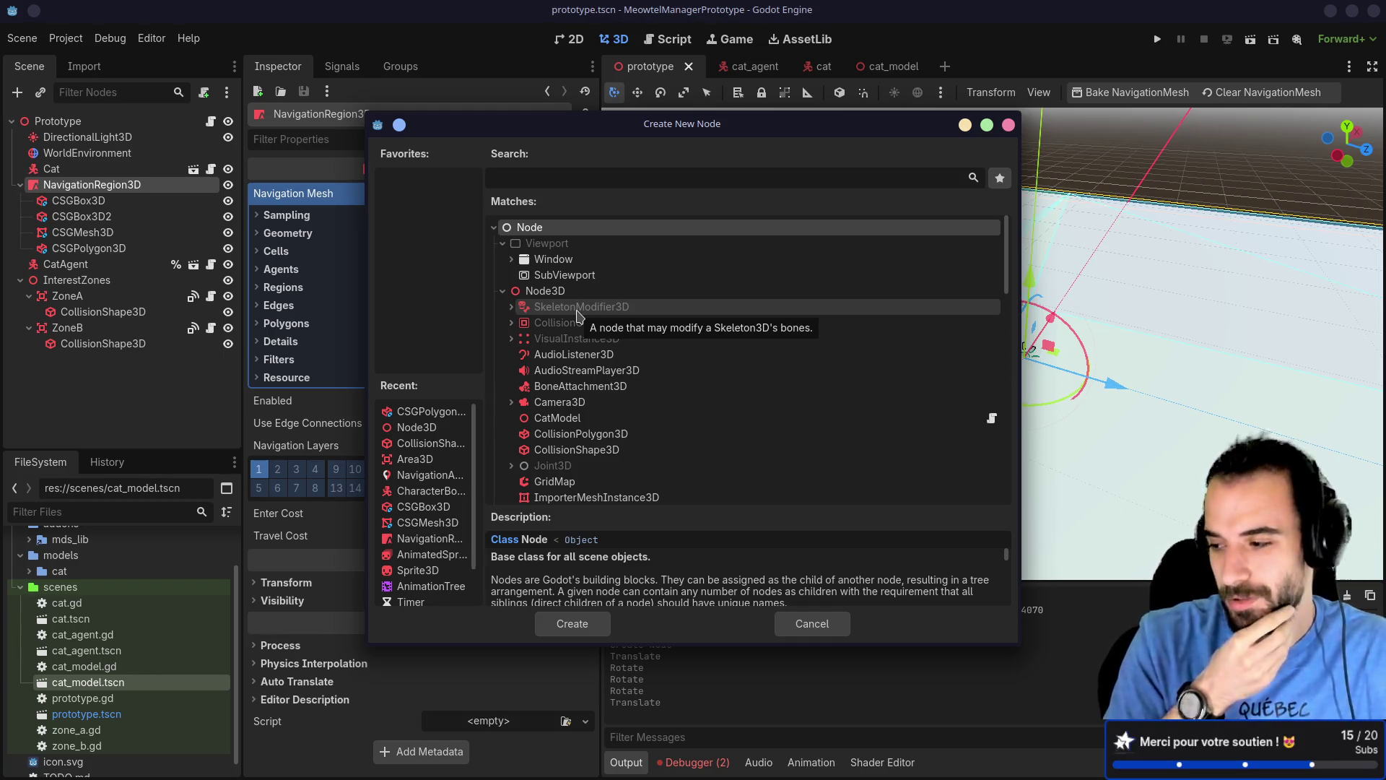
{"action": "left_click", "coordinate": [569, 292]}
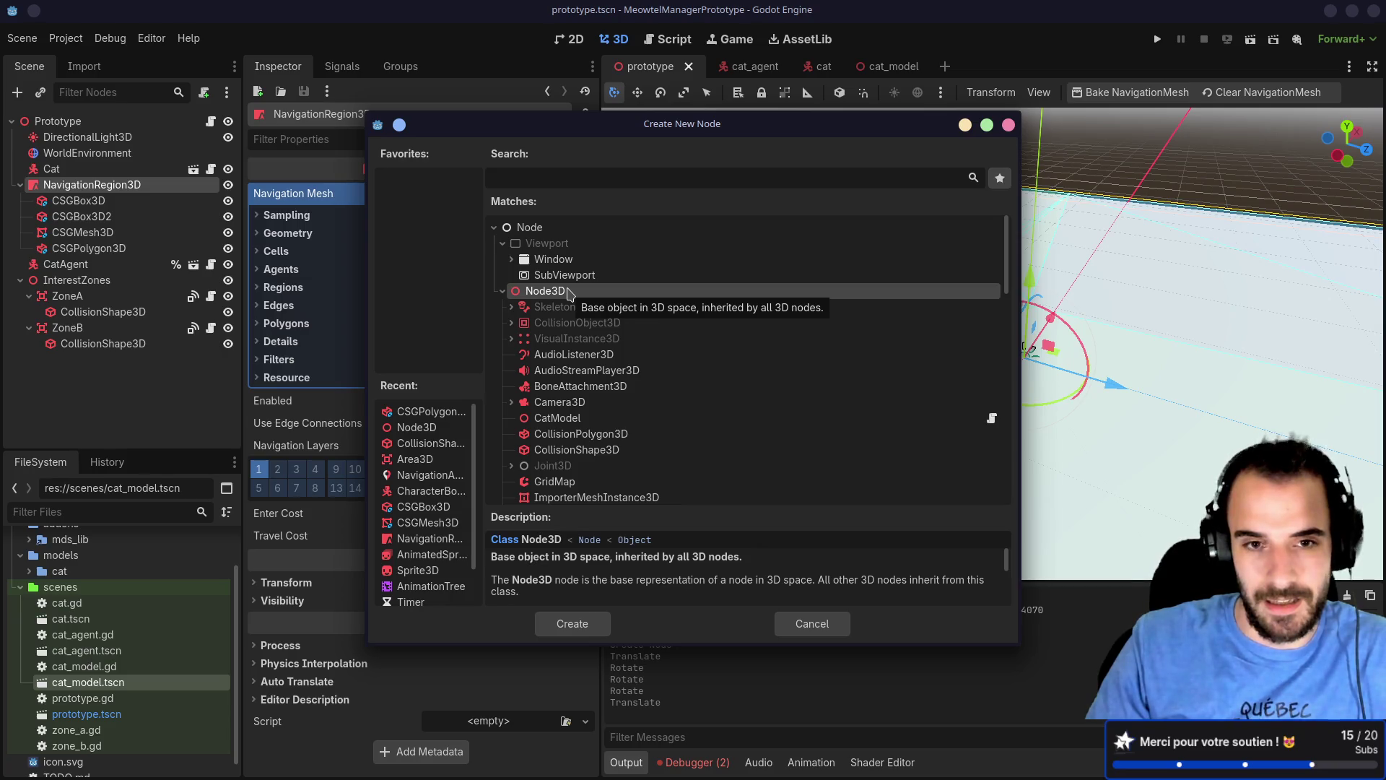
{"action": "scroll", "coordinate": [567, 275], "scroll_direction": "down", "scroll_amount": 1}
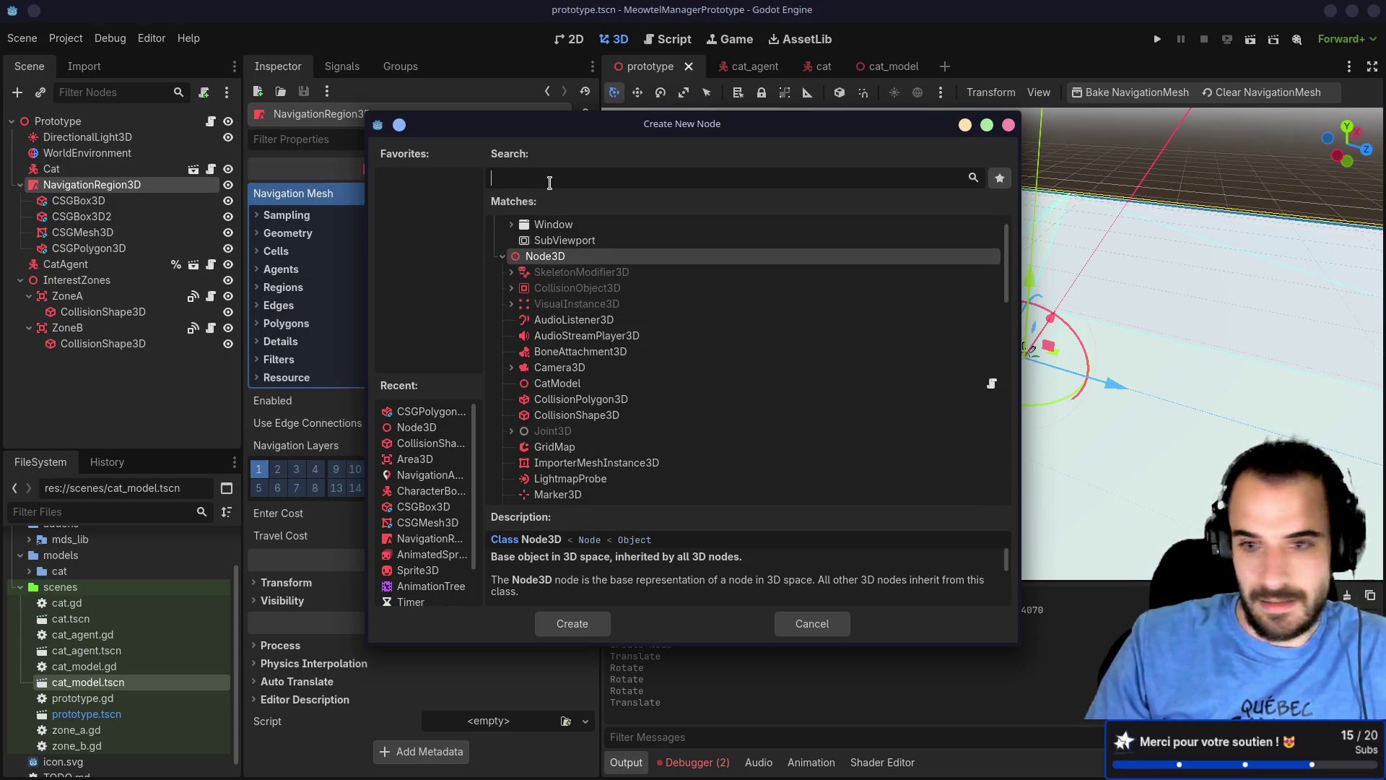
{"action": "type", "text": "csg"}
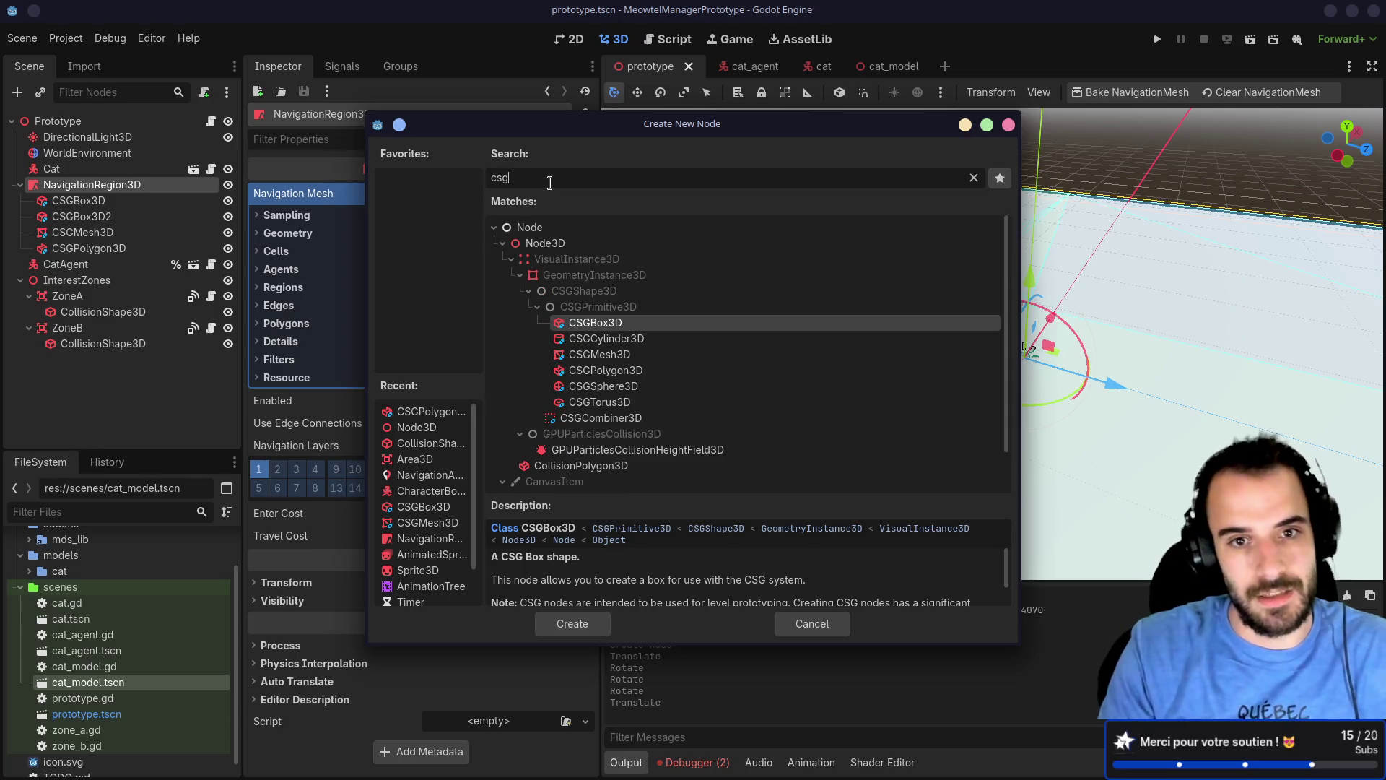
{"action": "double_click", "coordinate": [609, 338]}
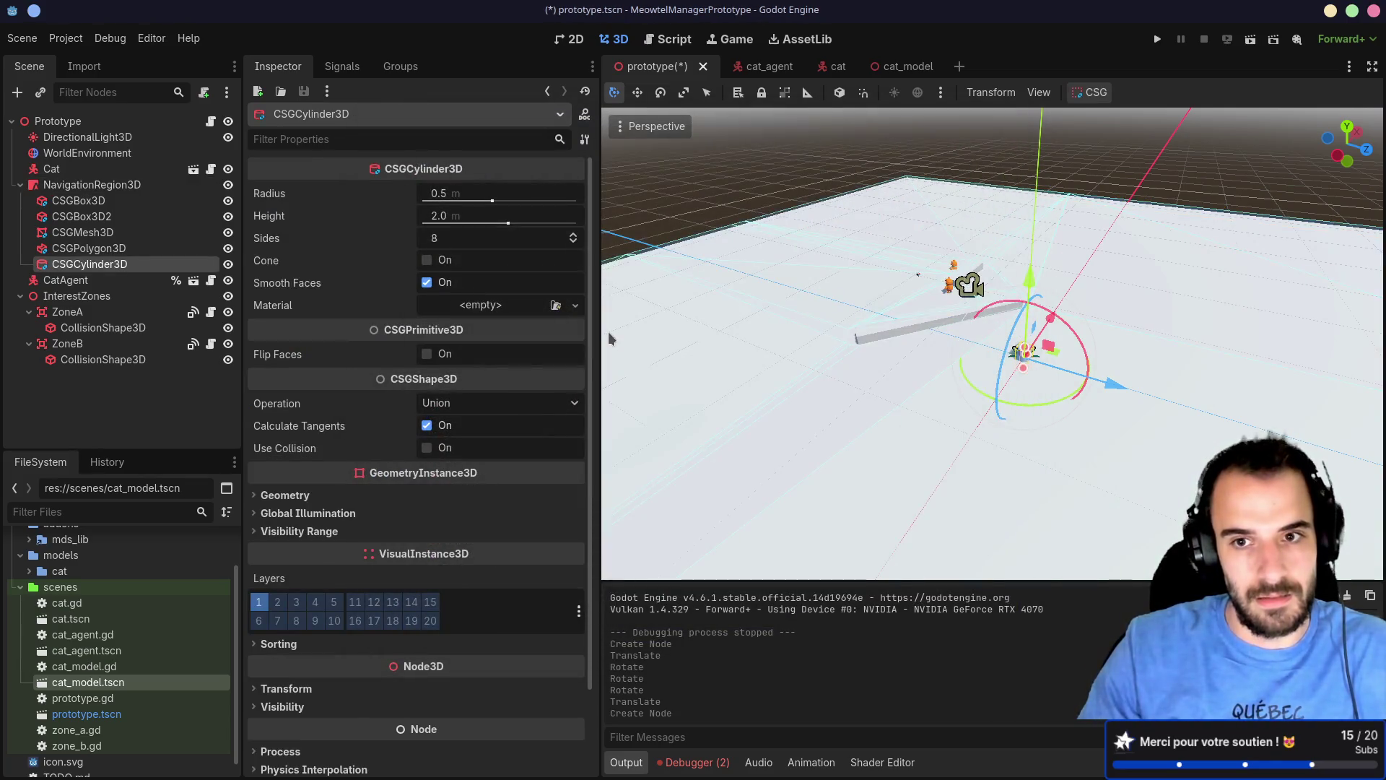
Step: Make the cylinder 5 m in radius and about 6.6 m tall, lowered onto the floor
{"action": "left_click_drag", "start_coordinate": [670, 328], "coordinate": [1033, 375]}
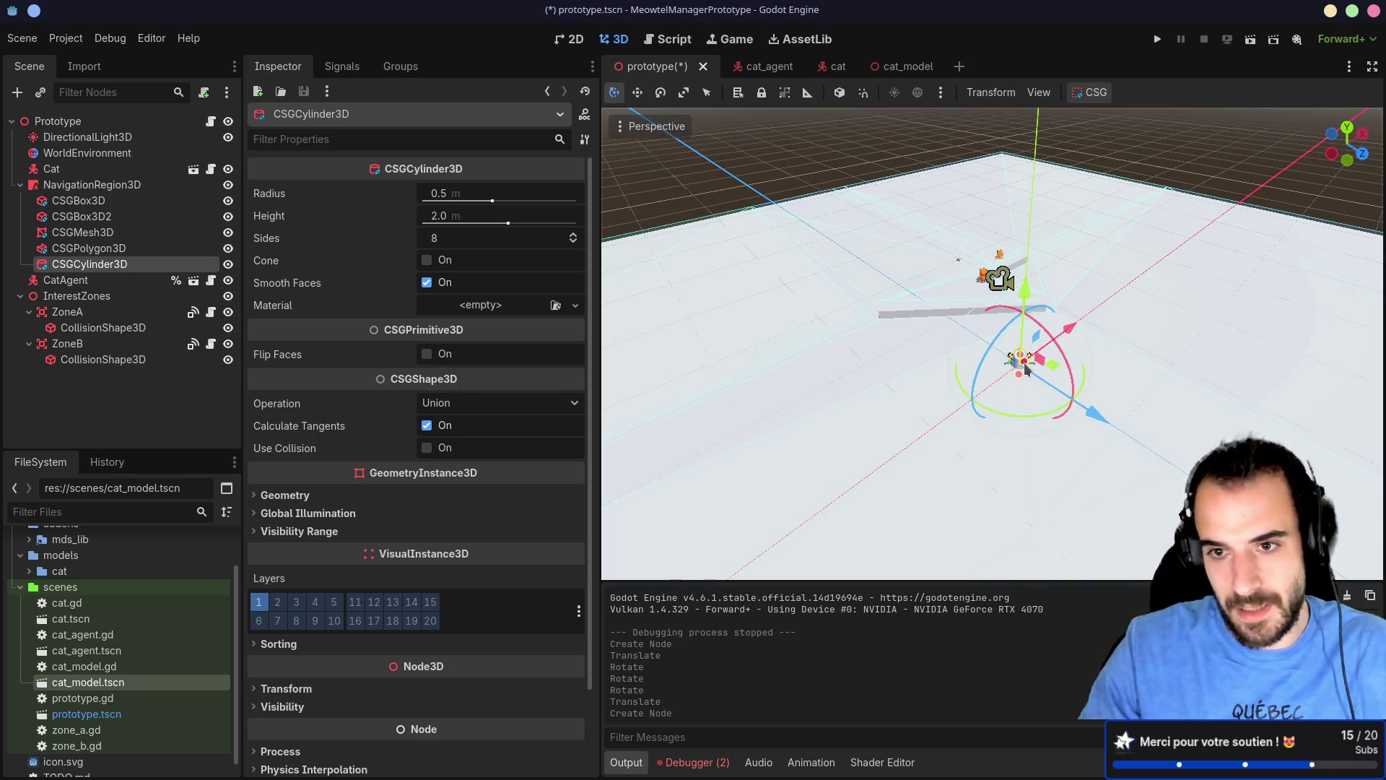
{"action": "left_click", "coordinate": [1031, 361]}
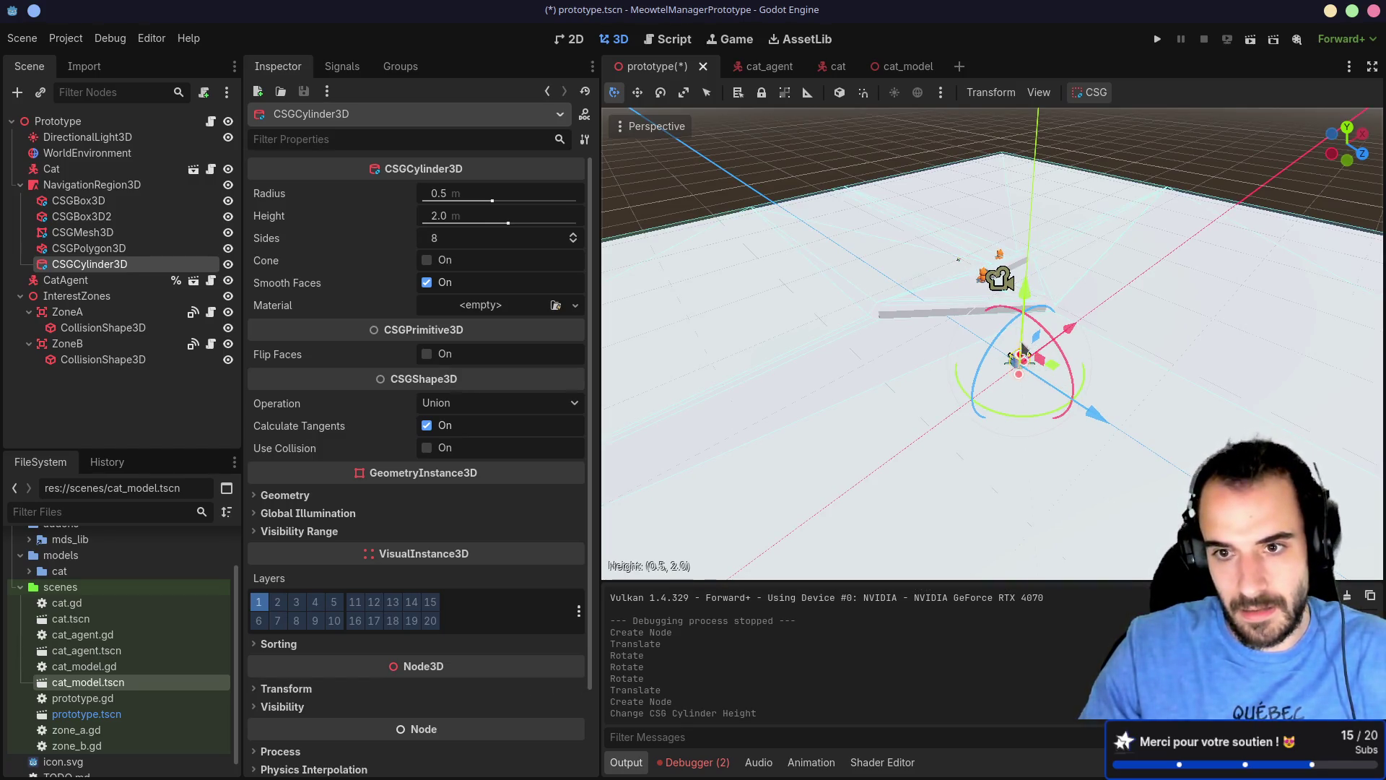
{"action": "mouse_move", "coordinate": [1023, 350]}
{"action": "left_mouse_down"}
{"action": "mouse_move", "coordinate": [1024, 322]}
{"action": "mouse_move", "coordinate": [765, 340]}
{"action": "mouse_move", "coordinate": [726, 327]}
{"action": "mouse_move", "coordinate": [775, 318]}
{"action": "left_mouse_up"}
{"action": "key", "text": "f"}
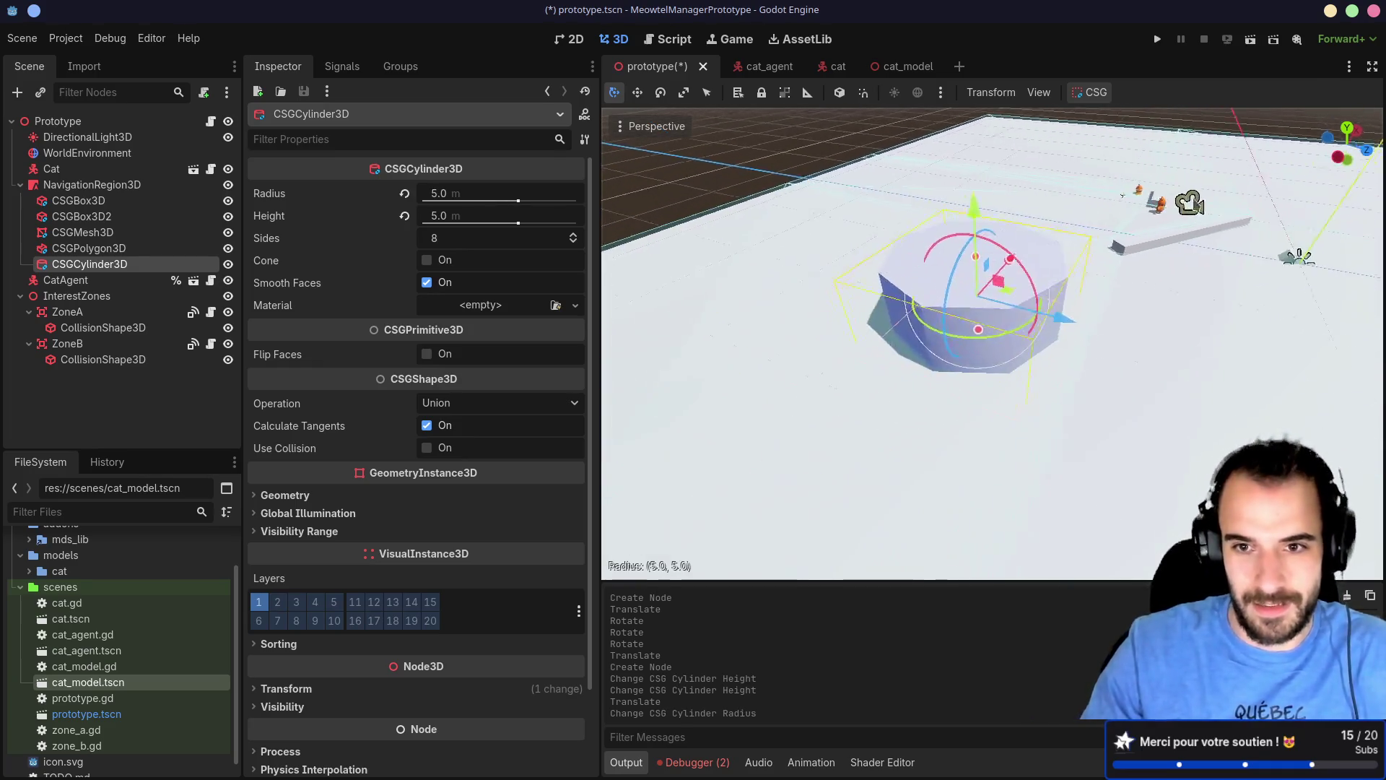
{"action": "mouse_move", "coordinate": [852, 347]}
{"action": "left_mouse_down"}
{"action": "mouse_move", "coordinate": [874, 318]}
{"action": "mouse_move", "coordinate": [906, 315]}
{"action": "left_mouse_up"}
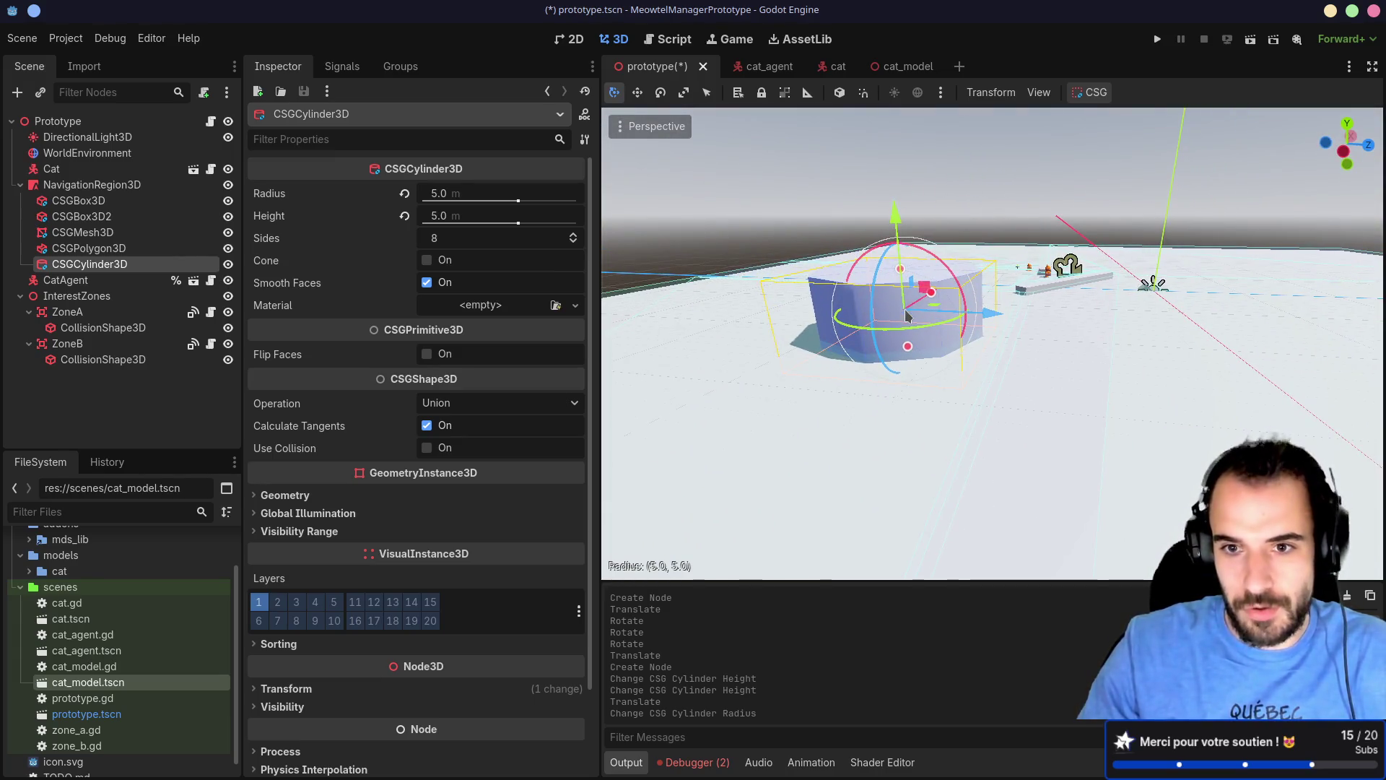
{"action": "left_click_drag", "start_coordinate": [896, 215], "coordinate": [900, 253]}
{"action": "left_click_drag", "start_coordinate": [900, 254], "coordinate": [893, 249]}
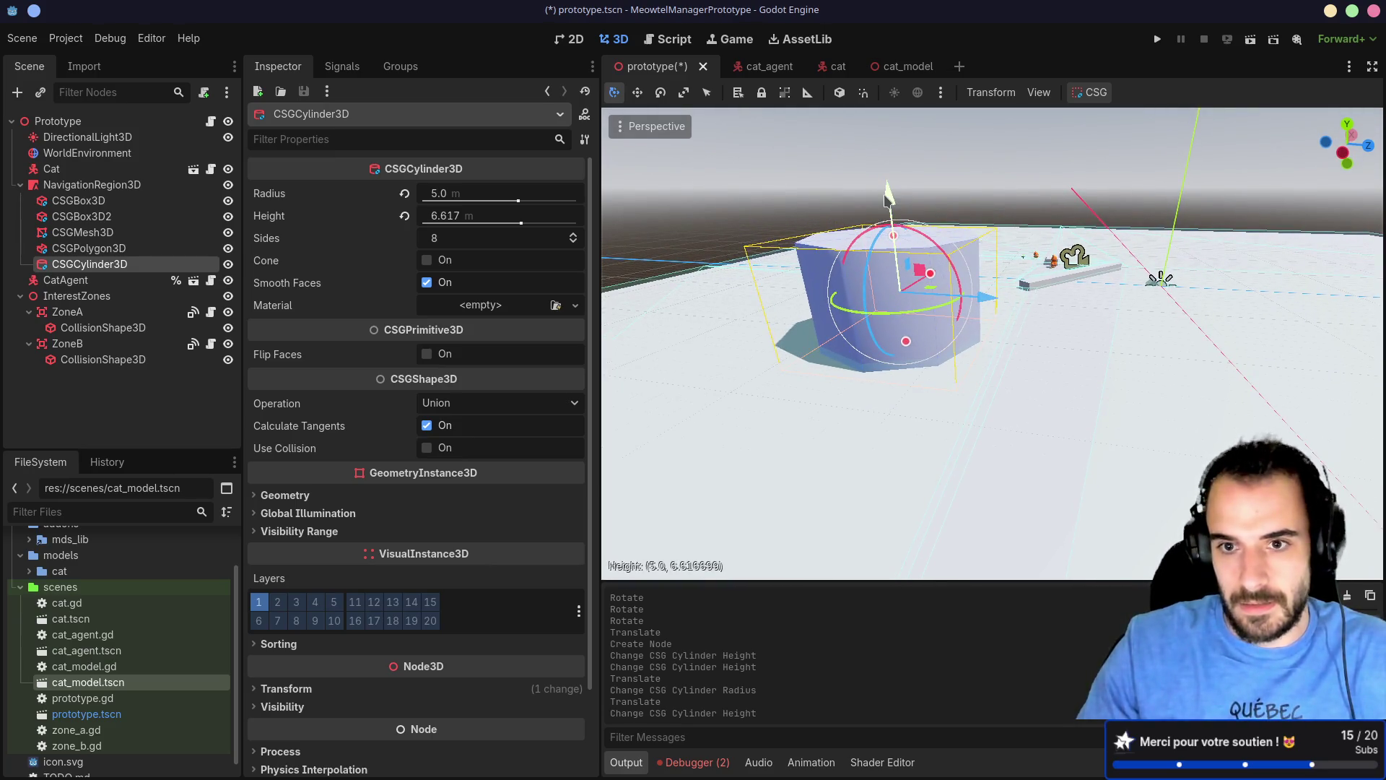
{"action": "left_click_drag", "start_coordinate": [889, 194], "coordinate": [890, 173]}
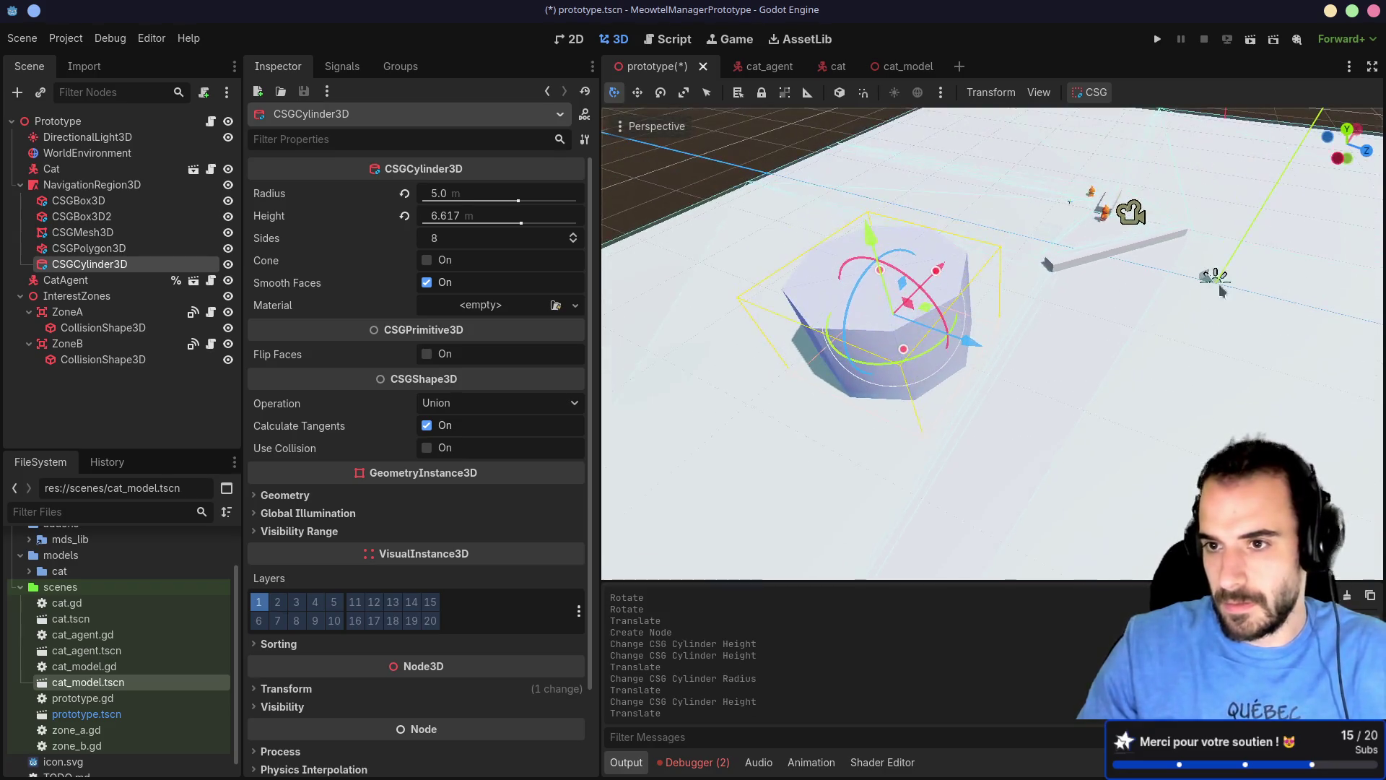
{"action": "left_click", "coordinate": [1211, 277]}
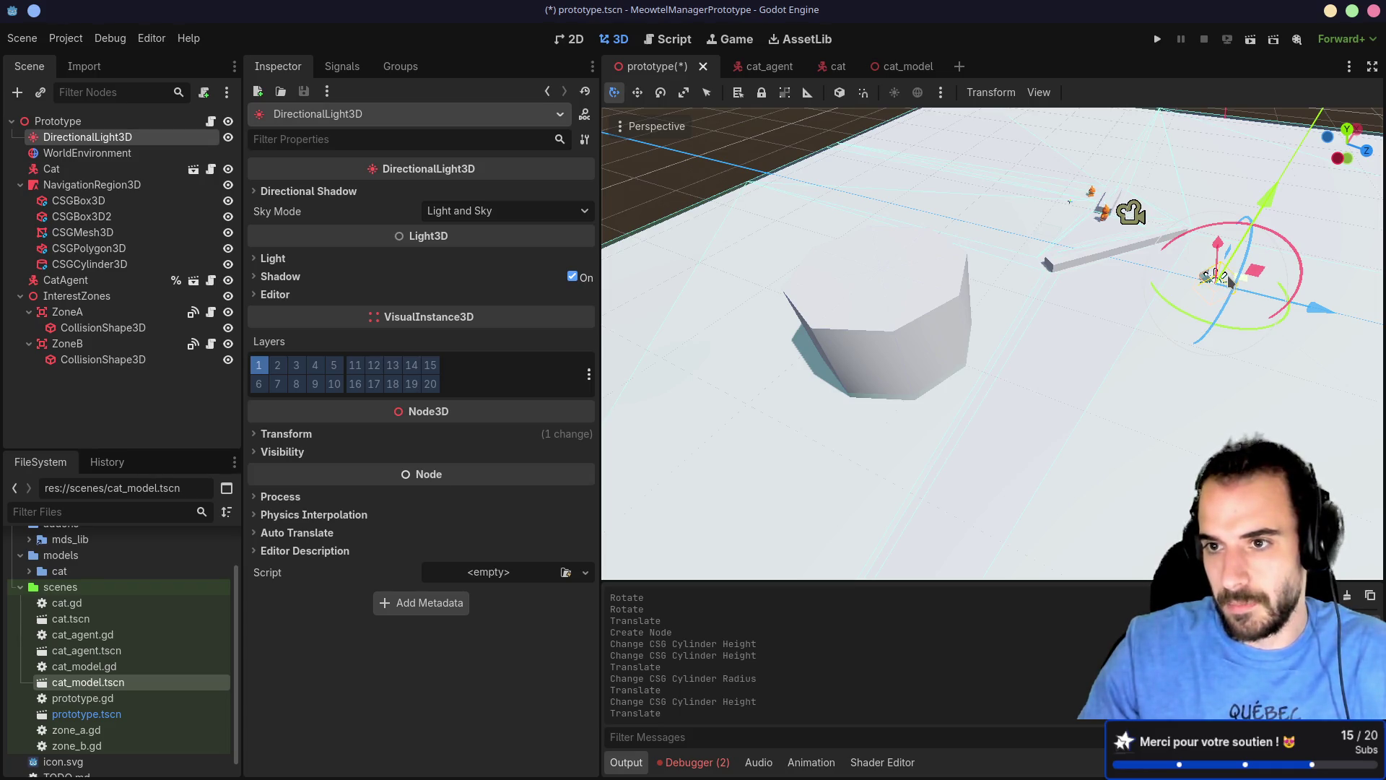
Step: Undo the accidental move of the directional light across the scene
{"action": "mouse_move", "coordinate": [1230, 282]}
{"action": "left_mouse_down"}
{"action": "mouse_move", "coordinate": [1052, 402]}
{"action": "mouse_move", "coordinate": [1065, 395]}
{"action": "left_mouse_up"}
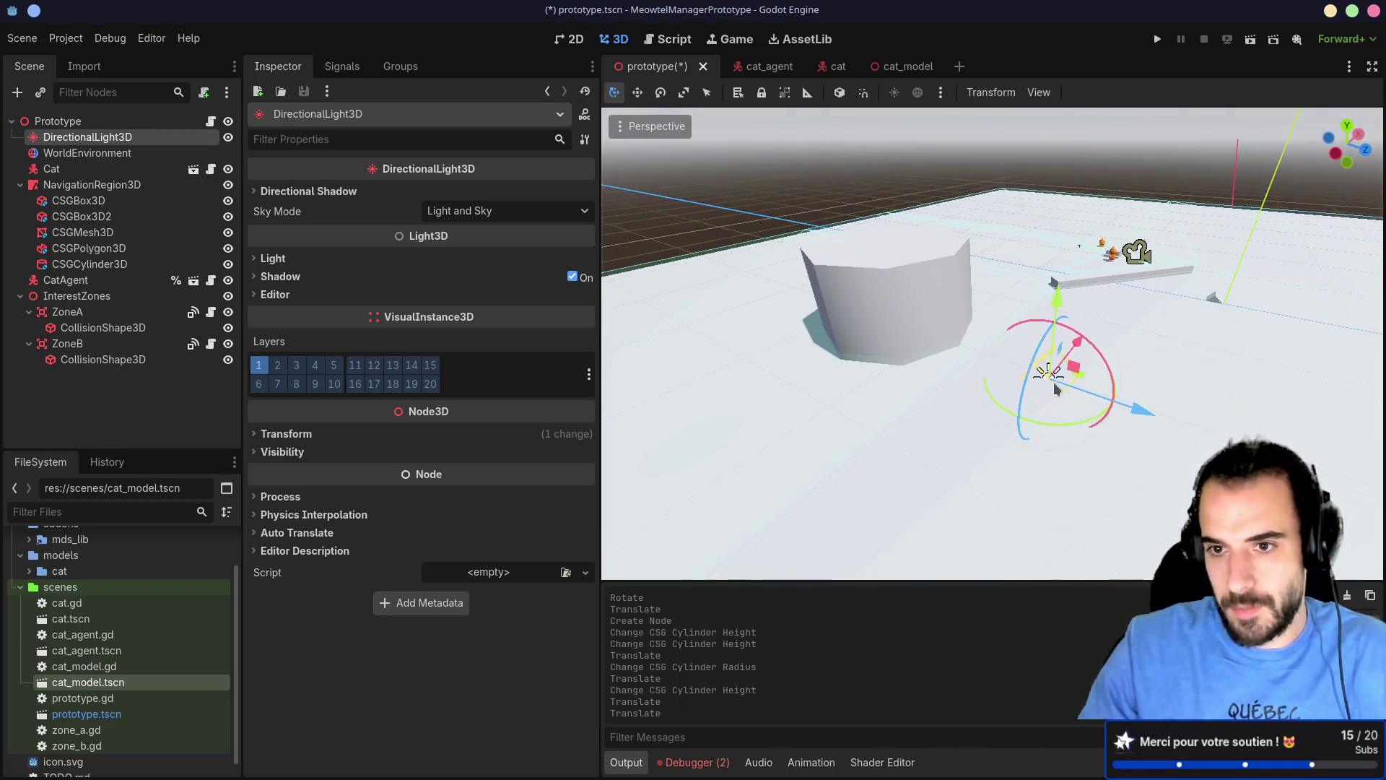
{"action": "left_click", "coordinate": [1057, 395]}
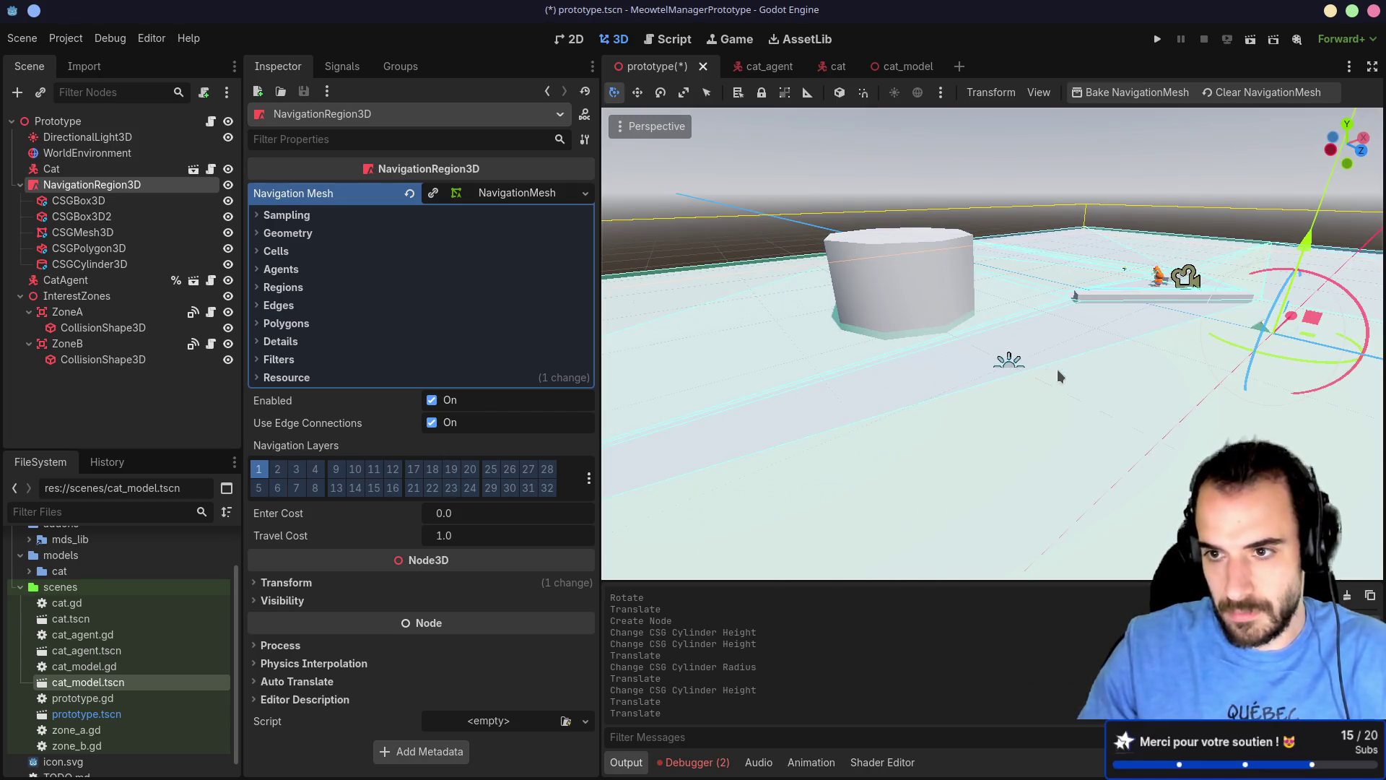
{"action": "left_click_drag", "start_coordinate": [1059, 375], "coordinate": [1142, 369]}
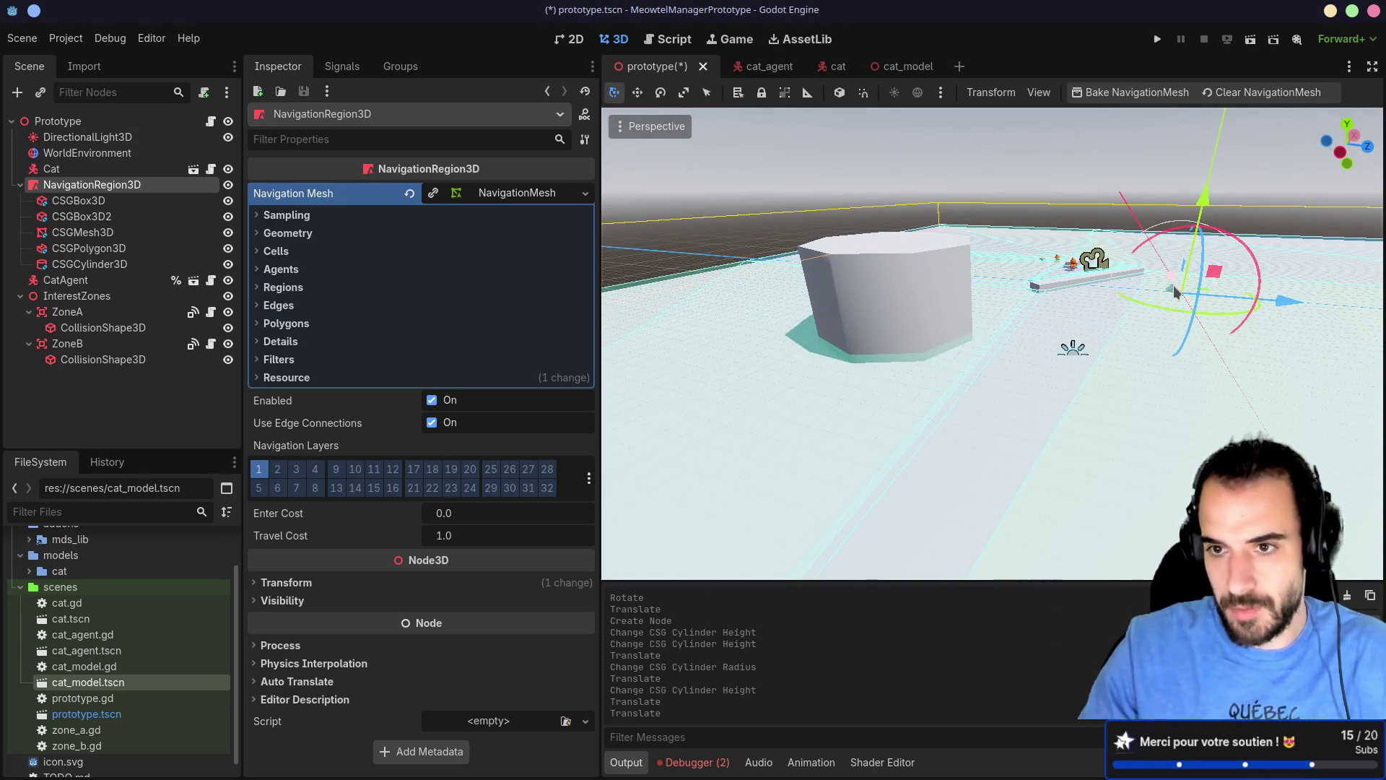
{"action": "key", "text": "ctrl+z"}
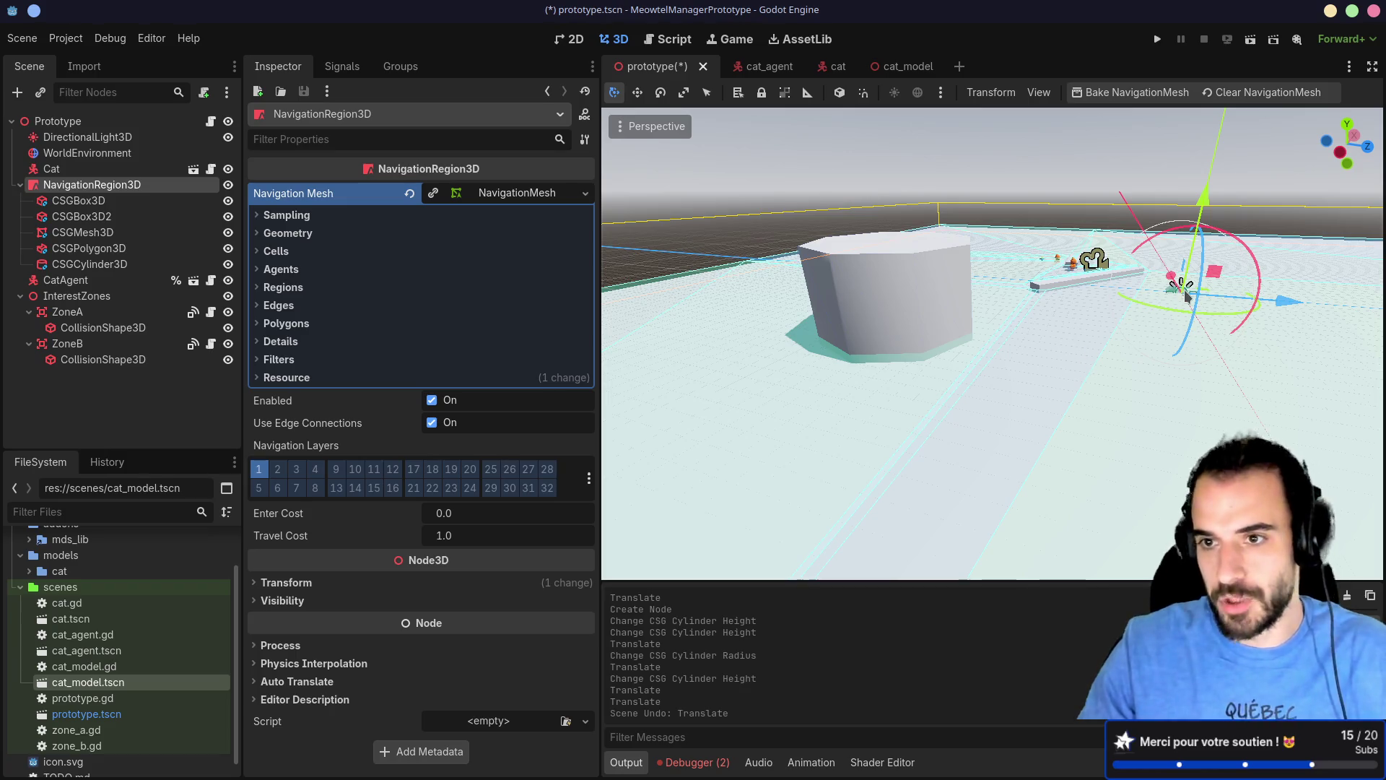
Step: Select CSGPolygon3D in the Scene tree to show its properties
{"action": "mouse_move", "coordinate": [1188, 296]}
{"action": "left_mouse_down"}
{"action": "mouse_move", "coordinate": [1077, 350]}
{"action": "mouse_move", "coordinate": [986, 350]}
{"action": "mouse_move", "coordinate": [1038, 370]}
{"action": "mouse_move", "coordinate": [968, 353]}
{"action": "left_mouse_up"}
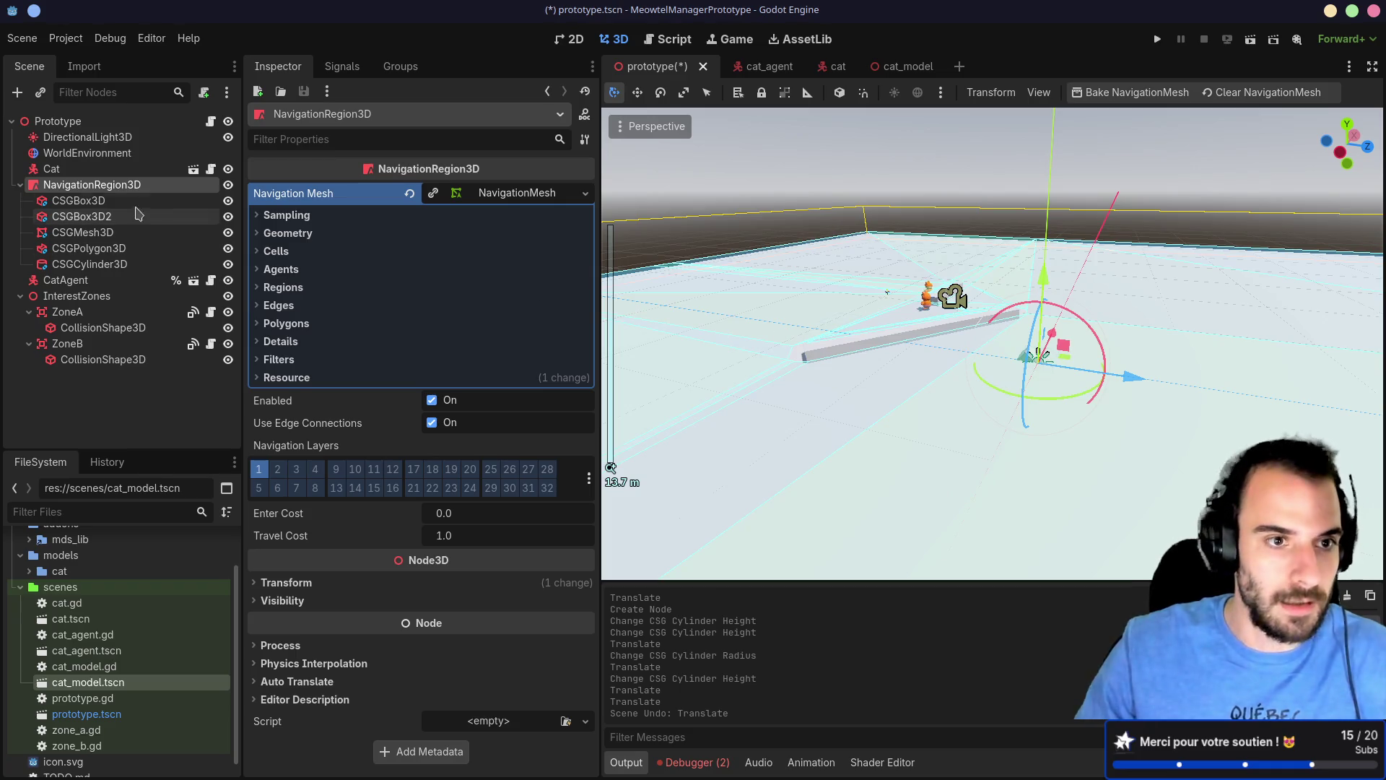
{"action": "left_click", "coordinate": [137, 204]}
{"action": "key", "text": "Down"}
{"action": "key", "text": "Down"}
{"action": "key", "text": "Down"}
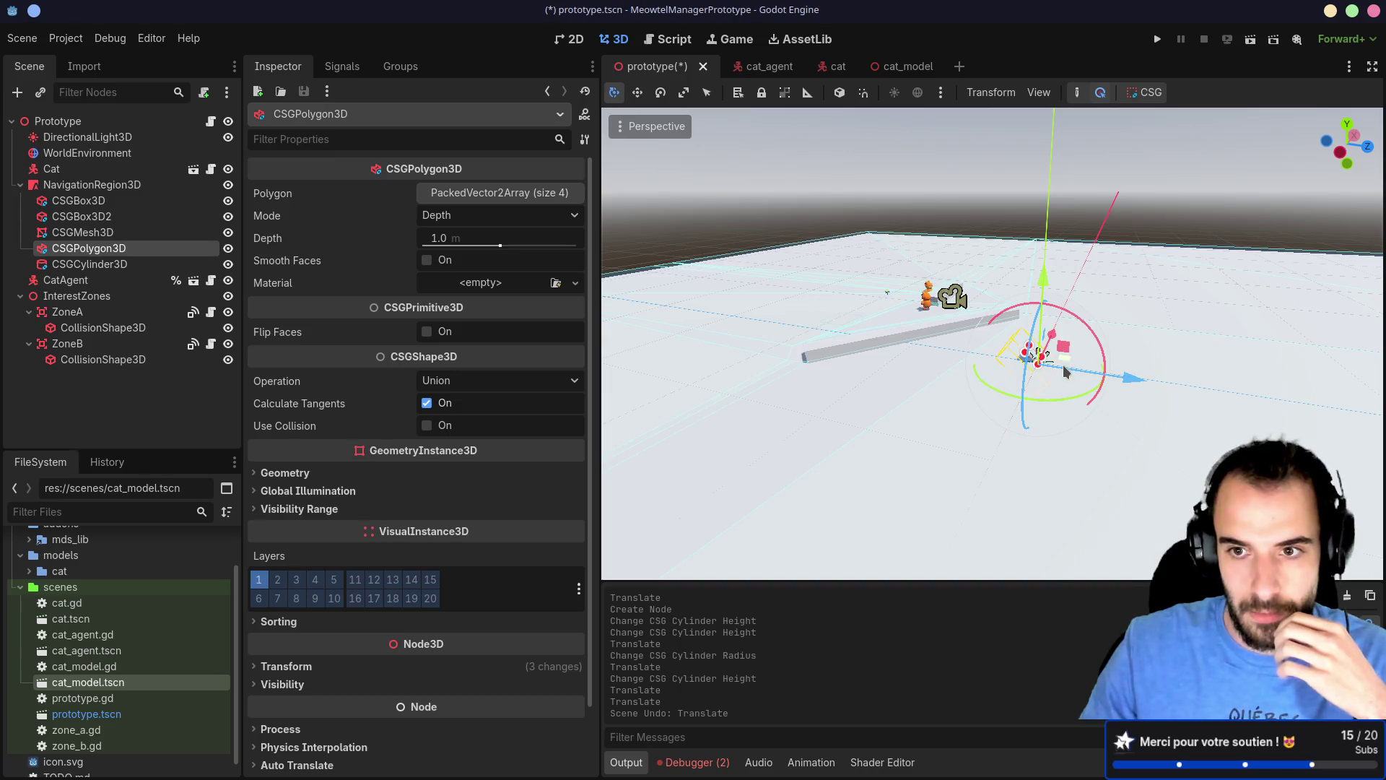
Step: Orbit above the polygon wall, try pulling a vertex outward, then undo that edit
{"action": "mouse_move", "coordinate": [1066, 366]}
{"action": "left_mouse_down"}
{"action": "mouse_move", "coordinate": [1155, 402]}
{"action": "mouse_move", "coordinate": [913, 381]}
{"action": "mouse_move", "coordinate": [791, 357]}
{"action": "mouse_move", "coordinate": [785, 331]}
{"action": "left_mouse_up"}
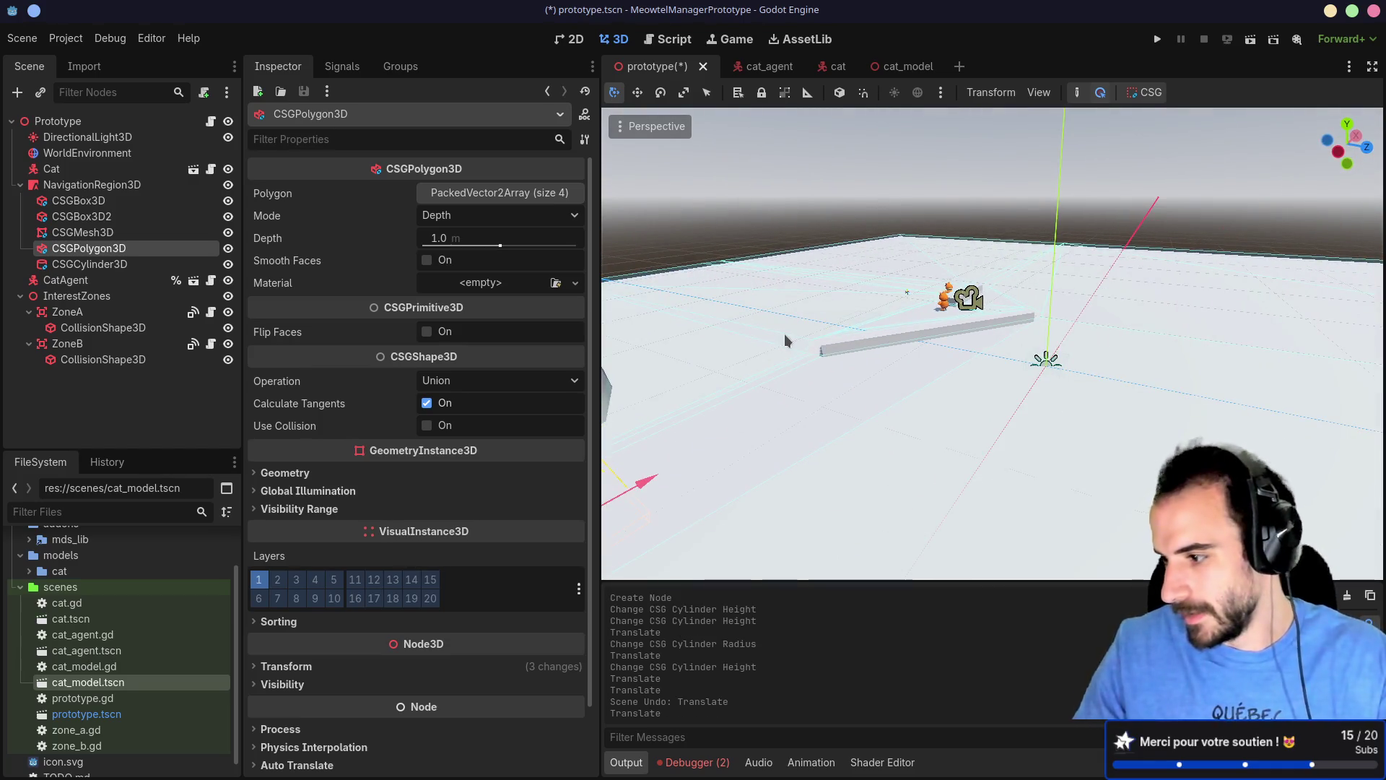
{"action": "mouse_move", "coordinate": [715, 374]}
{"action": "left_mouse_down"}
{"action": "mouse_move", "coordinate": [842, 266]}
{"action": "mouse_move", "coordinate": [809, 281]}
{"action": "mouse_move", "coordinate": [936, 306]}
{"action": "left_mouse_up"}
{"action": "scroll", "coordinate": [935, 299], "scroll_direction": "down", "scroll_amount": 4}
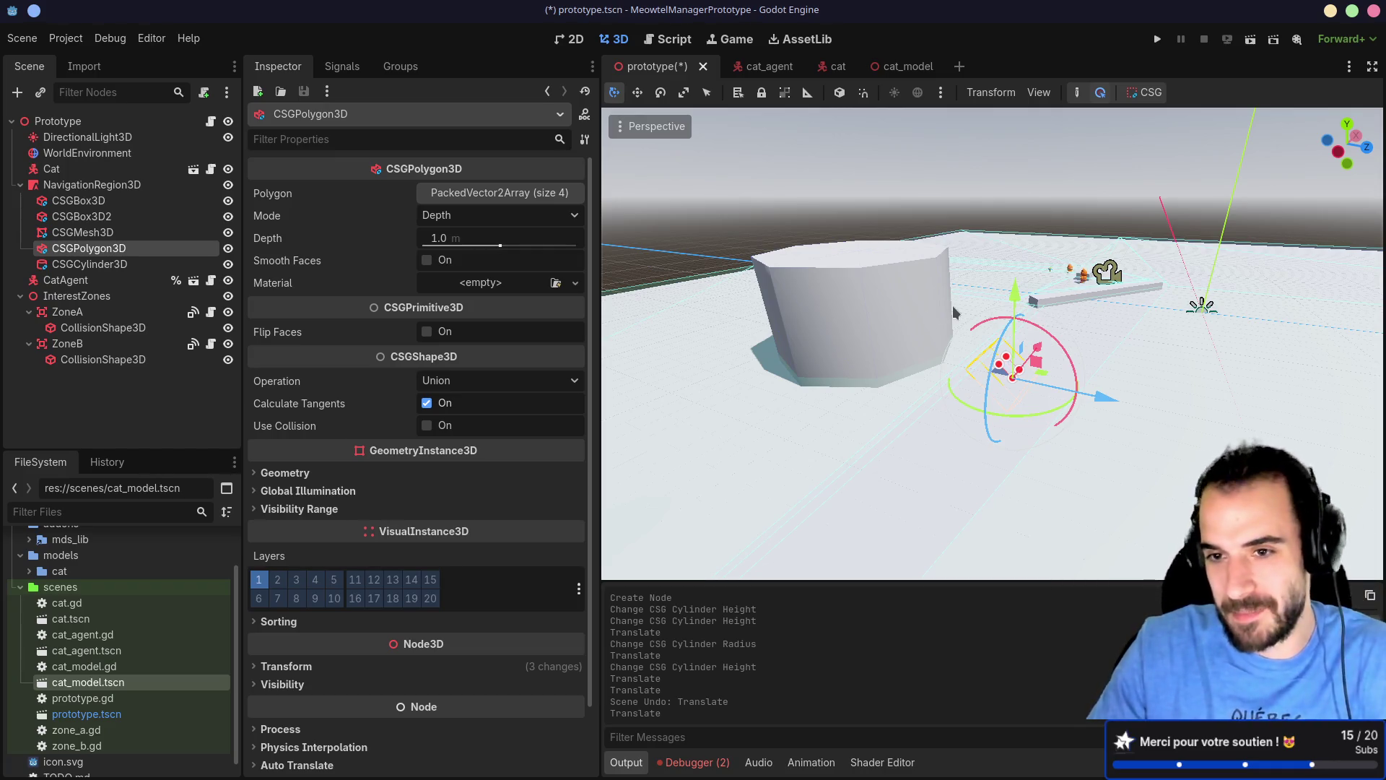
{"action": "mouse_move", "coordinate": [952, 305]}
{"action": "left_mouse_down"}
{"action": "mouse_move", "coordinate": [1042, 390]}
{"action": "mouse_move", "coordinate": [1118, 404]}
{"action": "mouse_move", "coordinate": [1177, 362]}
{"action": "mouse_move", "coordinate": [995, 354]}
{"action": "mouse_move", "coordinate": [799, 409]}
{"action": "mouse_move", "coordinate": [827, 390]}
{"action": "mouse_move", "coordinate": [986, 386]}
{"action": "mouse_move", "coordinate": [948, 325]}
{"action": "mouse_move", "coordinate": [688, 313]}
{"action": "mouse_move", "coordinate": [911, 319]}
{"action": "left_mouse_up"}
{"action": "scroll", "coordinate": [911, 320], "scroll_direction": "up", "scroll_amount": 3}
{"action": "mouse_move", "coordinate": [1015, 390]}
{"action": "left_mouse_down"}
{"action": "mouse_move", "coordinate": [1101, 321]}
{"action": "mouse_move", "coordinate": [1302, 323]}
{"action": "mouse_move", "coordinate": [1086, 358]}
{"action": "mouse_move", "coordinate": [960, 453]}
{"action": "mouse_move", "coordinate": [1108, 348]}
{"action": "mouse_move", "coordinate": [1073, 328]}
{"action": "mouse_move", "coordinate": [920, 324]}
{"action": "mouse_move", "coordinate": [1055, 398]}
{"action": "mouse_move", "coordinate": [1019, 407]}
{"action": "mouse_move", "coordinate": [1331, 387]}
{"action": "mouse_move", "coordinate": [1286, 390]}
{"action": "left_mouse_up"}
{"action": "scroll", "coordinate": [1031, 382], "scroll_direction": "up", "scroll_amount": 2}
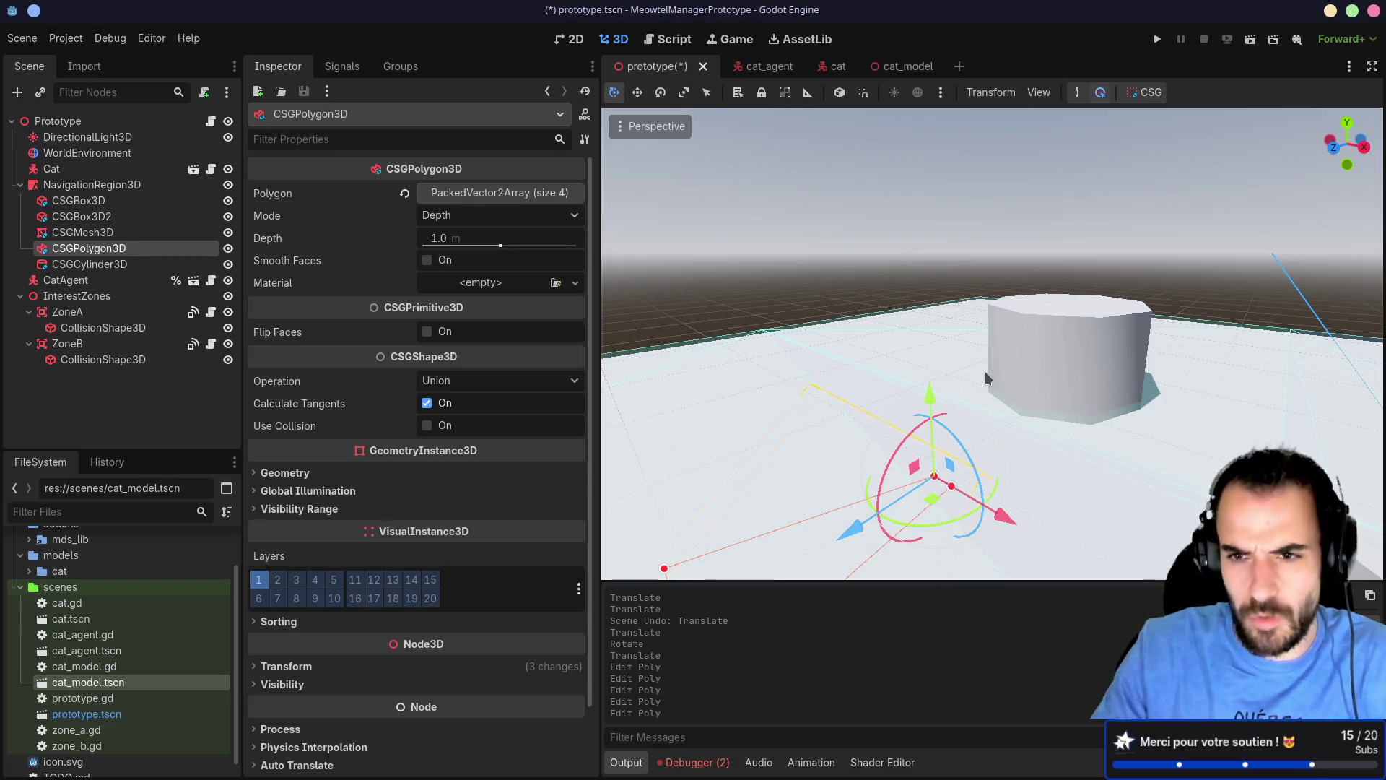
{"action": "key", "text": "ctrl+z"}
{"action": "key", "text": "ctrl+z"}
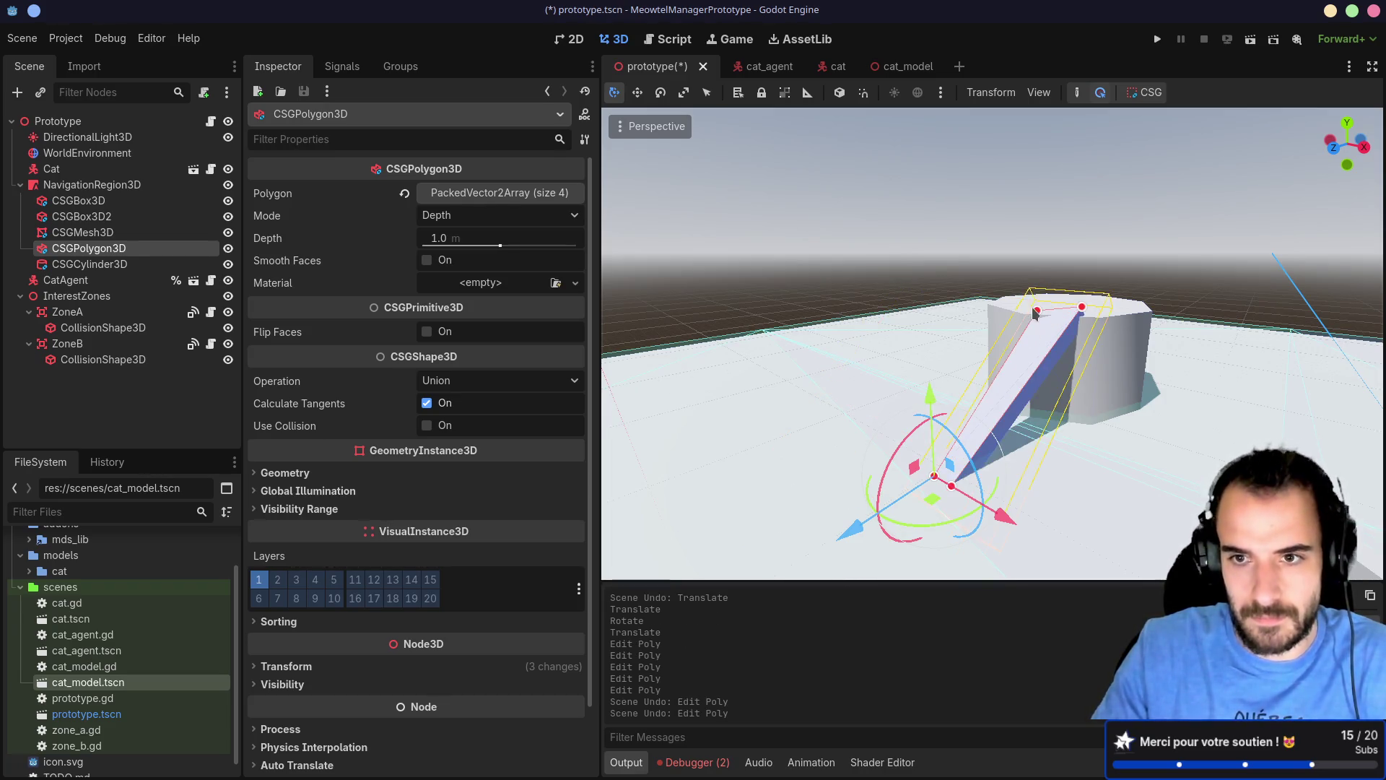
Step: Move the polygon's vertices and top-left corner so it slopes as a ramp against the cylinder
{"action": "left_click_drag", "start_coordinate": [1033, 306], "coordinate": [1027, 317]}
{"action": "mouse_move", "coordinate": [1011, 405]}
{"action": "left_mouse_down"}
{"action": "mouse_move", "coordinate": [982, 492]}
{"action": "mouse_move", "coordinate": [1017, 492]}
{"action": "mouse_move", "coordinate": [926, 487]}
{"action": "left_mouse_up"}
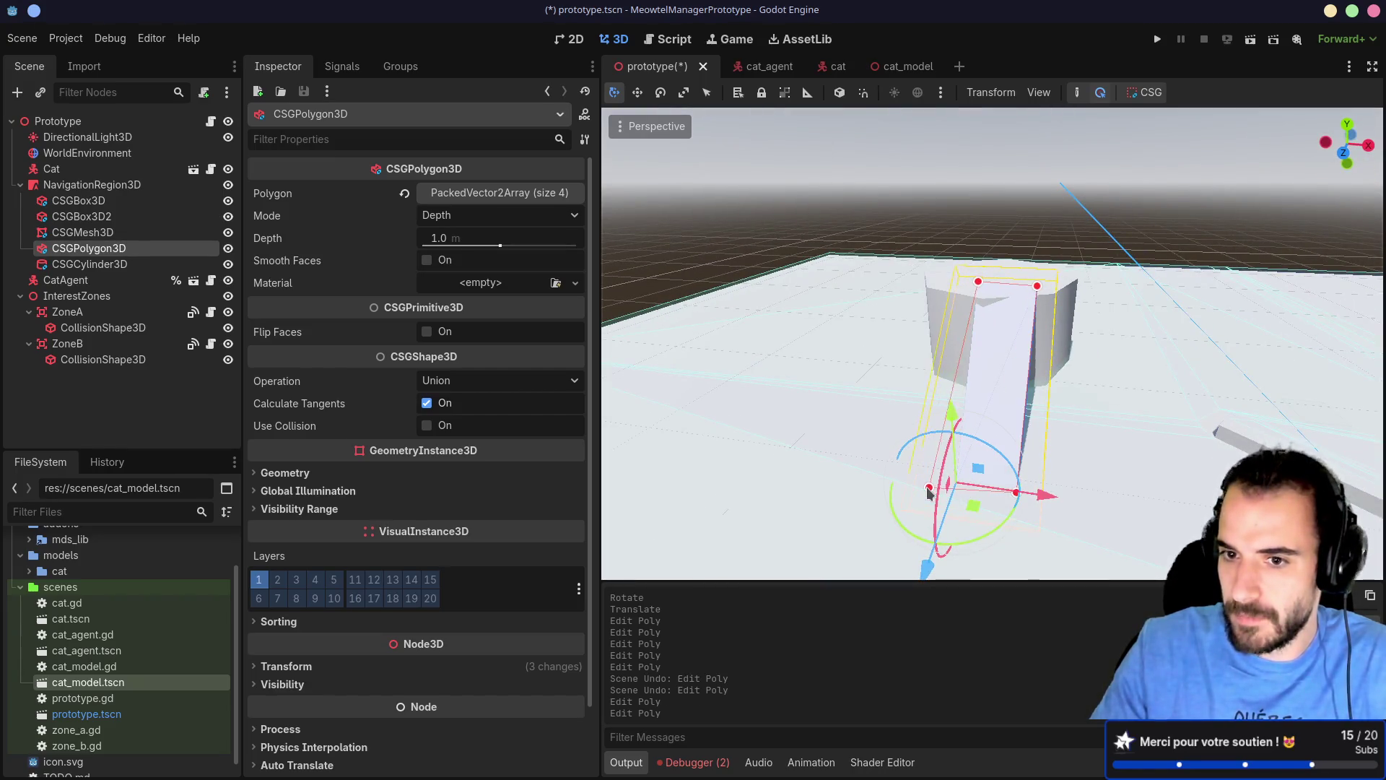
{"action": "left_click_drag", "start_coordinate": [1020, 408], "coordinate": [1003, 346]}
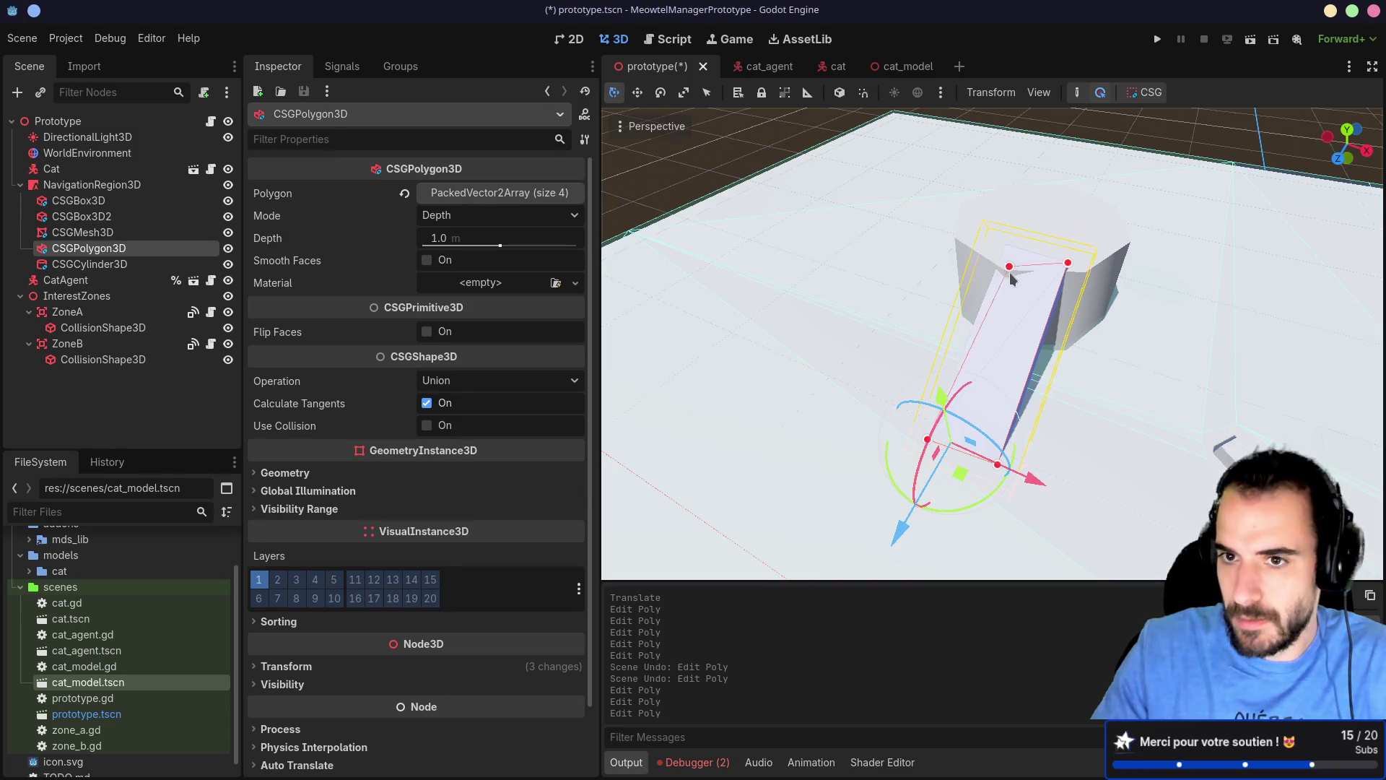
{"action": "mouse_move", "coordinate": [1006, 270]}
{"action": "left_mouse_down"}
{"action": "mouse_move", "coordinate": [838, 238]}
{"action": "mouse_move", "coordinate": [758, 205]}
{"action": "mouse_move", "coordinate": [1003, 236]}
{"action": "left_mouse_up"}
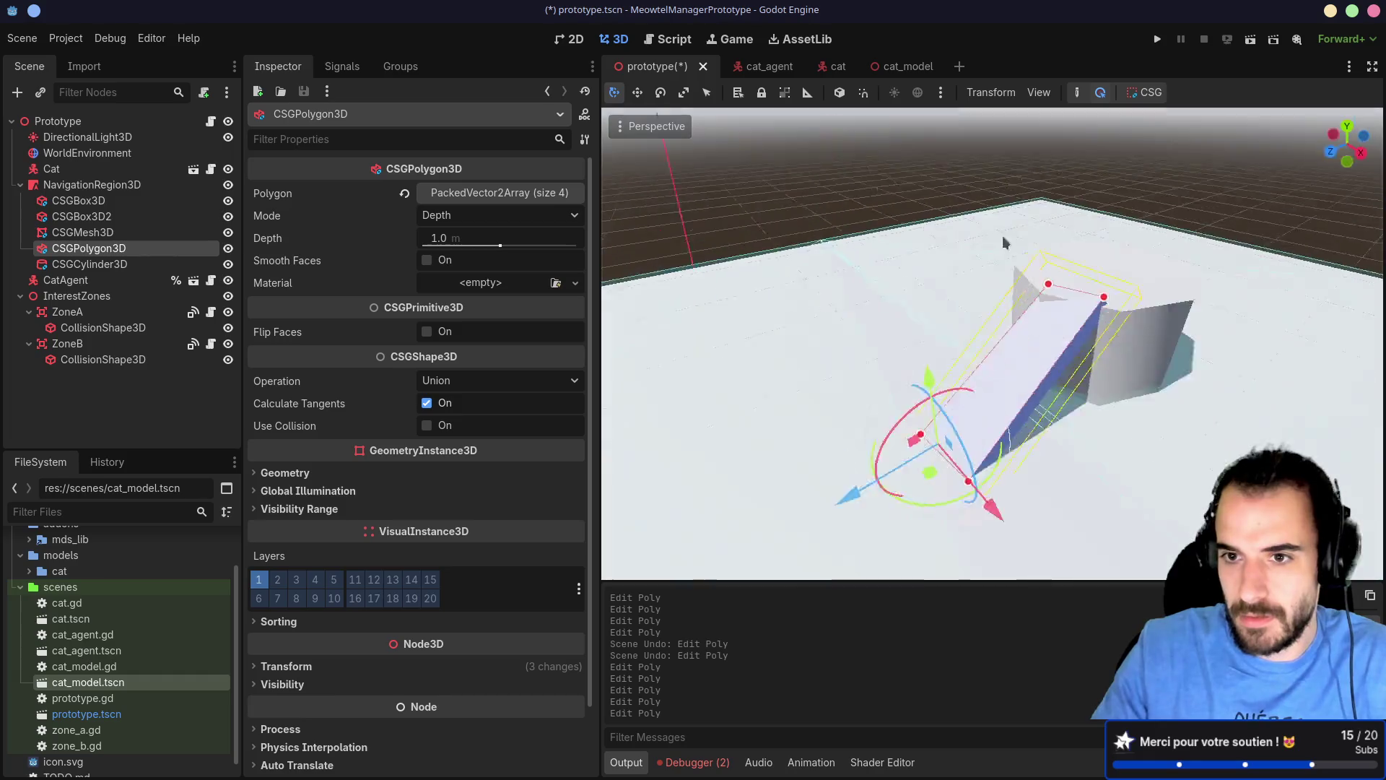
{"action": "scroll", "coordinate": [1030, 246], "scroll_direction": "down", "scroll_amount": 2}
{"action": "scroll", "coordinate": [1030, 246], "scroll_direction": "down", "scroll_amount": 2}
{"action": "left_click", "coordinate": [144, 188]}
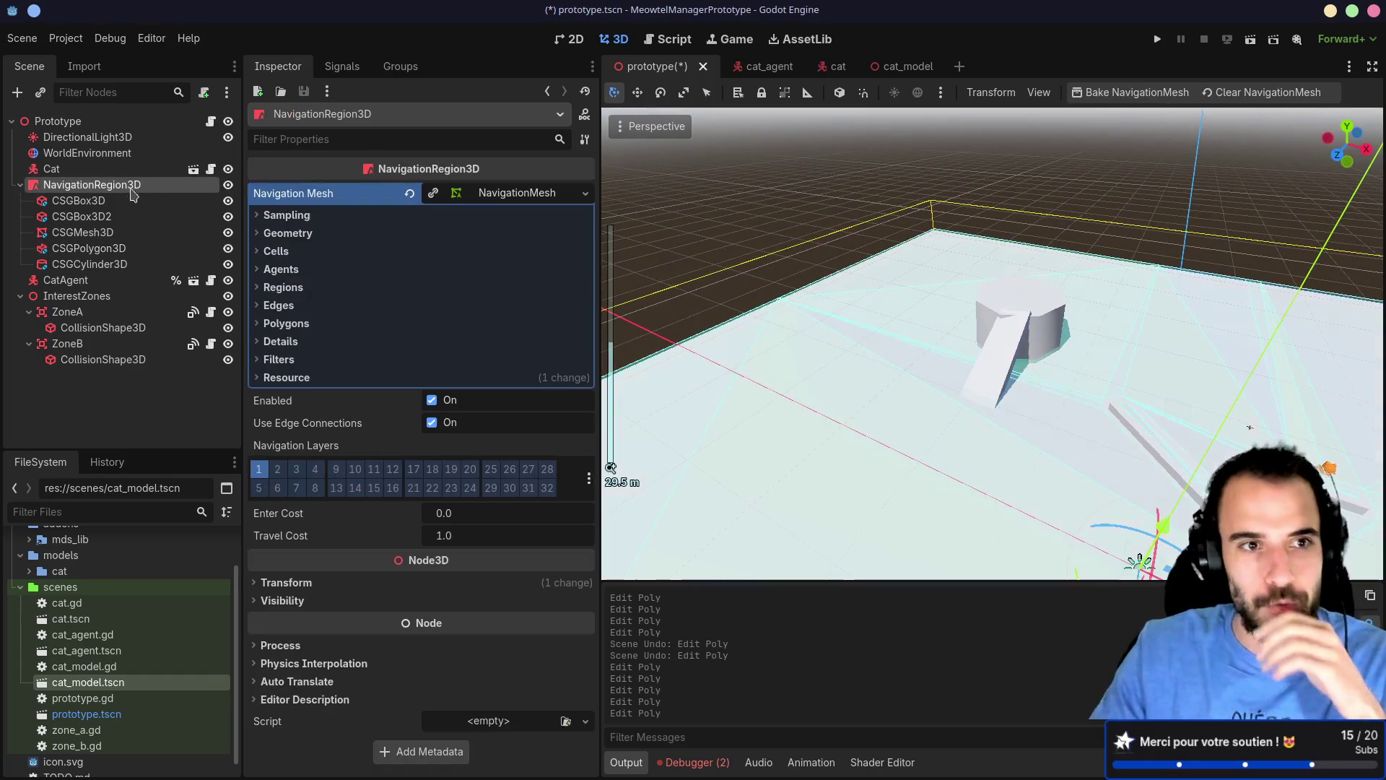
Step: Rebake the navigation mesh and inspect how it wraps the ramp and octagonal cylinder
{"action": "left_click", "coordinate": [1119, 106]}
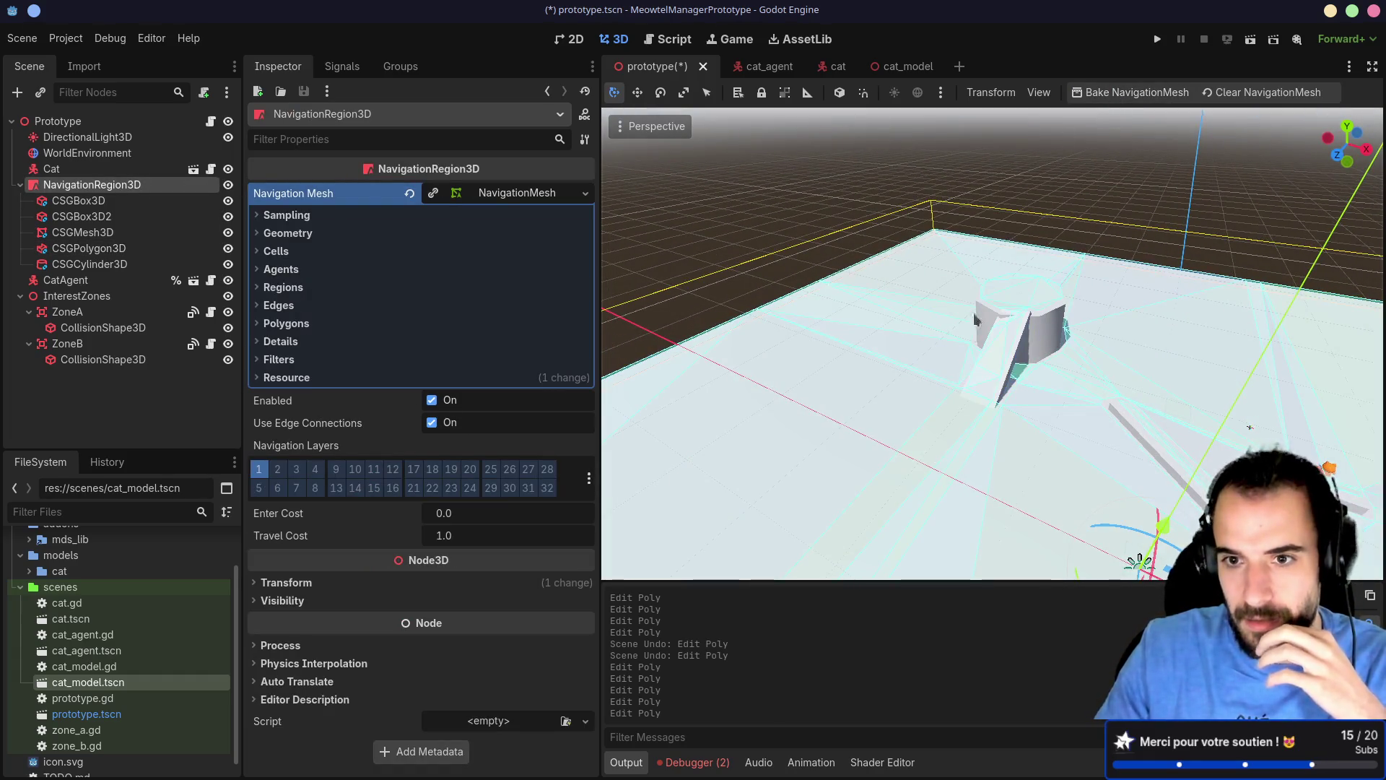
{"action": "scroll", "coordinate": [978, 482], "scroll_direction": "up", "scroll_amount": 5}
{"action": "scroll", "coordinate": [967, 470], "scroll_direction": "down", "scroll_amount": 3}
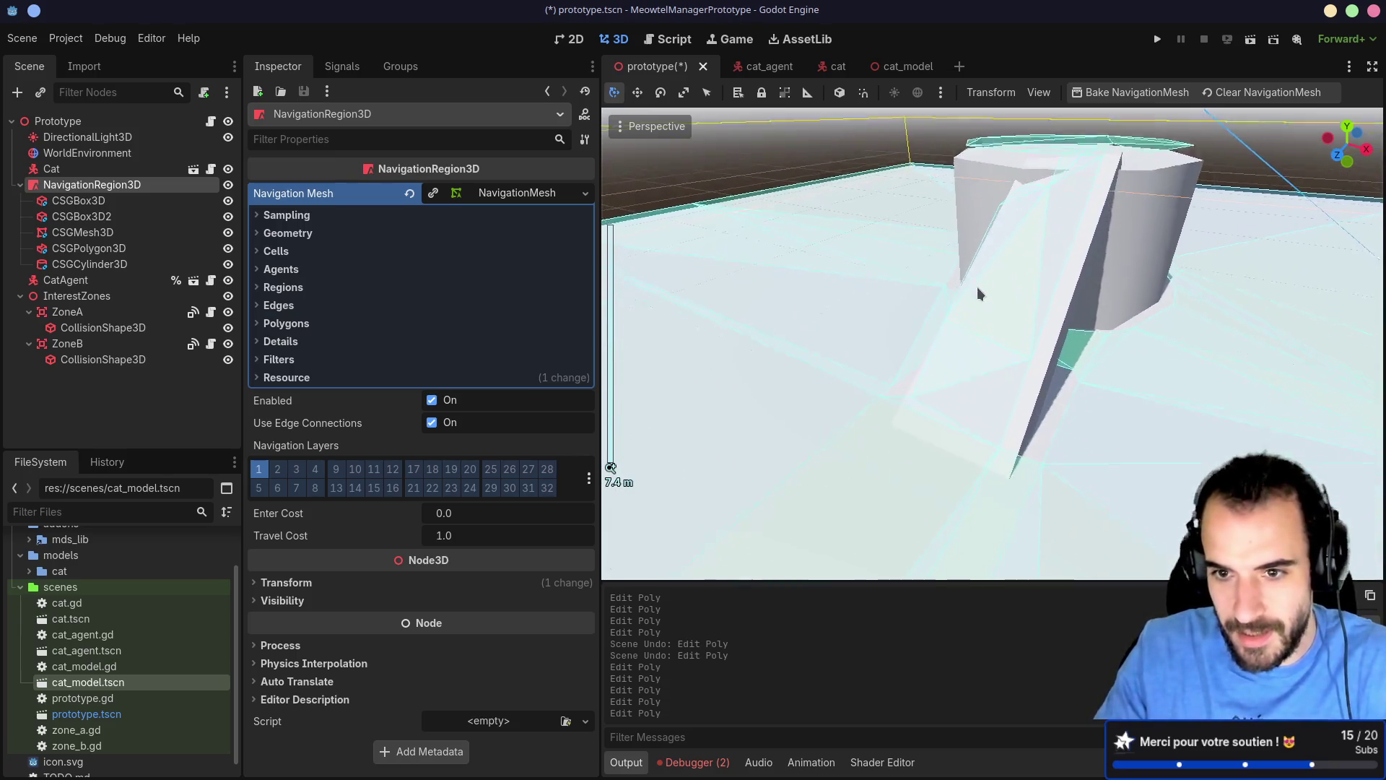
{"action": "left_click_drag", "start_coordinate": [1069, 174], "coordinate": [1013, 214]}
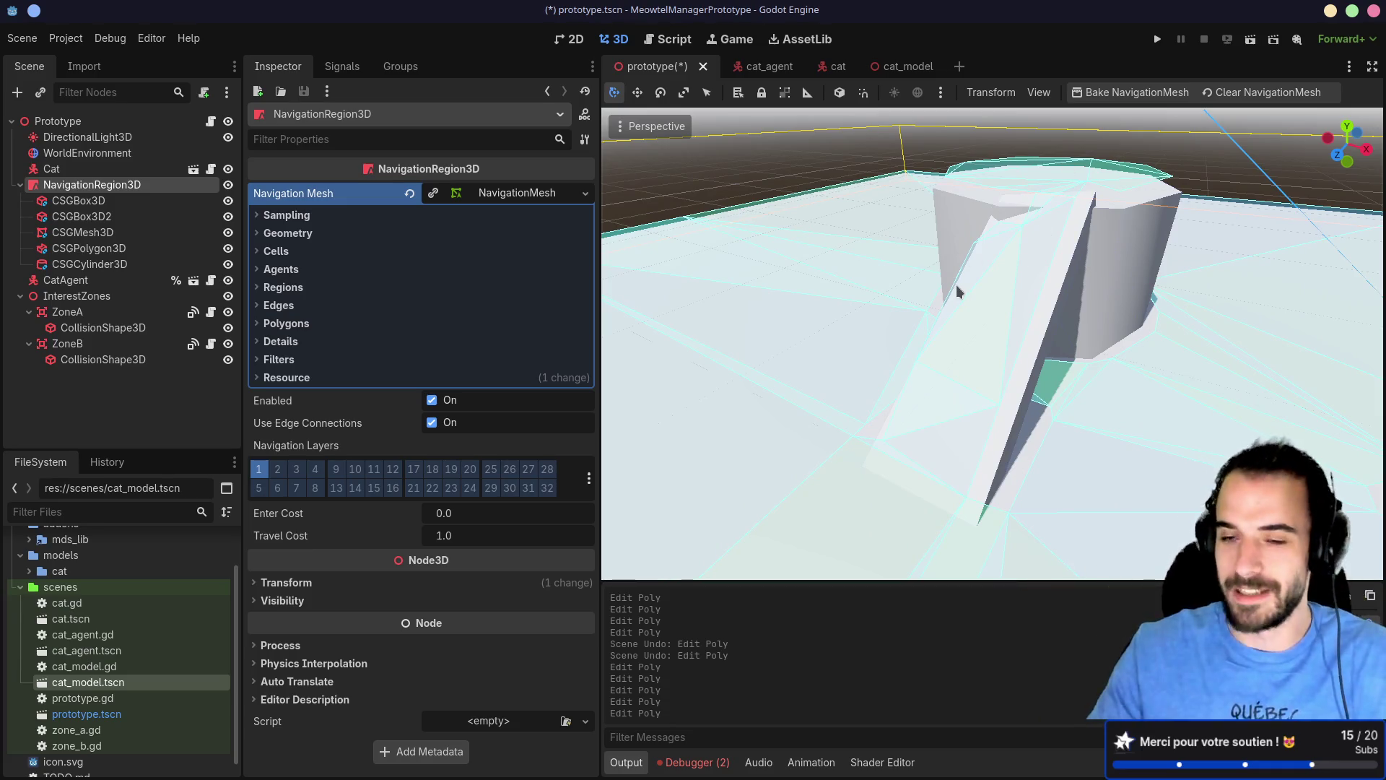
{"action": "mouse_move", "coordinate": [958, 291]}
{"action": "left_mouse_down"}
{"action": "mouse_move", "coordinate": [1015, 235]}
{"action": "mouse_move", "coordinate": [972, 248]}
{"action": "mouse_move", "coordinate": [995, 298]}
{"action": "mouse_move", "coordinate": [943, 263]}
{"action": "mouse_move", "coordinate": [975, 213]}
{"action": "left_mouse_up"}
{"action": "scroll", "coordinate": [974, 213], "scroll_direction": "down", "scroll_amount": 5}
{"action": "mouse_move", "coordinate": [777, 337]}
{"action": "left_mouse_down"}
{"action": "mouse_move", "coordinate": [863, 239]}
{"action": "mouse_move", "coordinate": [939, 311]}
{"action": "mouse_move", "coordinate": [973, 418]}
{"action": "left_mouse_up"}
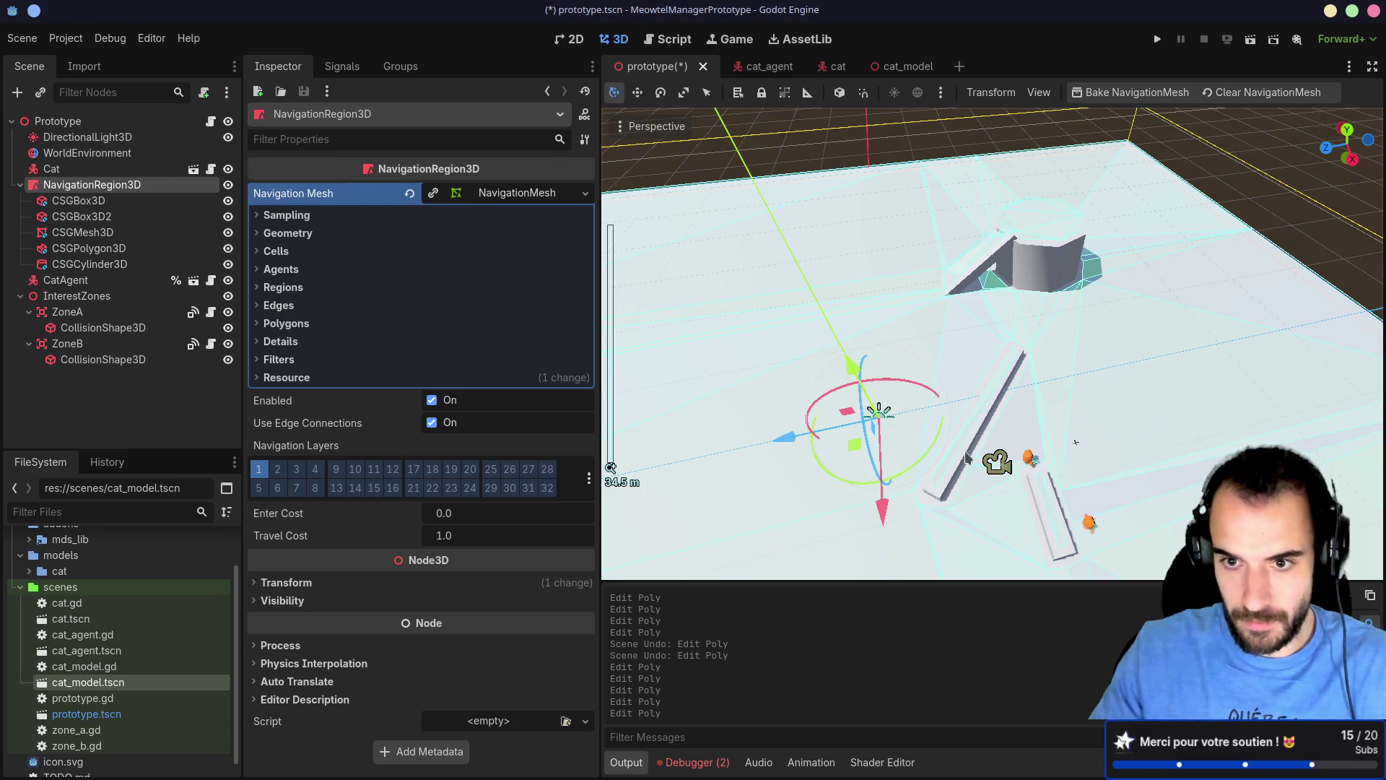
Step: Rotate the long CSGBox3D wall bar and shift it up-left with a small nudge
{"action": "left_click", "coordinate": [968, 458]}
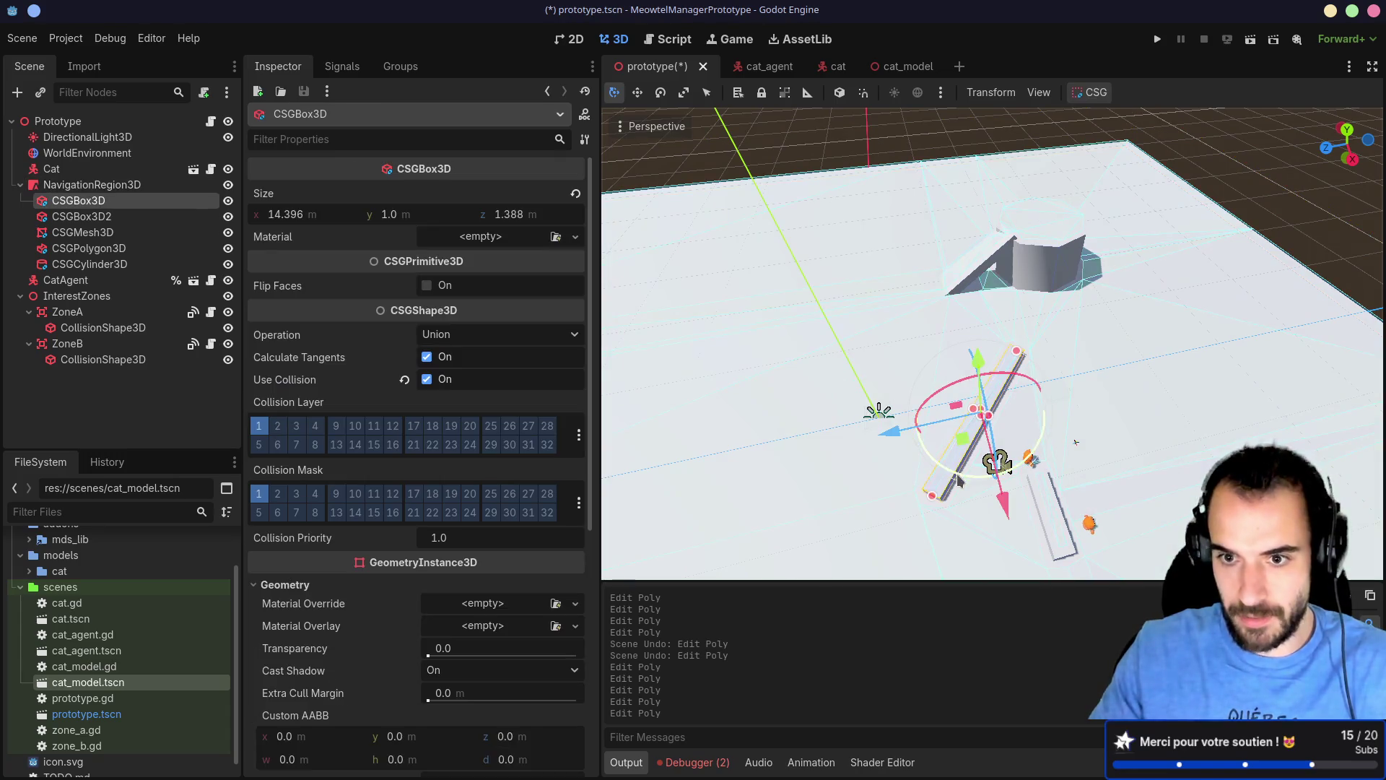
{"action": "key", "text": "r"}
{"action": "left_click", "coordinate": [960, 433]}
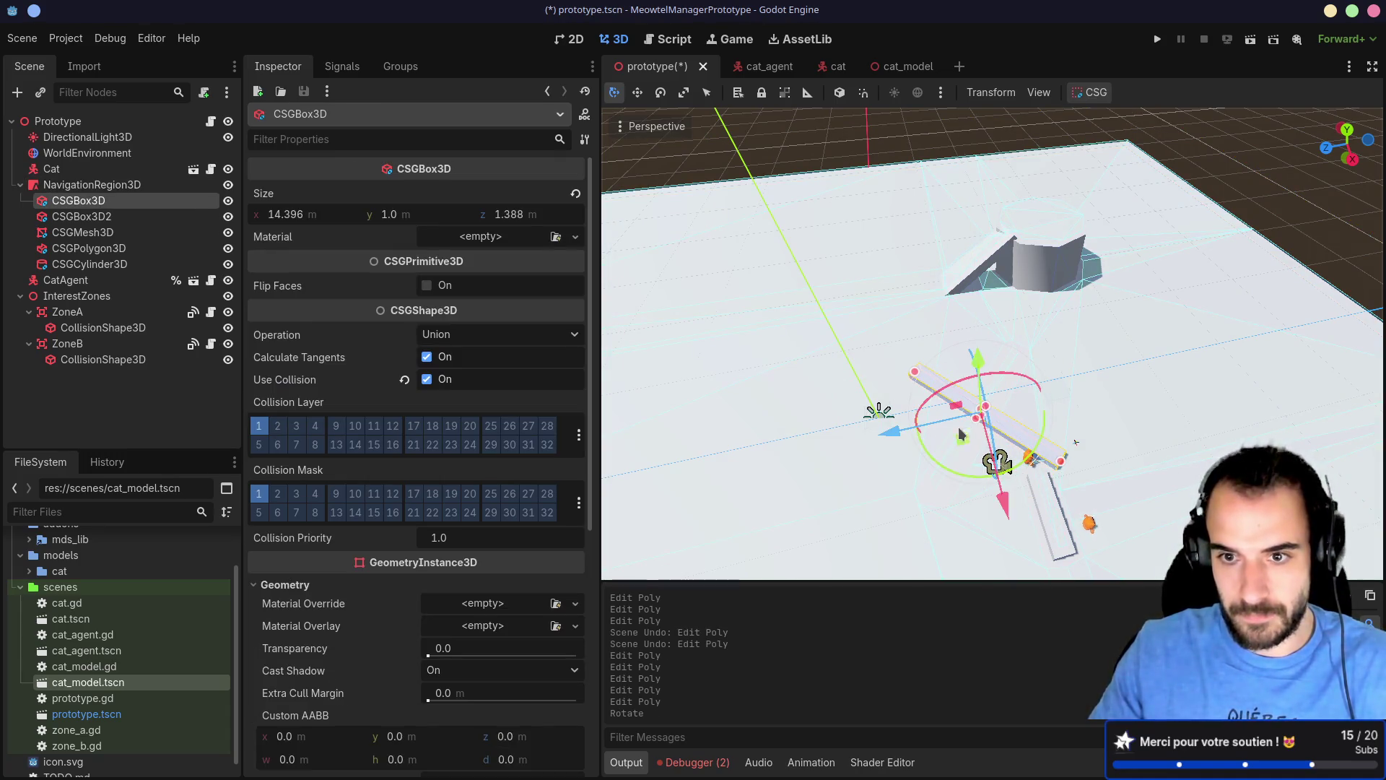
{"action": "key", "text": "g"}
{"action": "left_click", "coordinate": [878, 431]}
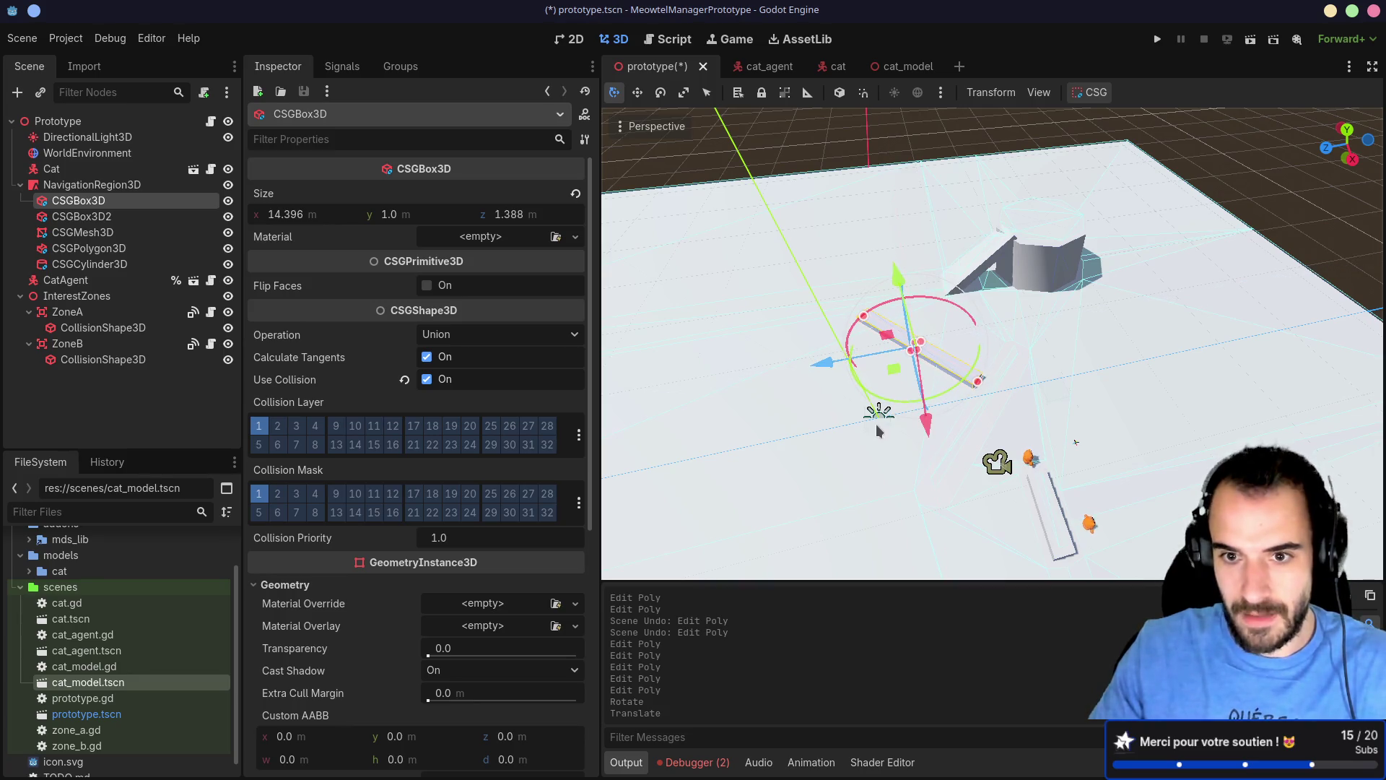
{"action": "left_click", "coordinate": [101, 316]}
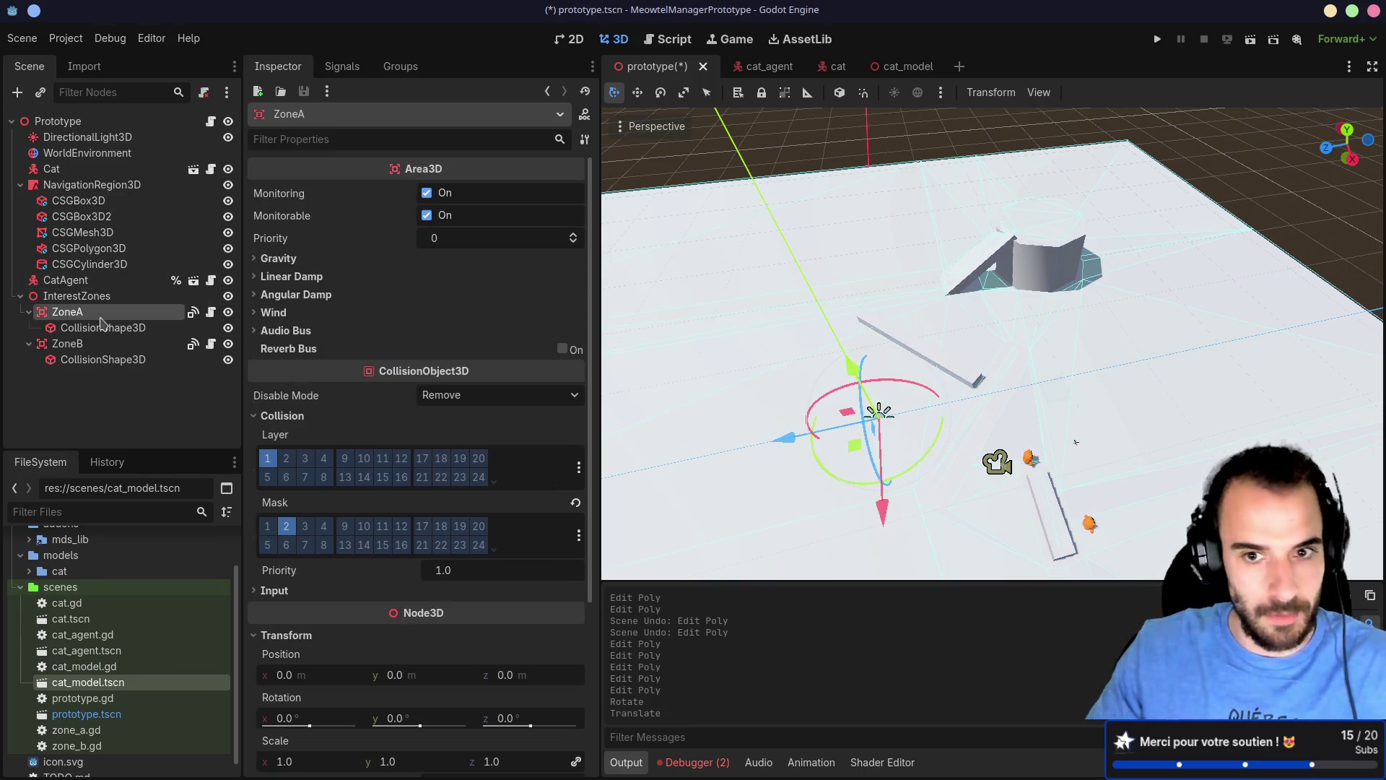
{"action": "left_click", "coordinate": [937, 369]}
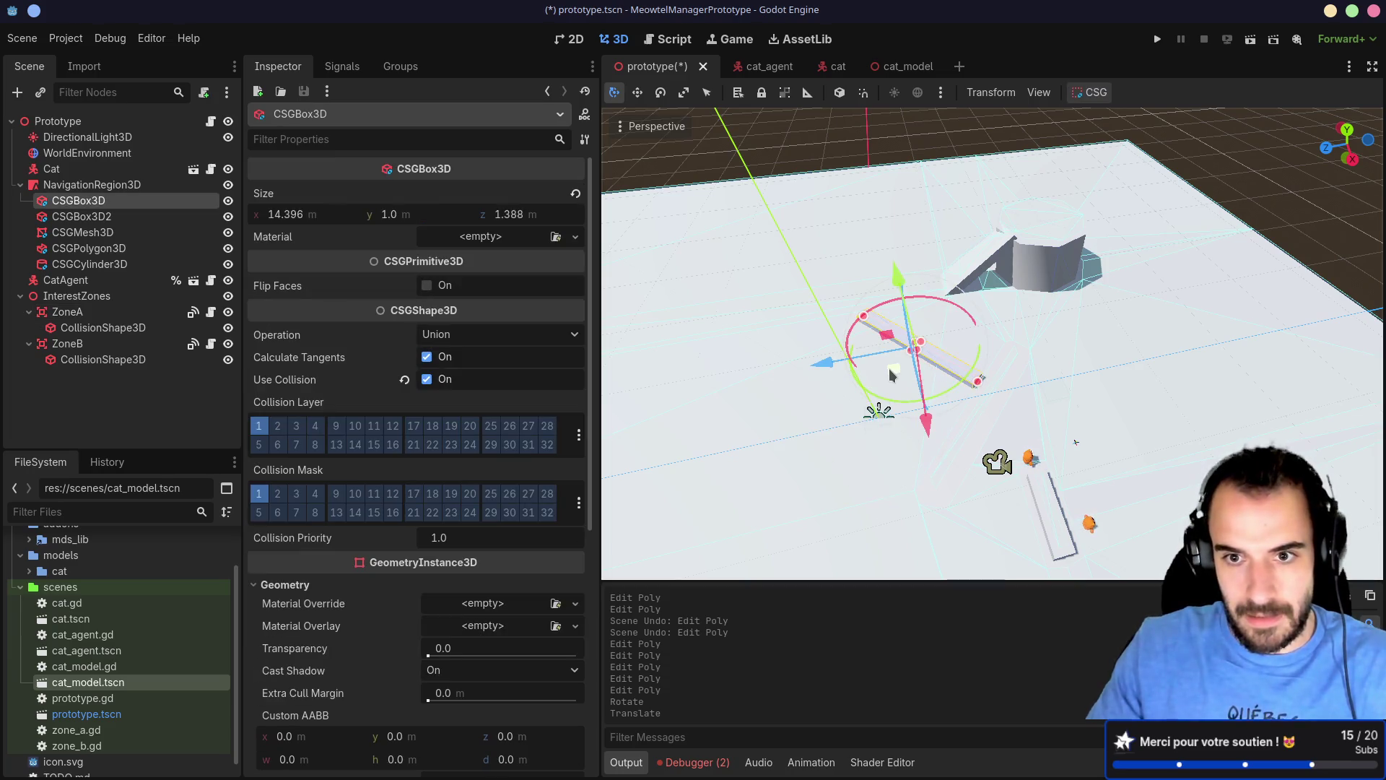
{"action": "key", "text": "g"}
{"action": "left_click", "coordinate": [912, 375]}
Step: Move ZoneB atop the octagonal cylinder at −16.205, 5.737, −19.419 m
{"action": "left_click", "coordinate": [67, 344]}
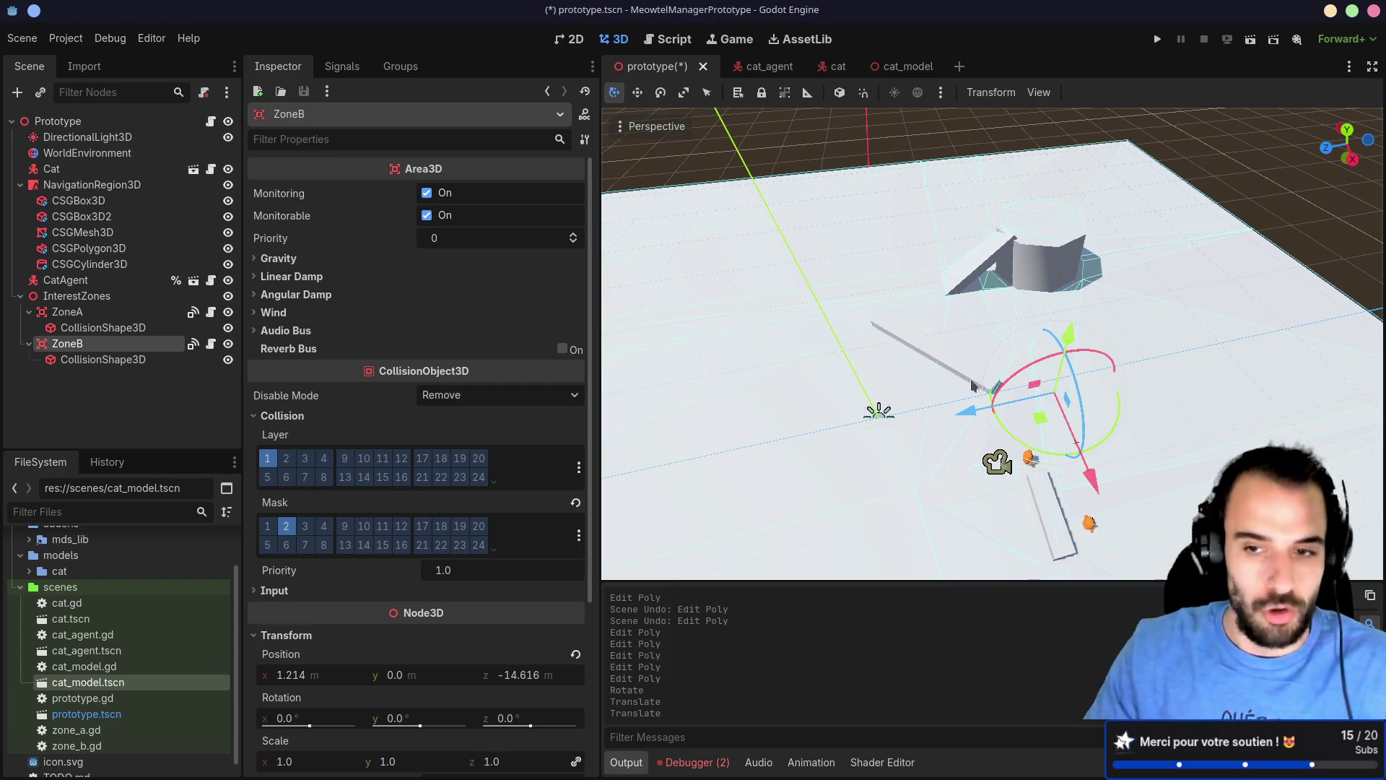
{"action": "left_click_drag", "start_coordinate": [1044, 426], "coordinate": [1022, 278]}
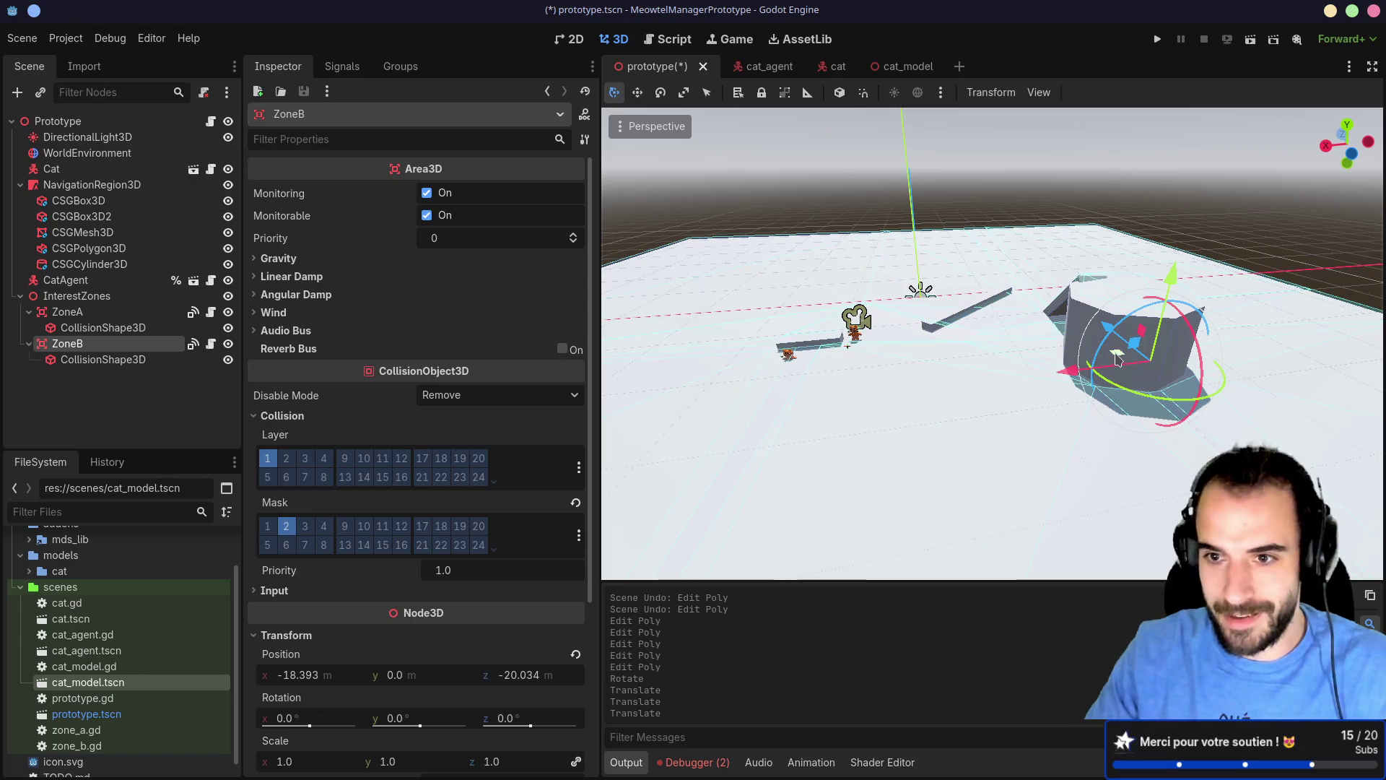
{"action": "left_click_drag", "start_coordinate": [1121, 363], "coordinate": [1095, 356]}
{"action": "mouse_move", "coordinate": [1144, 278]}
{"action": "left_mouse_down"}
{"action": "mouse_move", "coordinate": [1155, 185]}
{"action": "mouse_move", "coordinate": [1043, 226]}
{"action": "left_mouse_up"}
{"action": "scroll", "coordinate": [1042, 226], "scroll_direction": "up", "scroll_amount": 5}
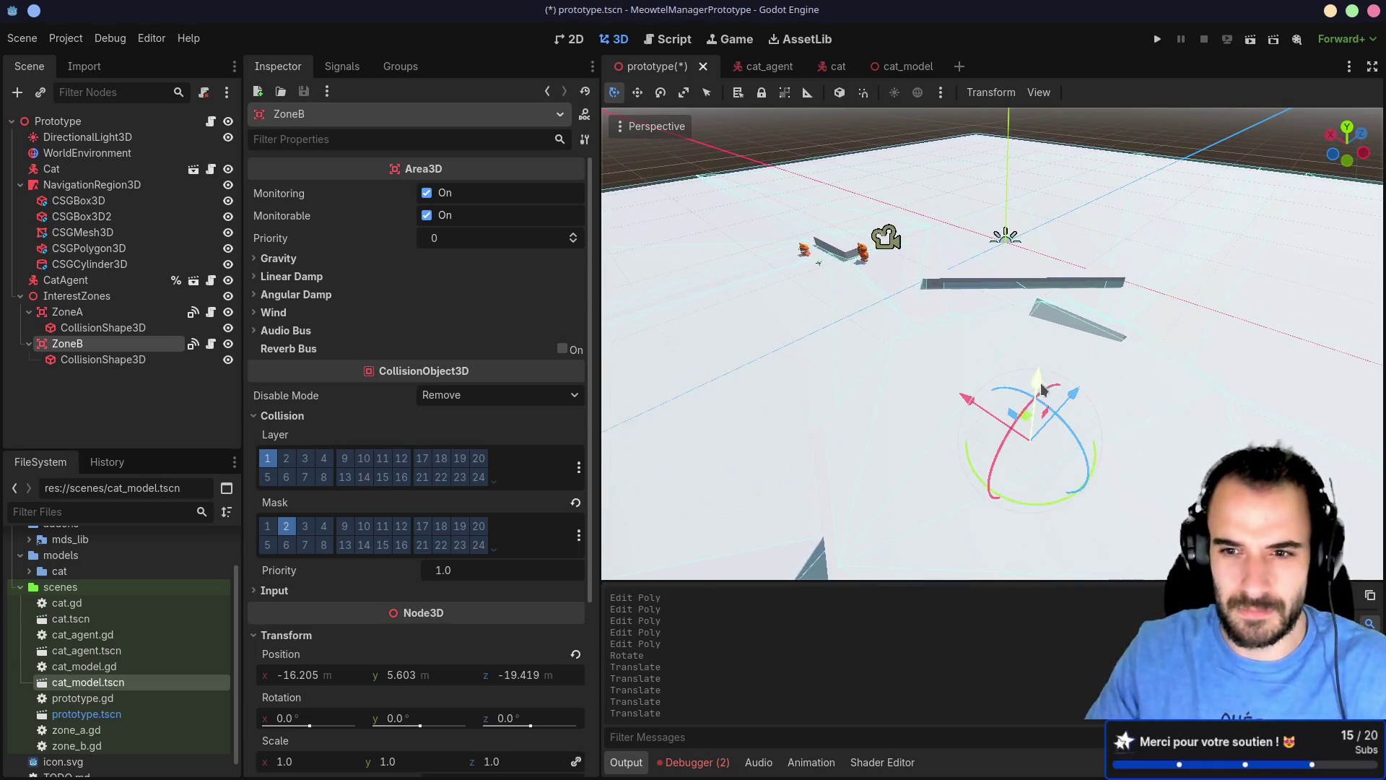
{"action": "scroll", "coordinate": [964, 345], "scroll_direction": "up", "scroll_amount": 4}
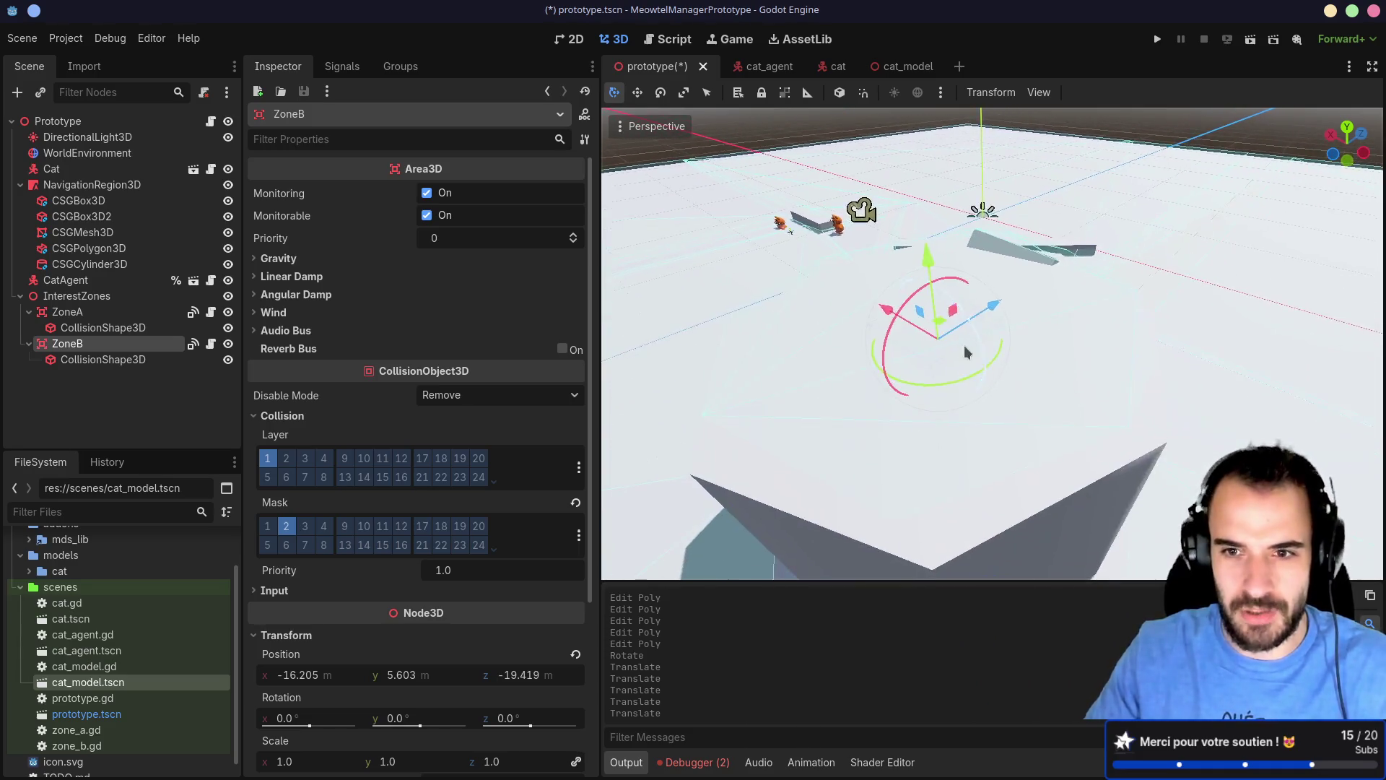
{"action": "key", "text": "f"}
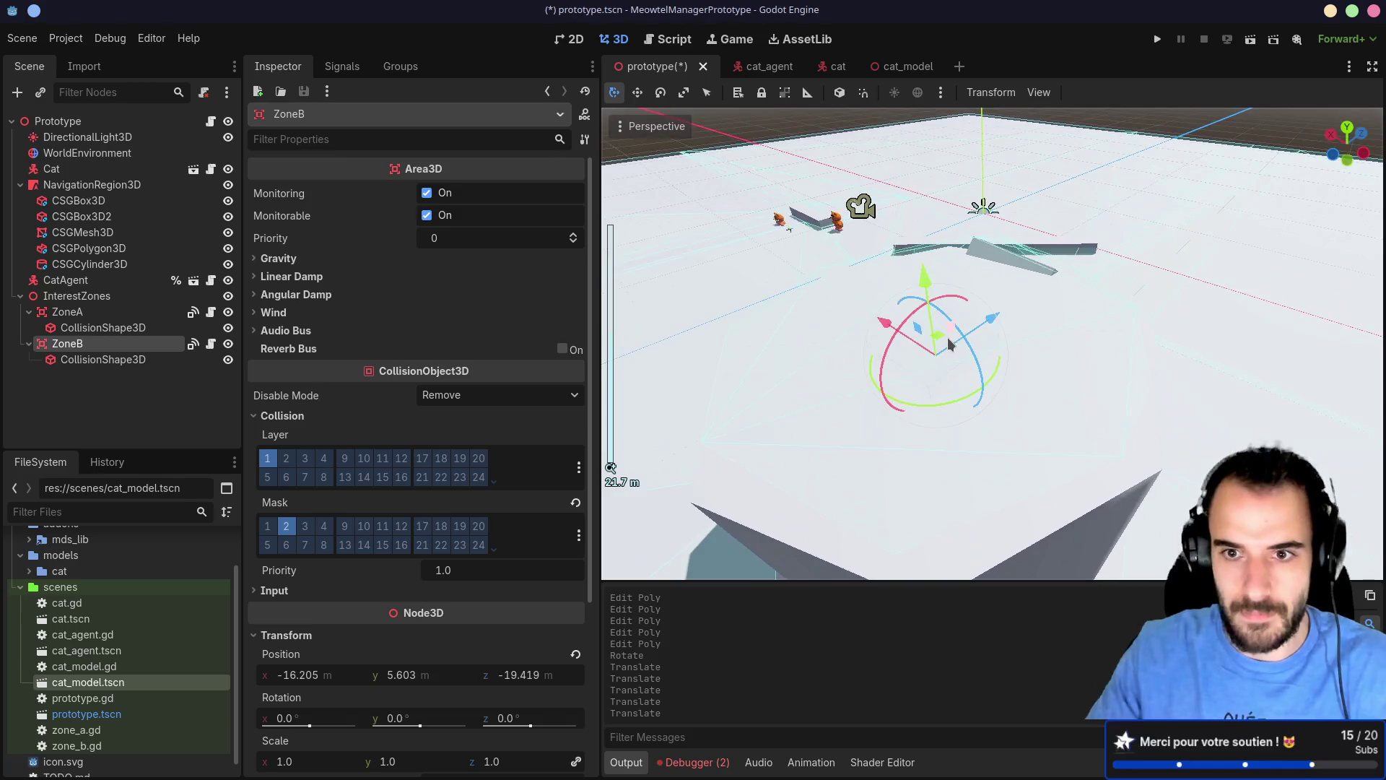
{"action": "left_click_drag", "start_coordinate": [947, 337], "coordinate": [926, 256]}
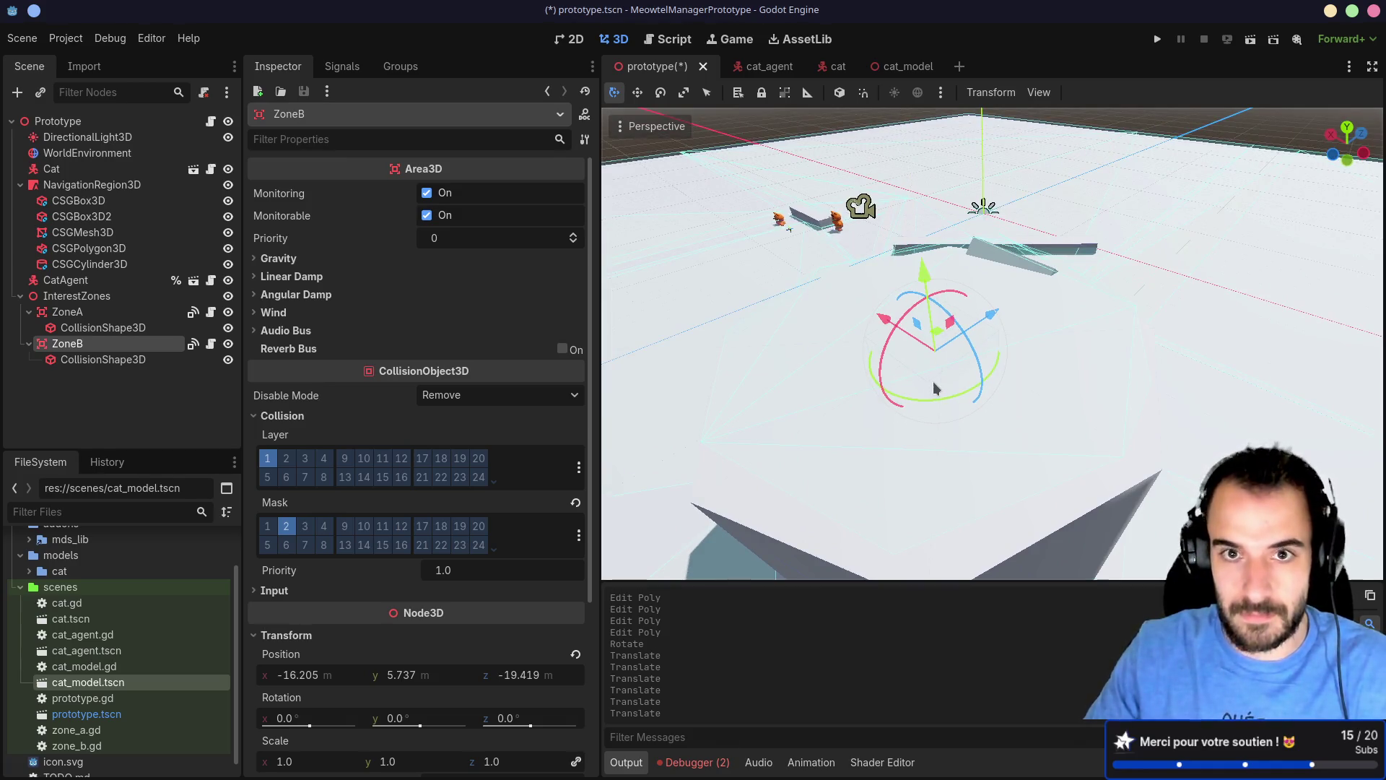
{"action": "scroll", "coordinate": [950, 348], "scroll_direction": "up", "scroll_amount": 3}
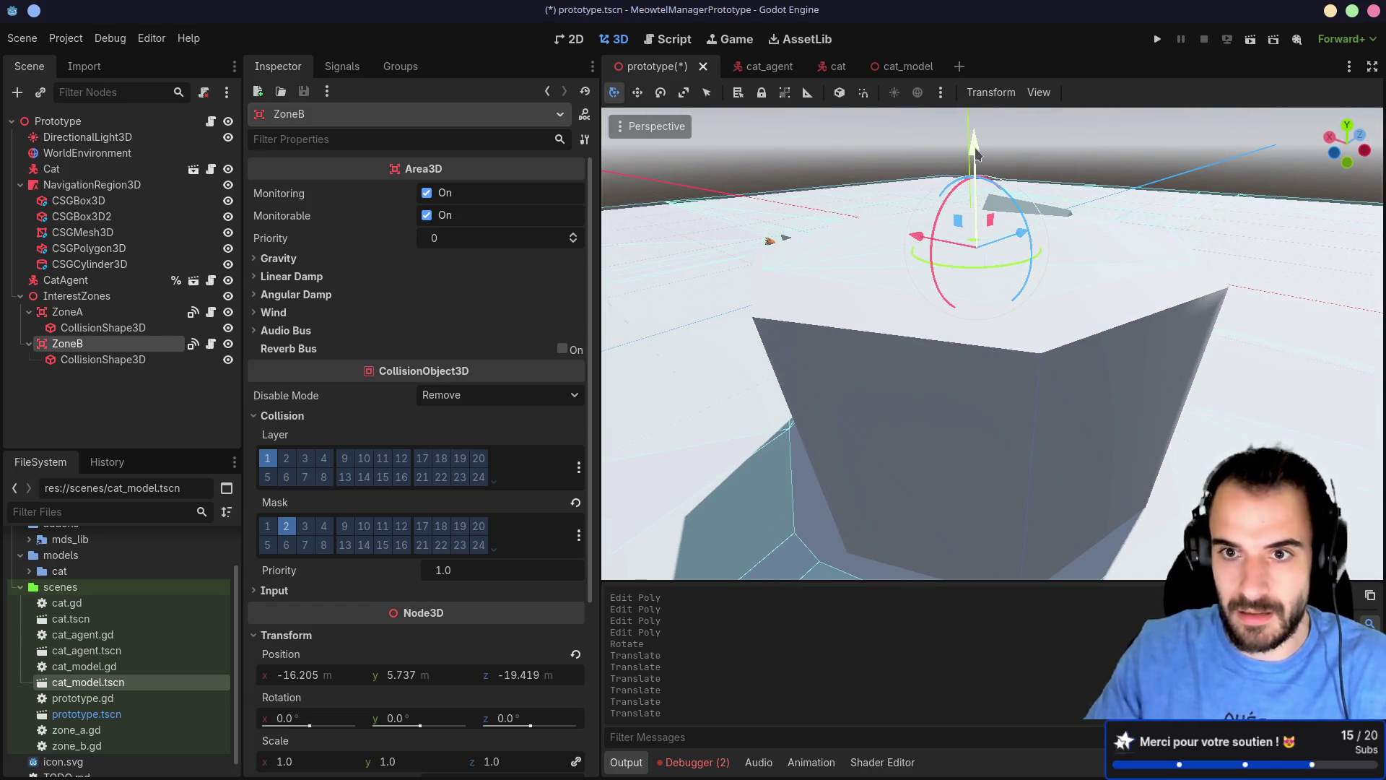
{"action": "left_click_drag", "start_coordinate": [977, 165], "coordinate": [974, 153]}
{"action": "left_click", "coordinate": [104, 359]}
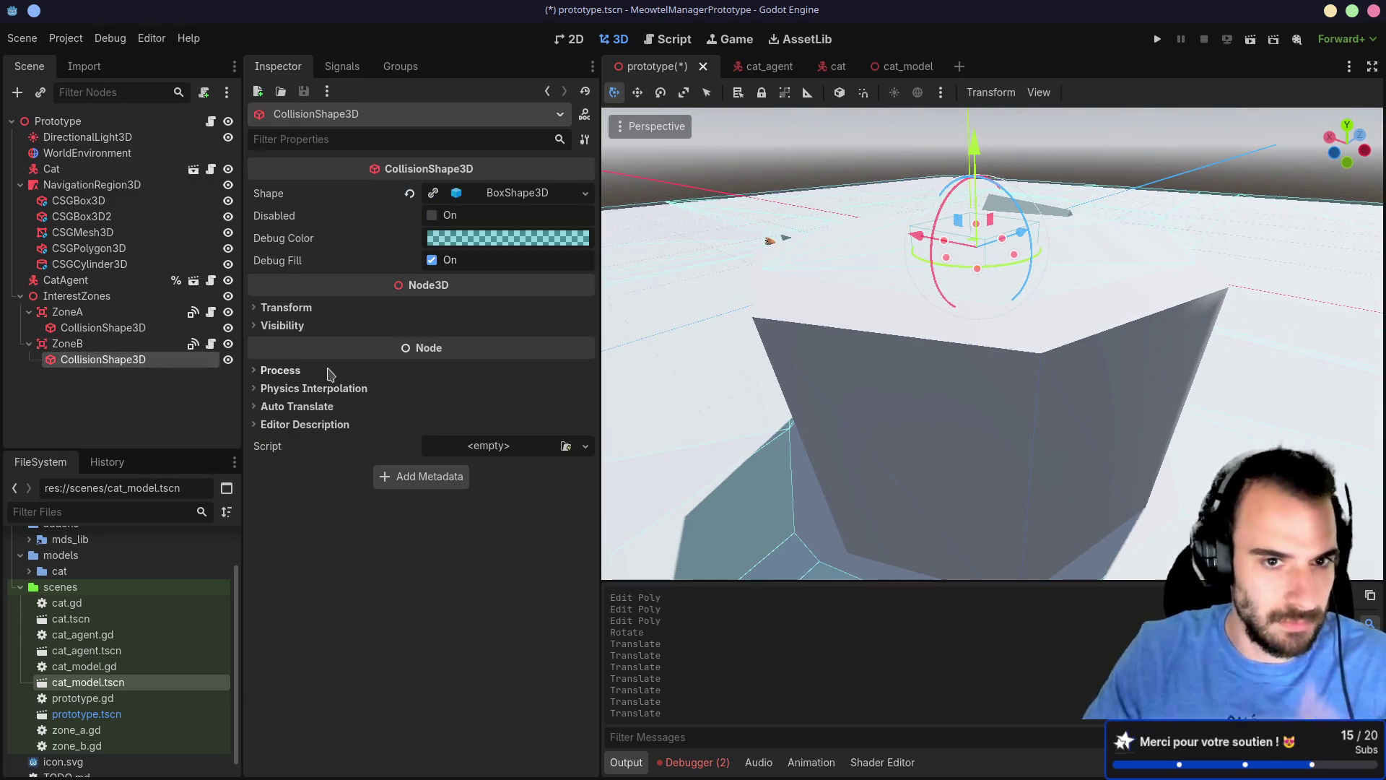
Step: Give ZoneB's collision shape a reddish debug colour and toggle Disabled on and off
{"action": "left_click", "coordinate": [487, 242]}
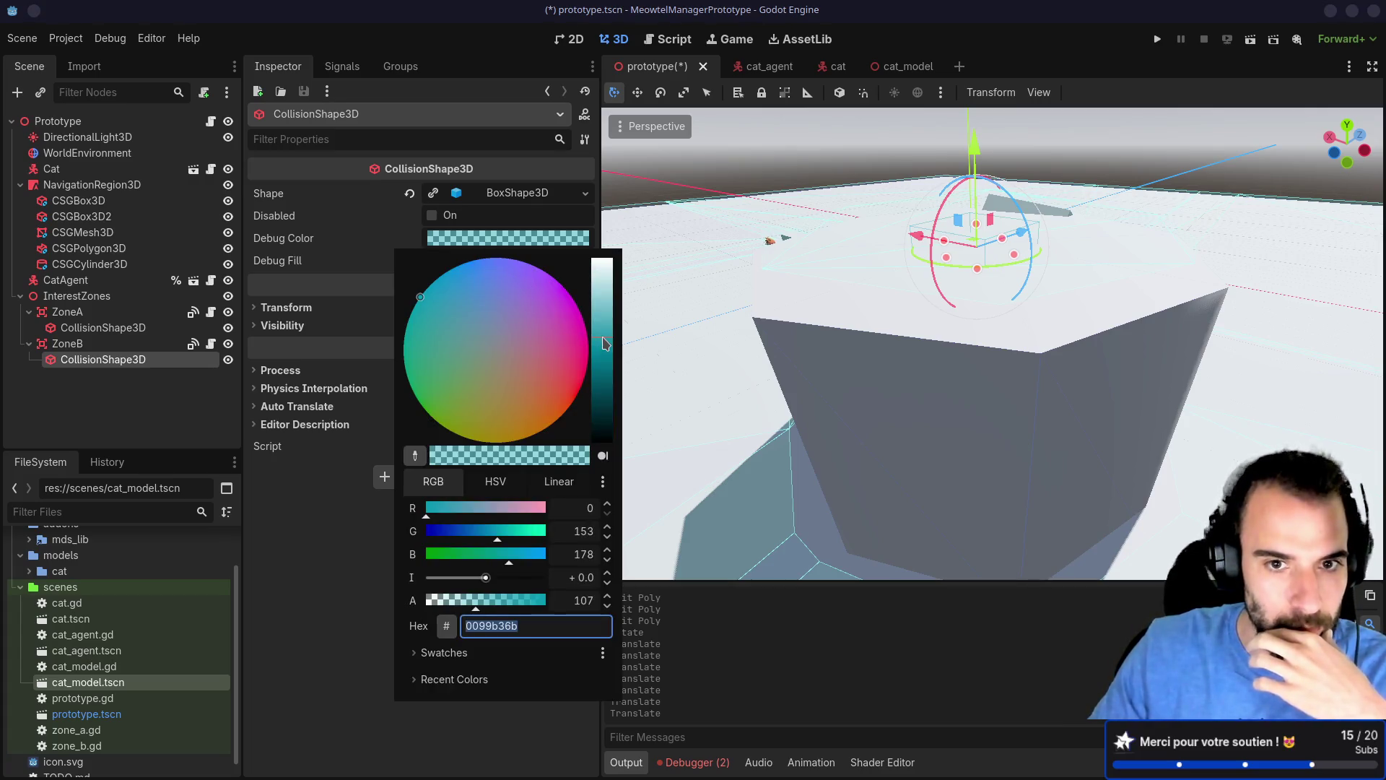
{"action": "mouse_move", "coordinate": [605, 343]}
{"action": "left_mouse_down"}
{"action": "mouse_move", "coordinate": [603, 357]}
{"action": "mouse_move", "coordinate": [601, 321]}
{"action": "mouse_move", "coordinate": [598, 342]}
{"action": "left_mouse_up"}
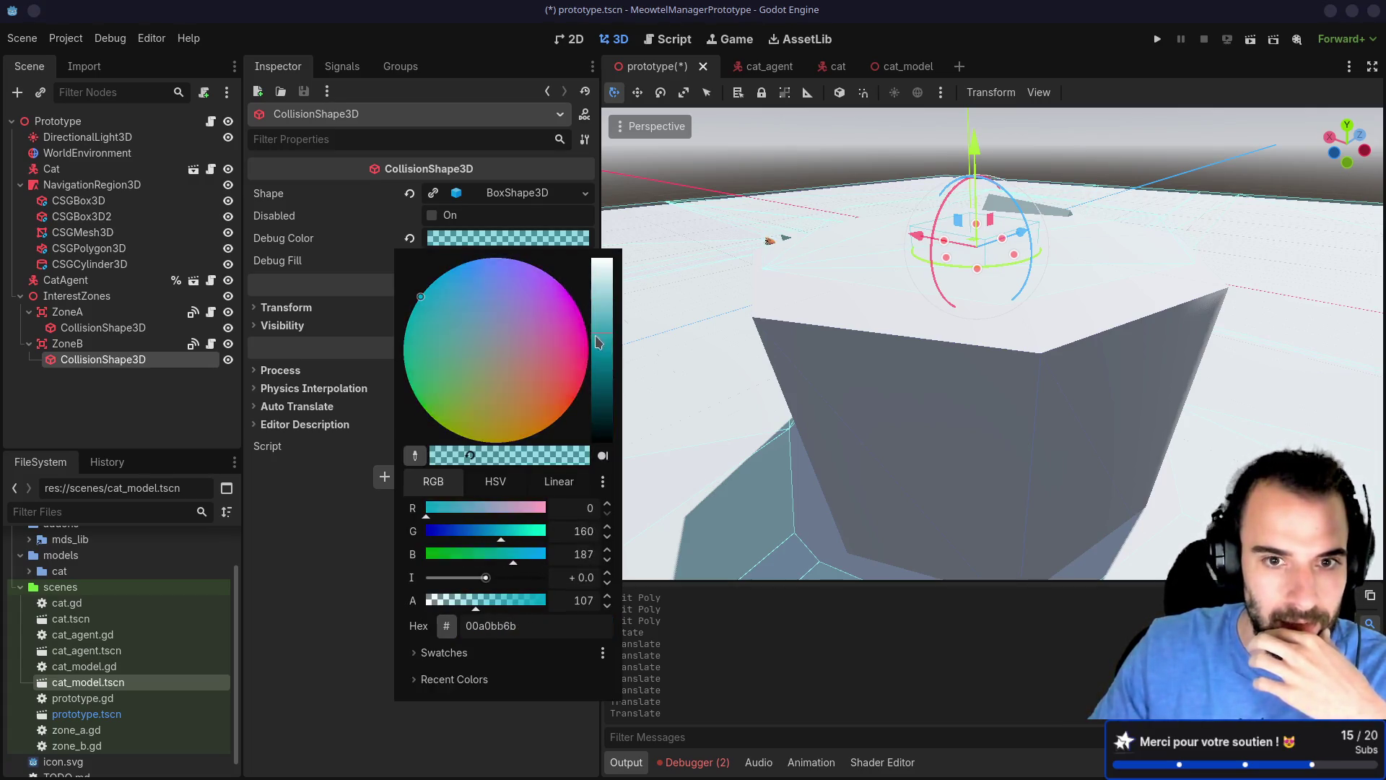
{"action": "left_click", "coordinate": [578, 368]}
{"action": "left_click", "coordinate": [431, 215]}
{"action": "left_click", "coordinate": [432, 216]}
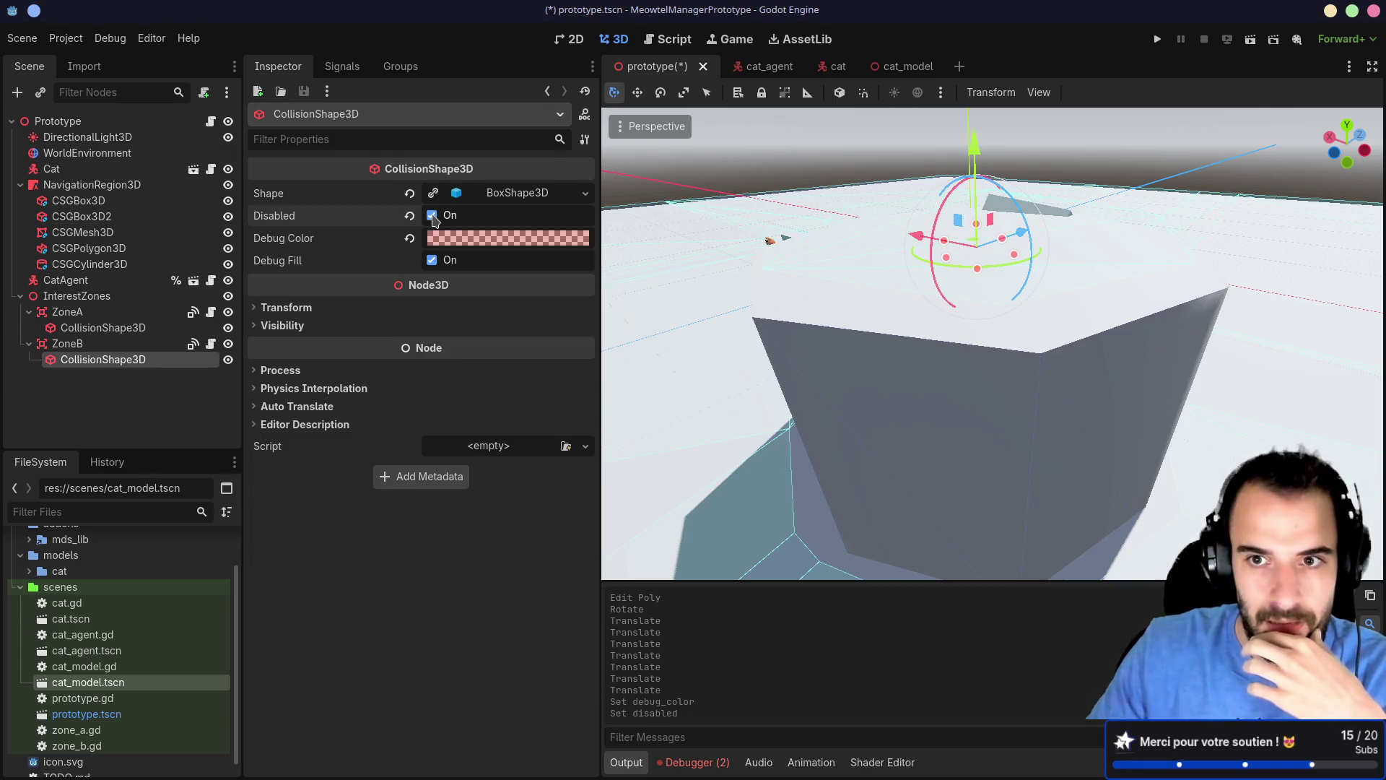
{"action": "left_click", "coordinate": [432, 216]}
Step: Test-run the game to watch the cat, stop it, and check the shape's transform
{"action": "scroll", "coordinate": [871, 244], "scroll_direction": "down", "scroll_amount": 5}
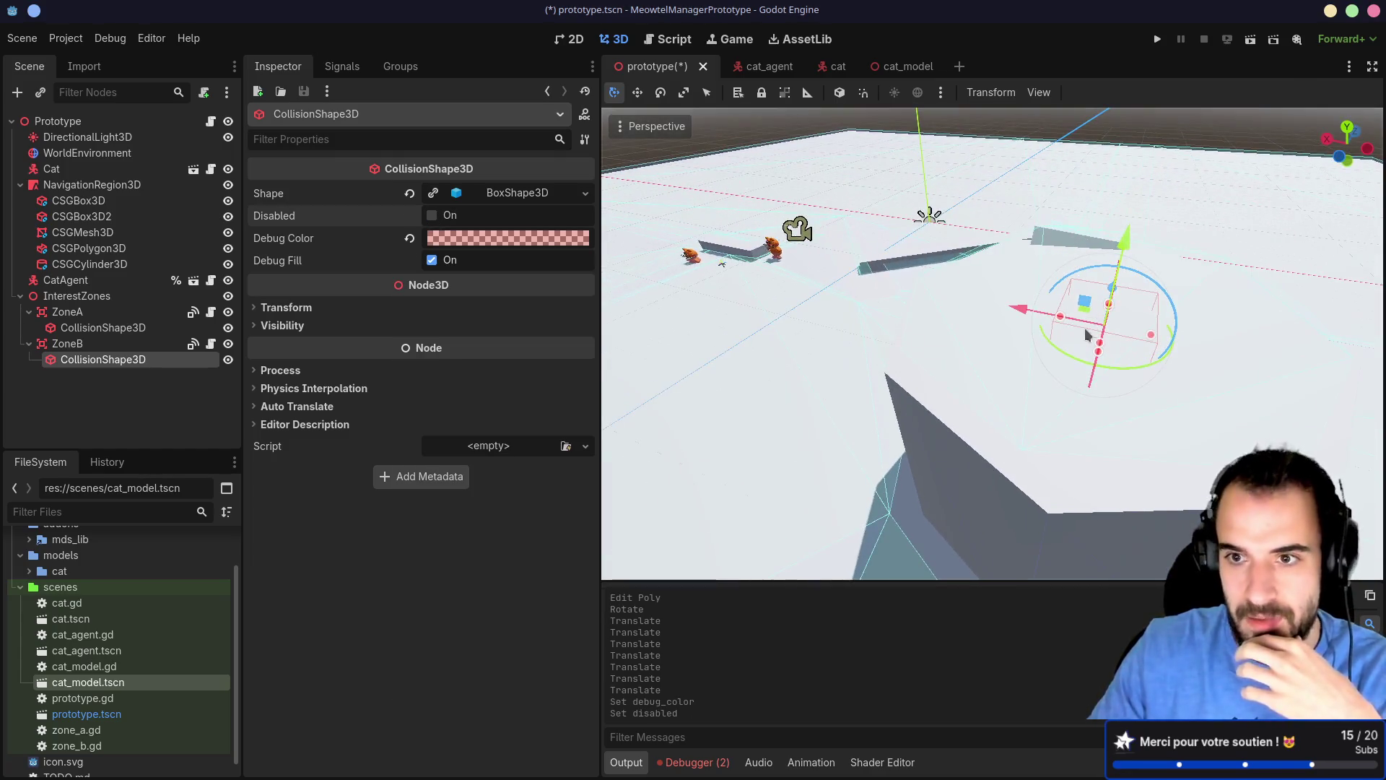
{"action": "left_click_drag", "start_coordinate": [898, 312], "coordinate": [1091, 311]}
{"action": "left_click", "coordinate": [1157, 39]}
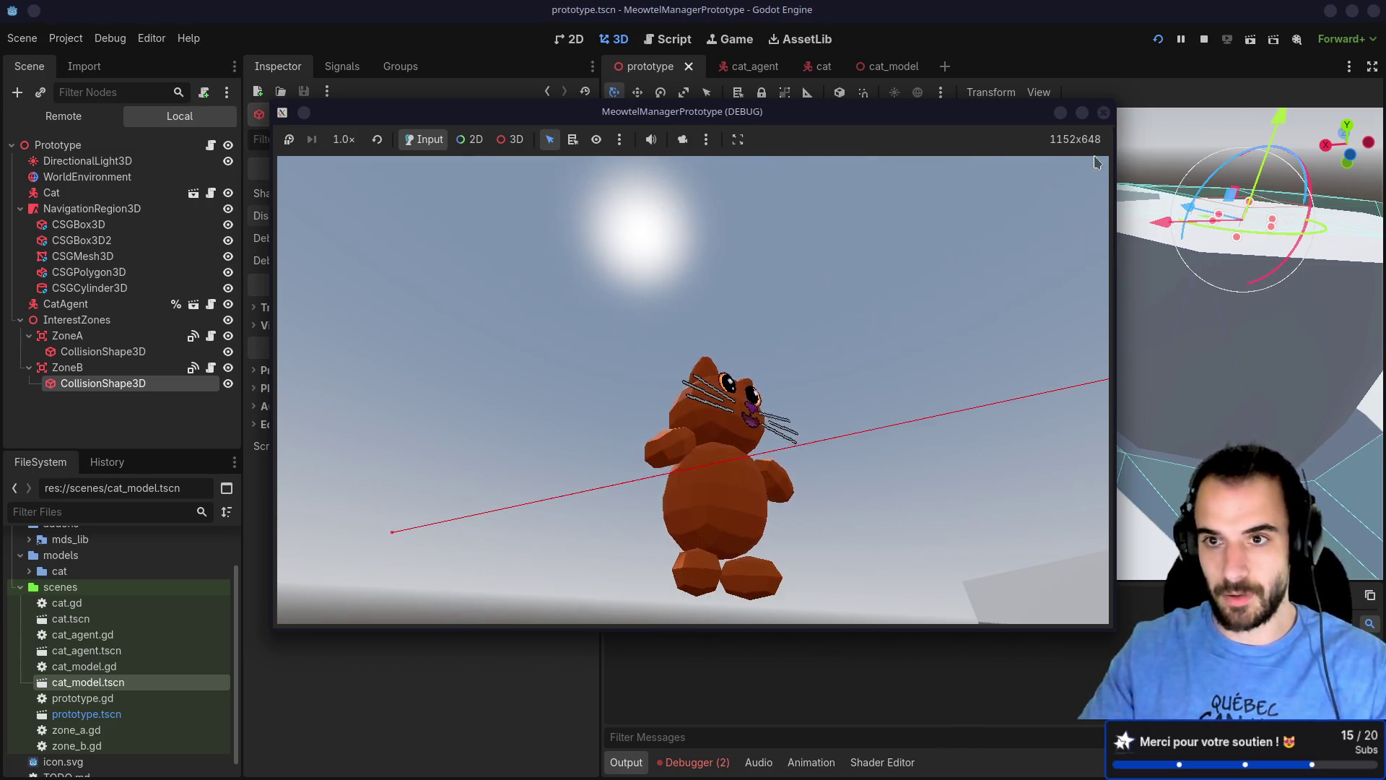
{"action": "left_click", "coordinate": [1103, 113]}
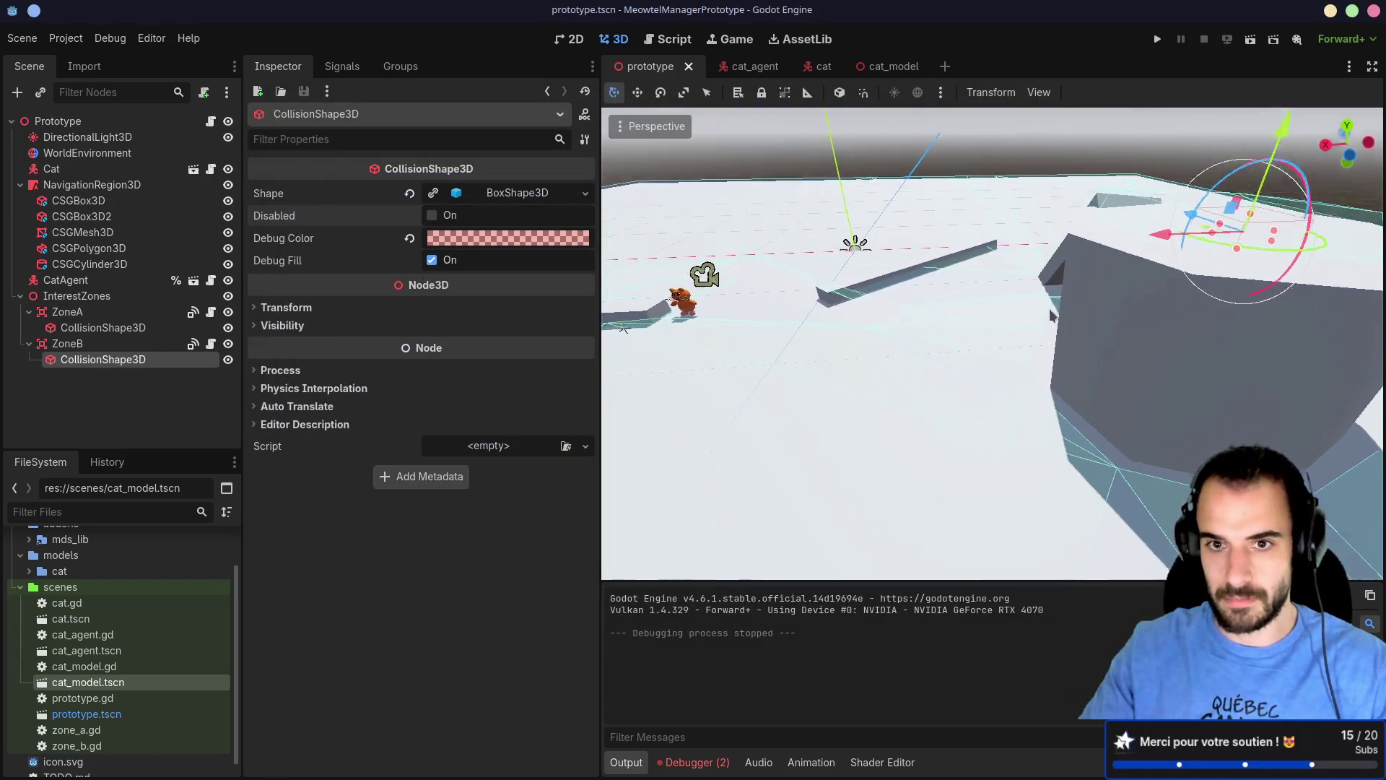
{"action": "mouse_move", "coordinate": [1083, 325]}
{"action": "left_mouse_down"}
{"action": "mouse_move", "coordinate": [972, 378]}
{"action": "mouse_move", "coordinate": [834, 379]}
{"action": "mouse_move", "coordinate": [1041, 319]}
{"action": "mouse_move", "coordinate": [925, 309]}
{"action": "left_mouse_up"}
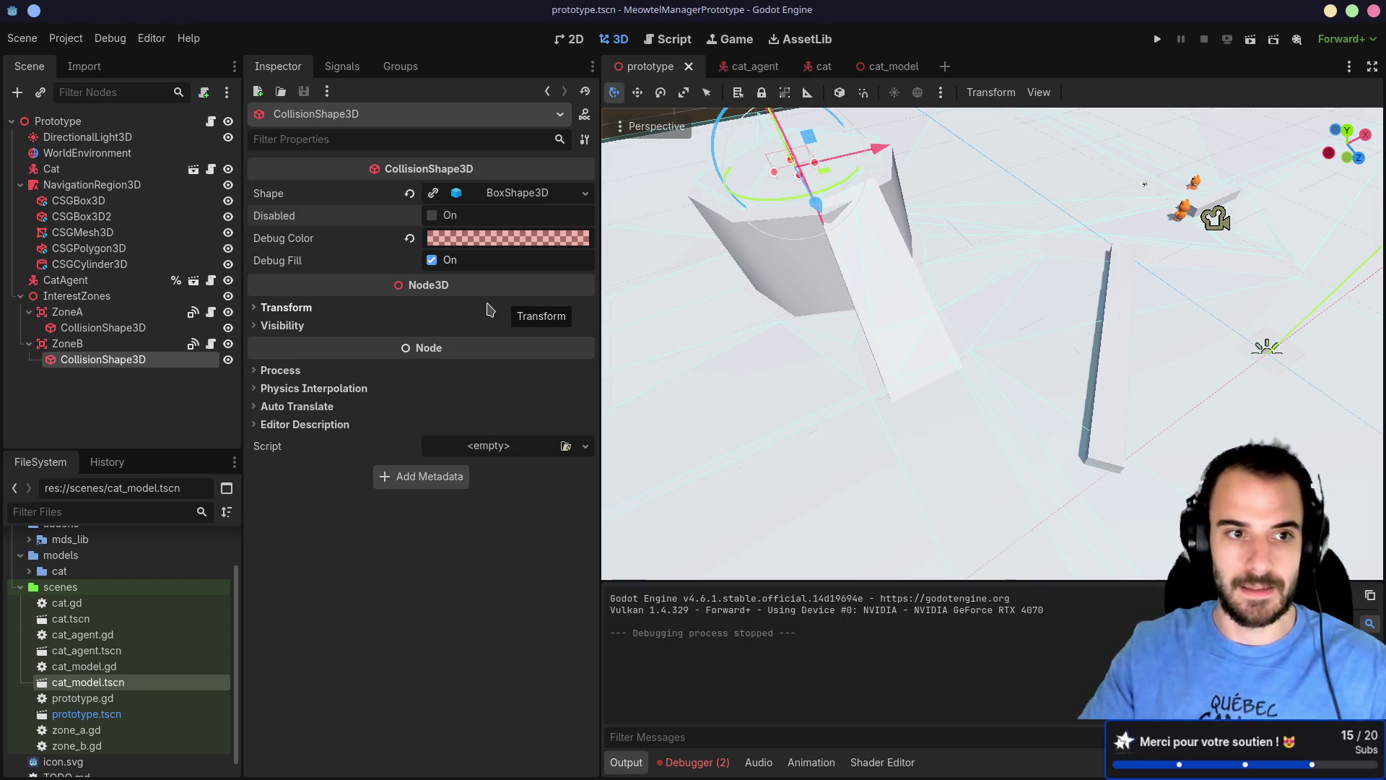
{"action": "left_click", "coordinate": [257, 309]}
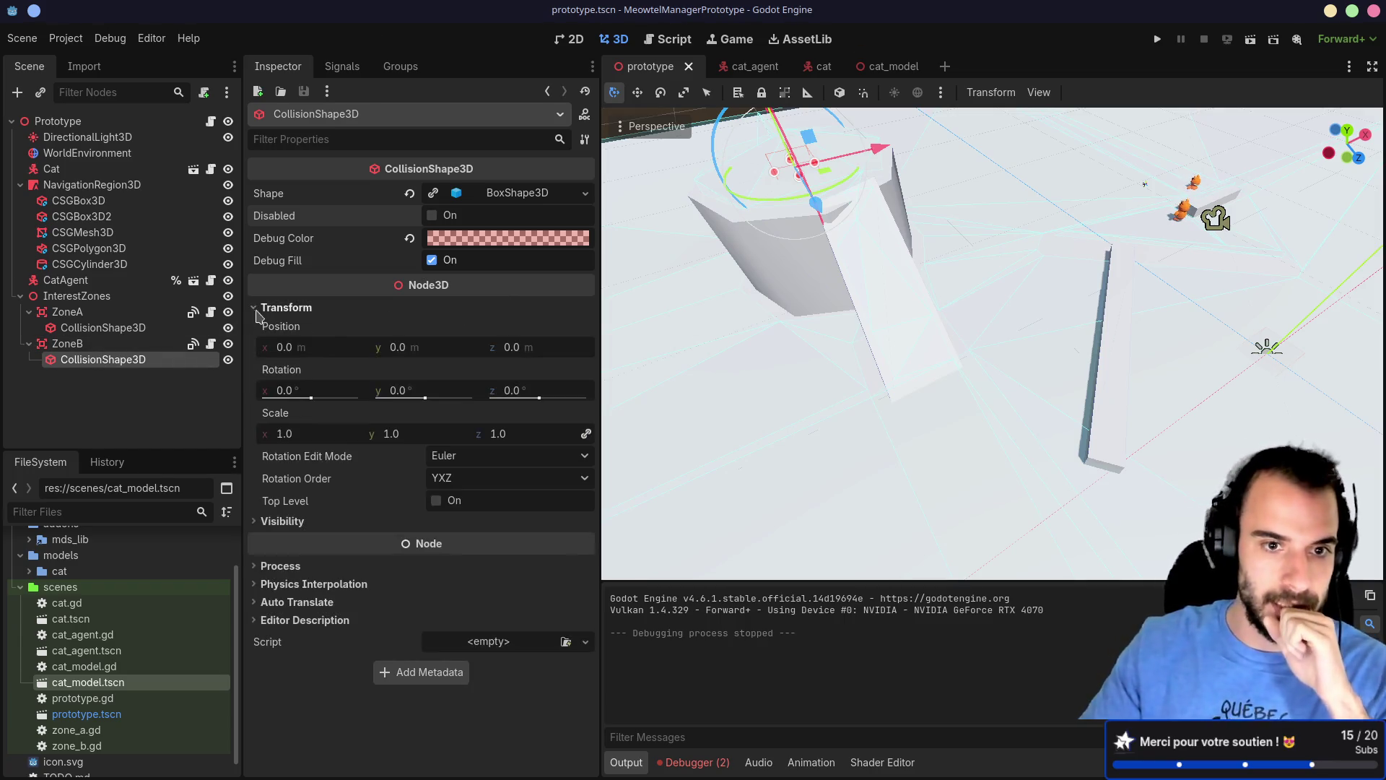
{"action": "left_click", "coordinate": [81, 347]}
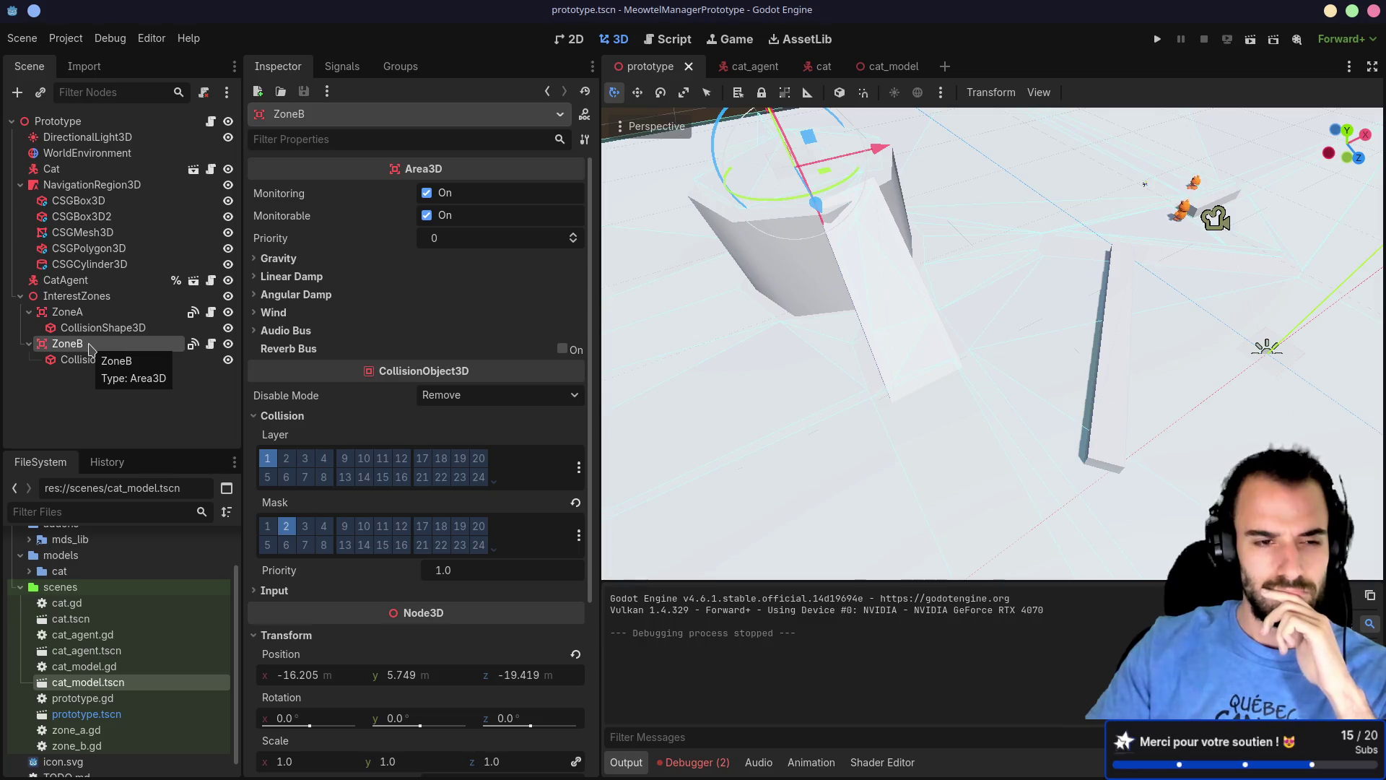
Step: Re-bake the NavigationRegion3D mesh, save the scene, and test-run the cats' navigation
{"action": "left_click", "coordinate": [109, 189]}
{"action": "left_click", "coordinate": [1107, 96]}
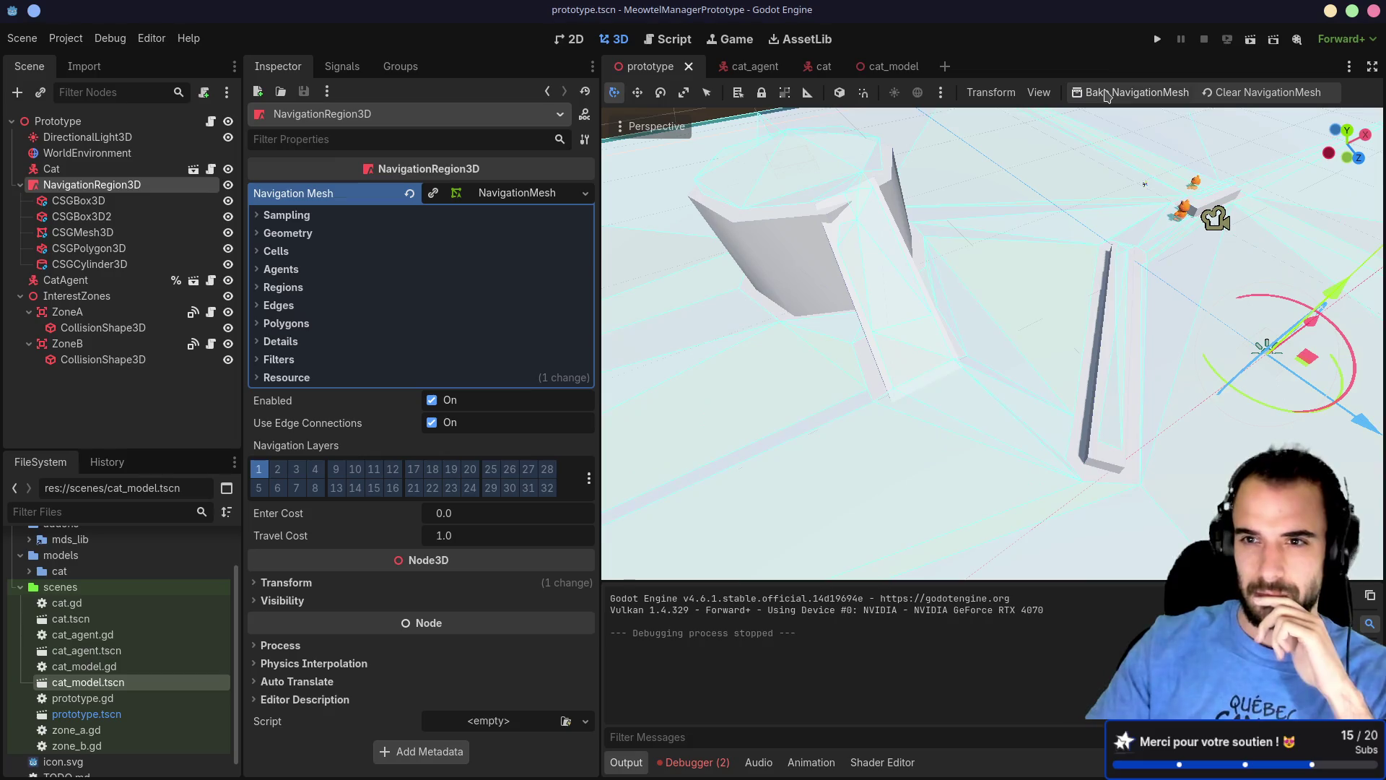
{"action": "key", "text": "ctrl+s"}
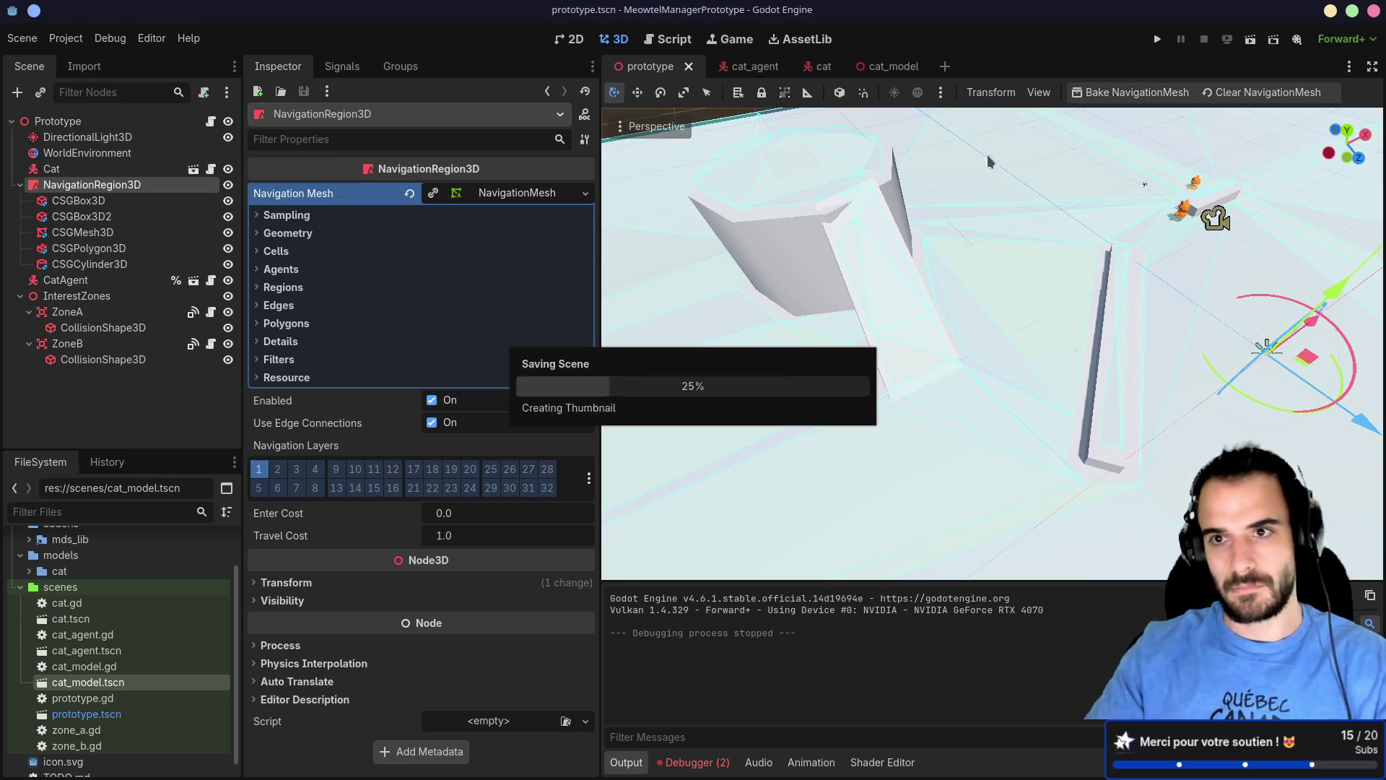
{"action": "left_click", "coordinate": [1156, 40]}
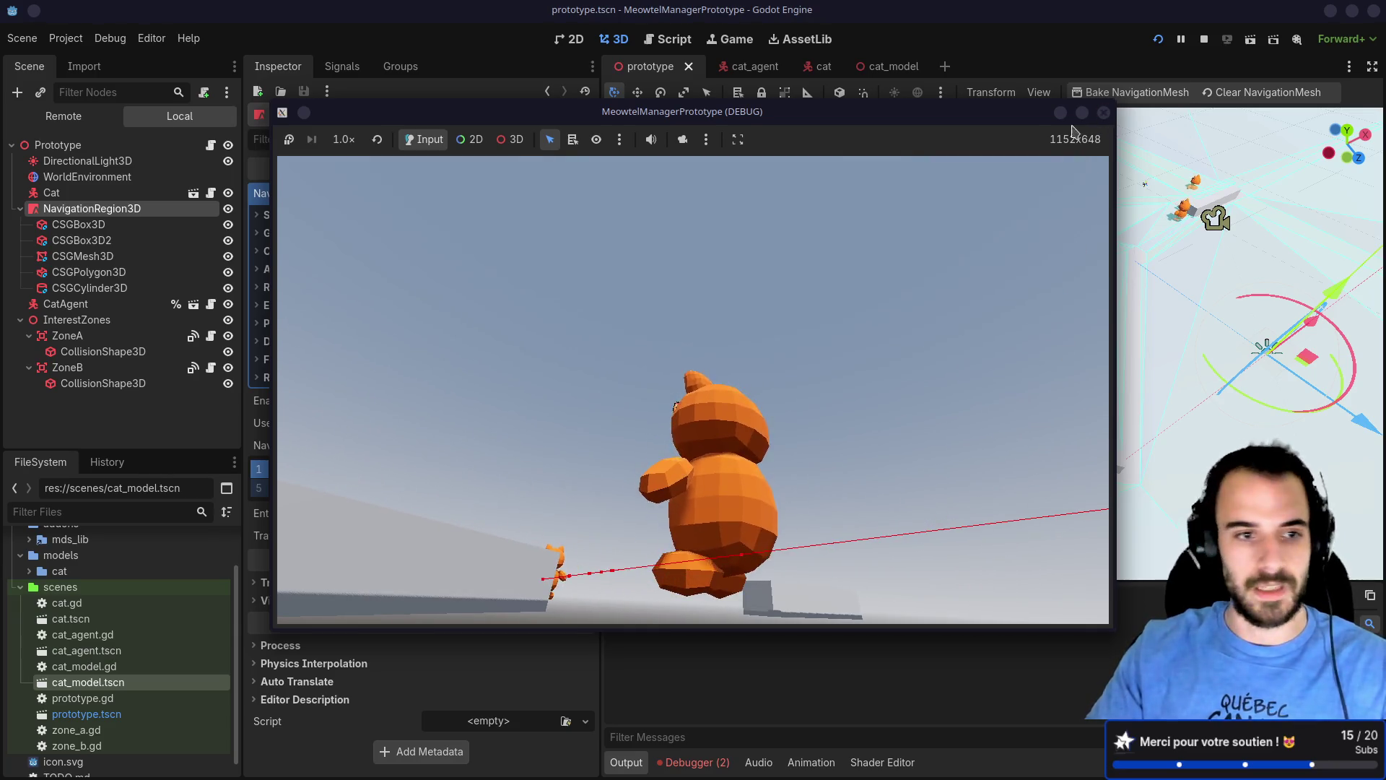
{"action": "left_click", "coordinate": [1104, 113]}
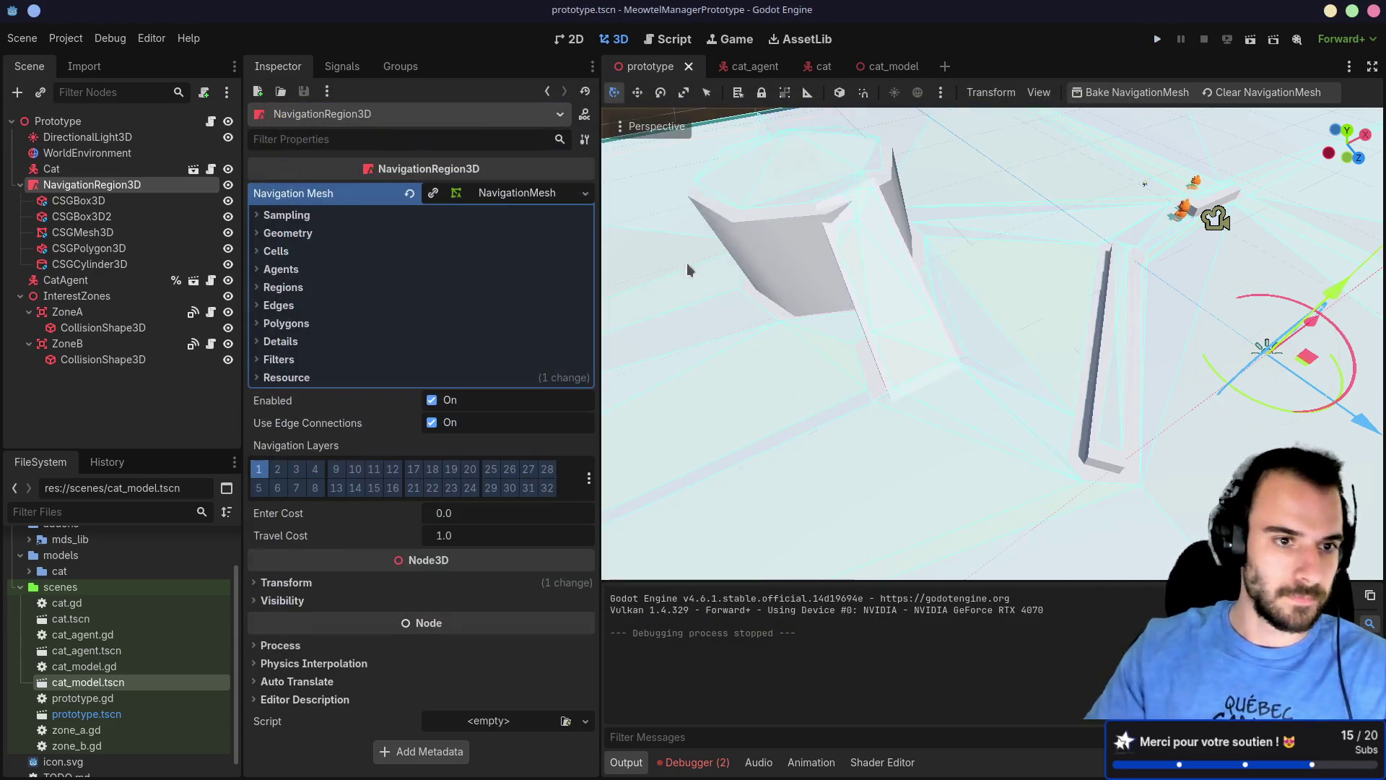
{"action": "left_click", "coordinate": [67, 344]}
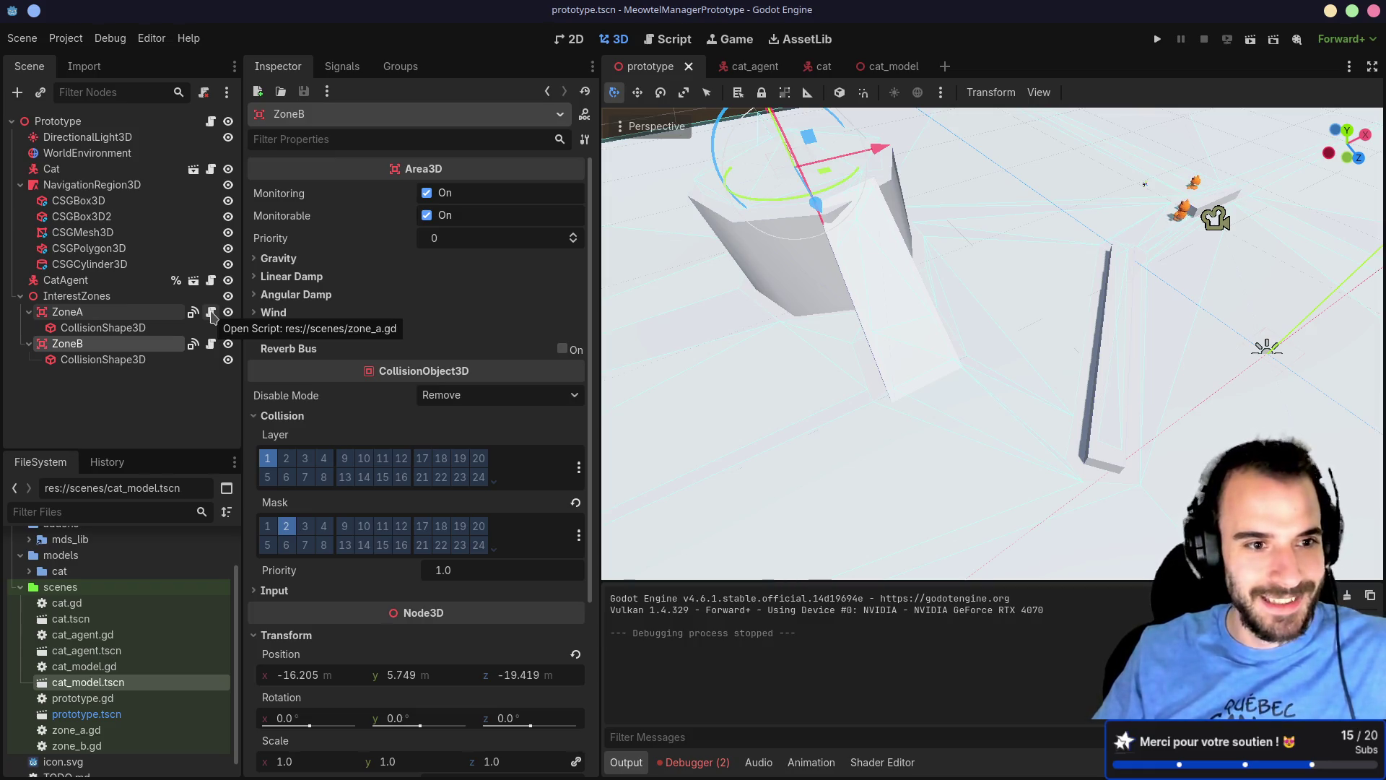
{"action": "left_click", "coordinate": [211, 312]}
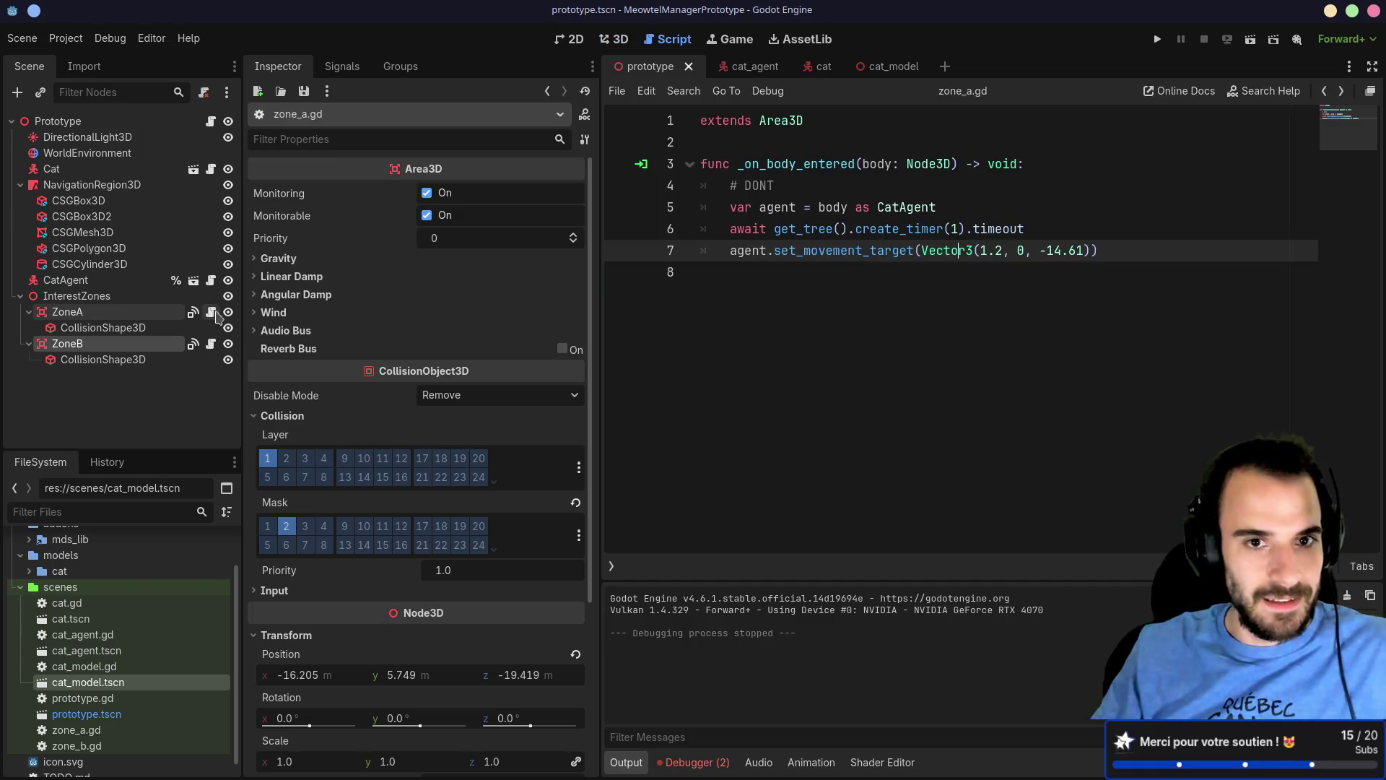
{"action": "left_click", "coordinate": [785, 155]}
{"action": "left_click", "coordinate": [786, 149]}
{"action": "key", "text": "Return"}
{"action": "key", "text": "Return"}
{"action": "key", "text": "Up"}
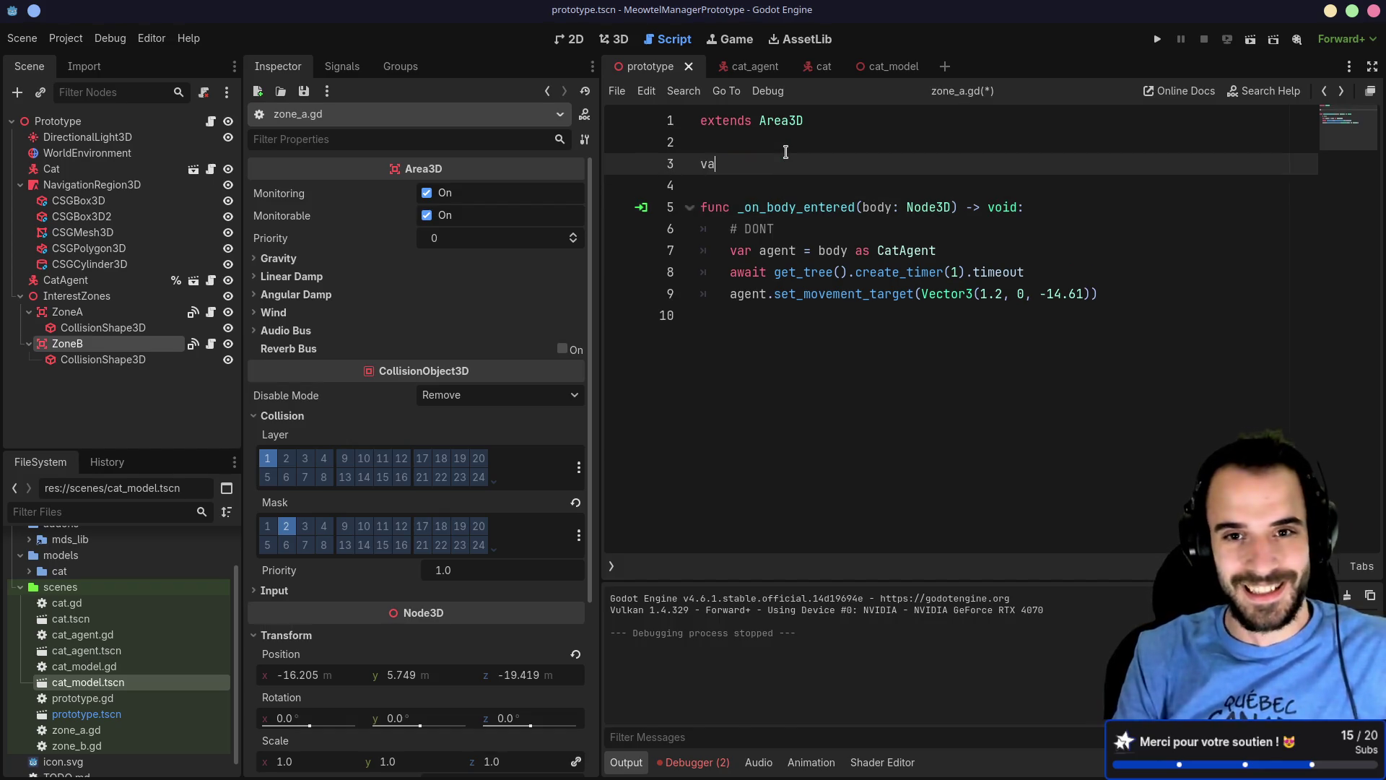
{"action": "key", "text": "BackSpace"}
{"action": "key", "text": "BackSpace"}
{"action": "type", "text": "@export var zoneb ="}
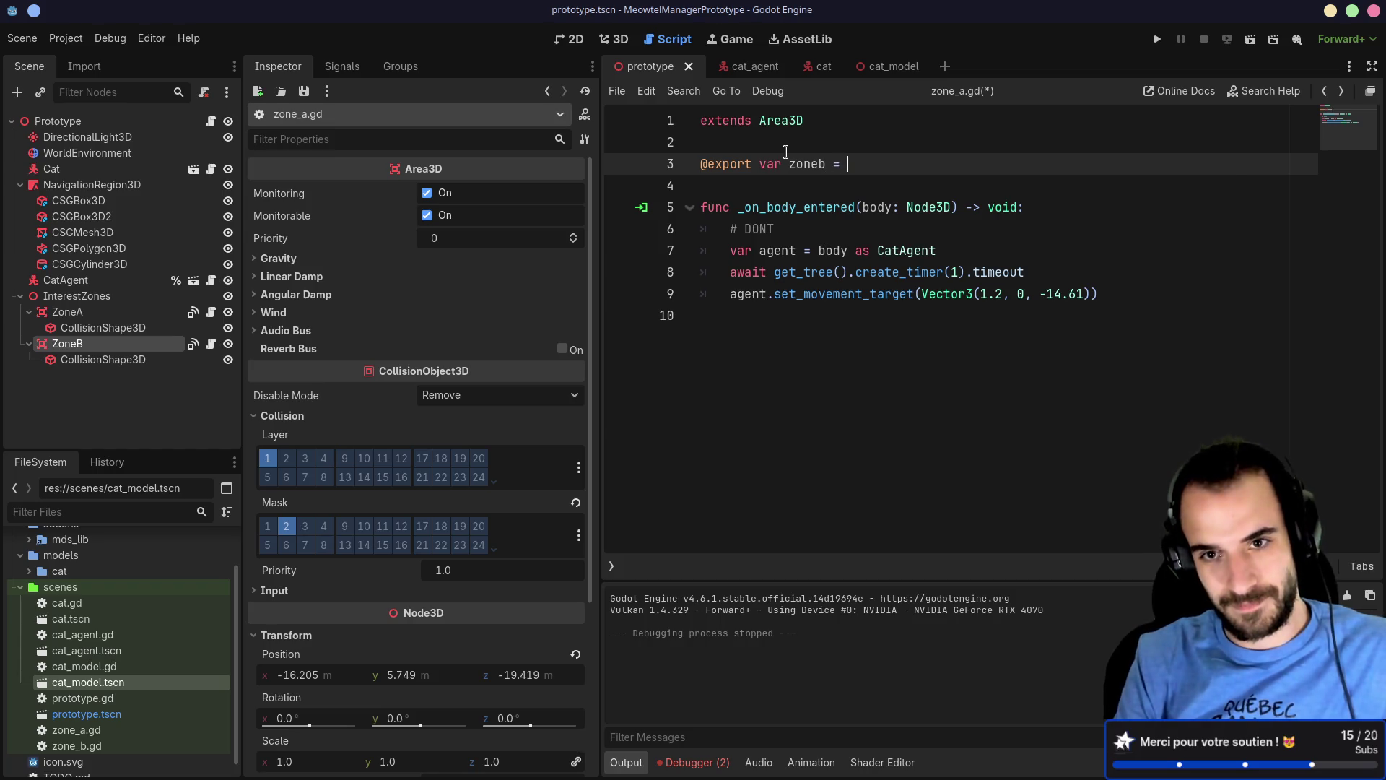
{"action": "type", "text": "Are"}
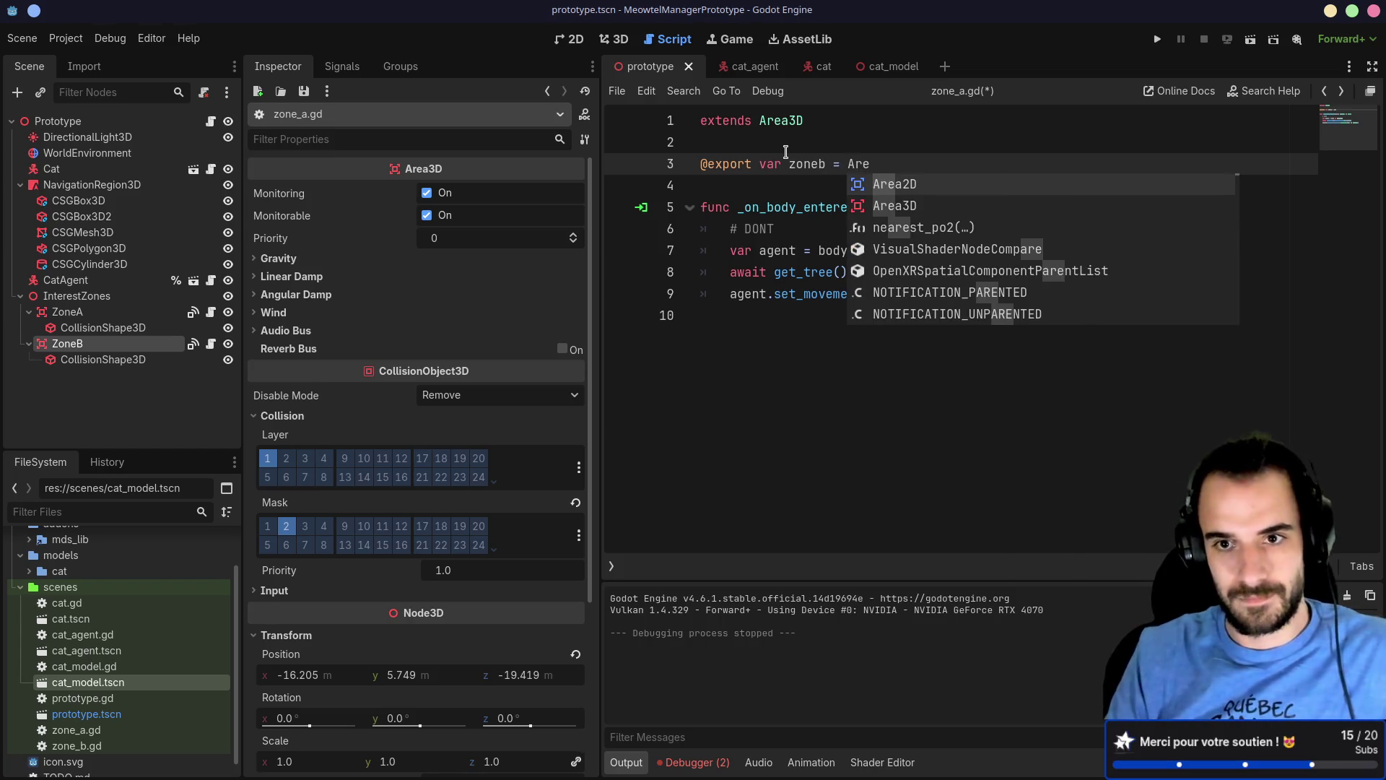
{"action": "key", "text": "Return"}
{"action": "key", "text": "ctrl+s"}
Step: Replace the hardcoded Vector3 target on line 9 with zoneb.position
{"action": "double_click", "coordinate": [807, 164]}
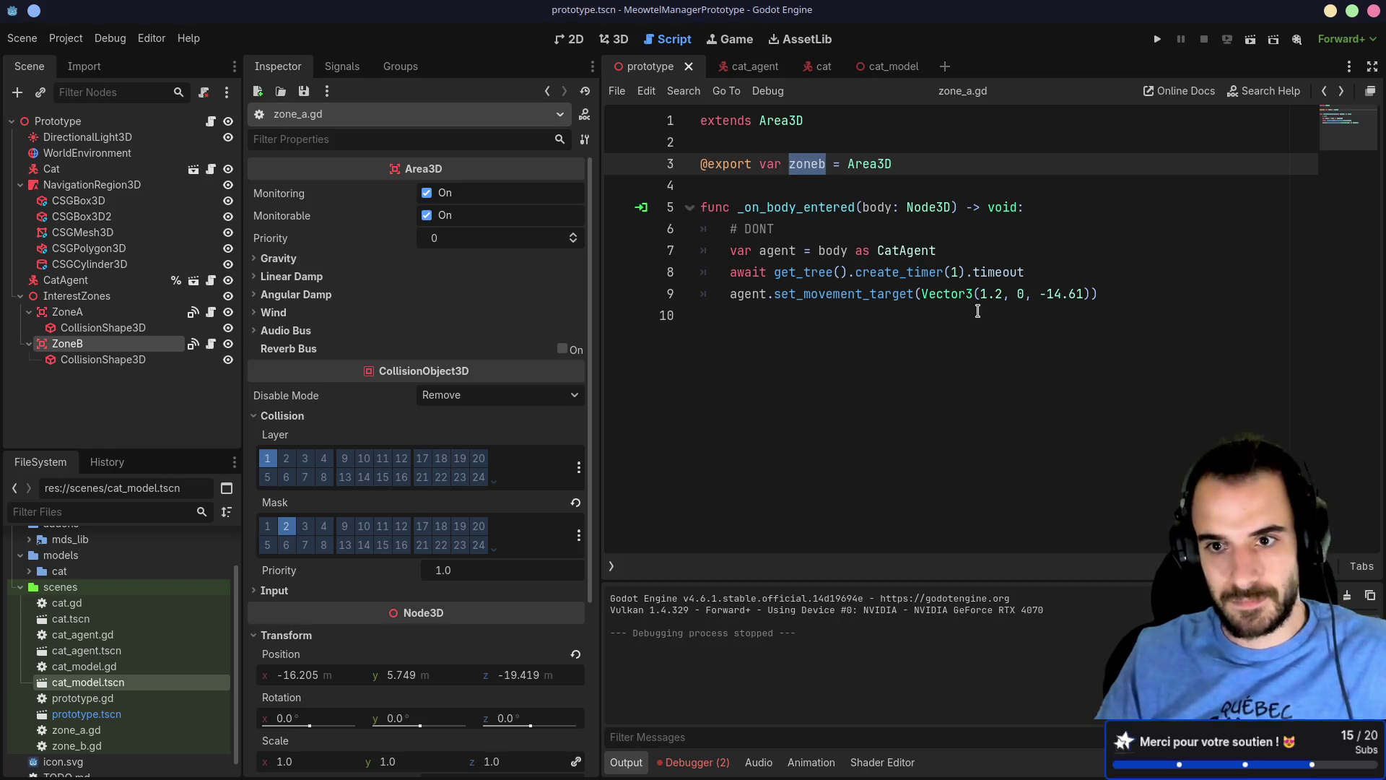
{"action": "left_click_drag", "start_coordinate": [926, 294], "coordinate": [1097, 289]}
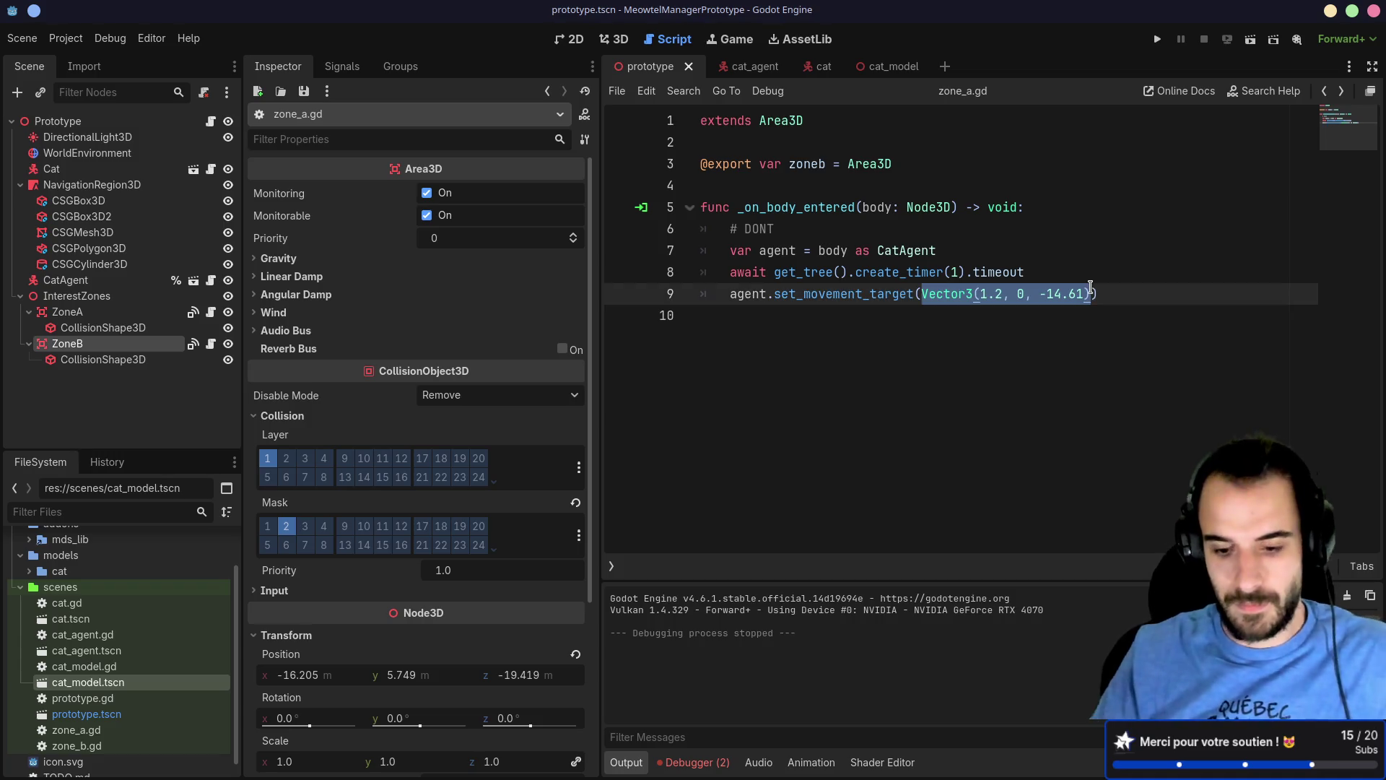
{"action": "key", "text": "BackSpace"}
{"action": "type", "text": "z"}
{"action": "key", "text": "Return"}
{"action": "type", "text": "."}
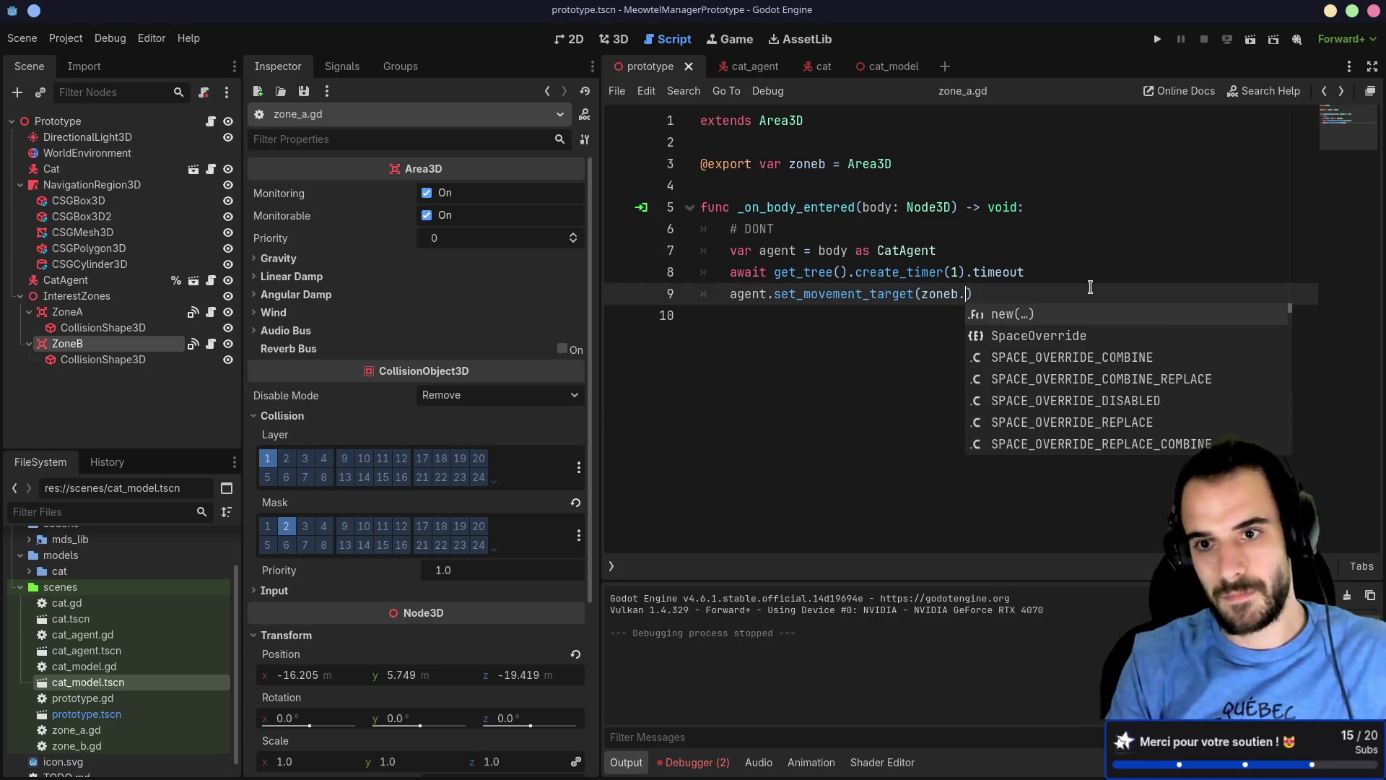
{"action": "type", "text": "posi"}
{"action": "key", "text": "BackSpace"}
{"action": "key", "text": "BackSpace"}
{"action": "key", "text": "BackSpace"}
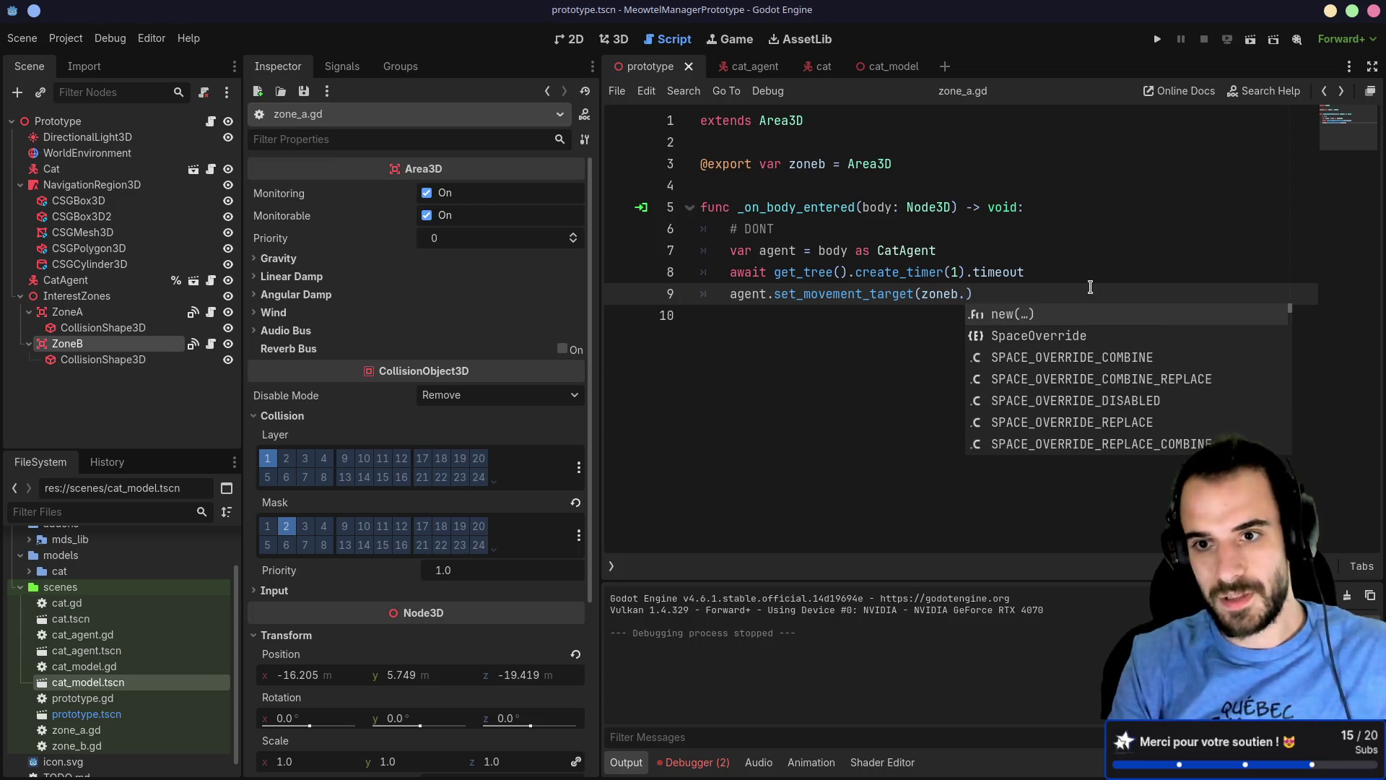
{"action": "type", "text": "po"}
{"action": "key", "text": "BackSpace"}
{"action": "key", "text": "BackSpace"}
{"action": "type", "text": "tra"}
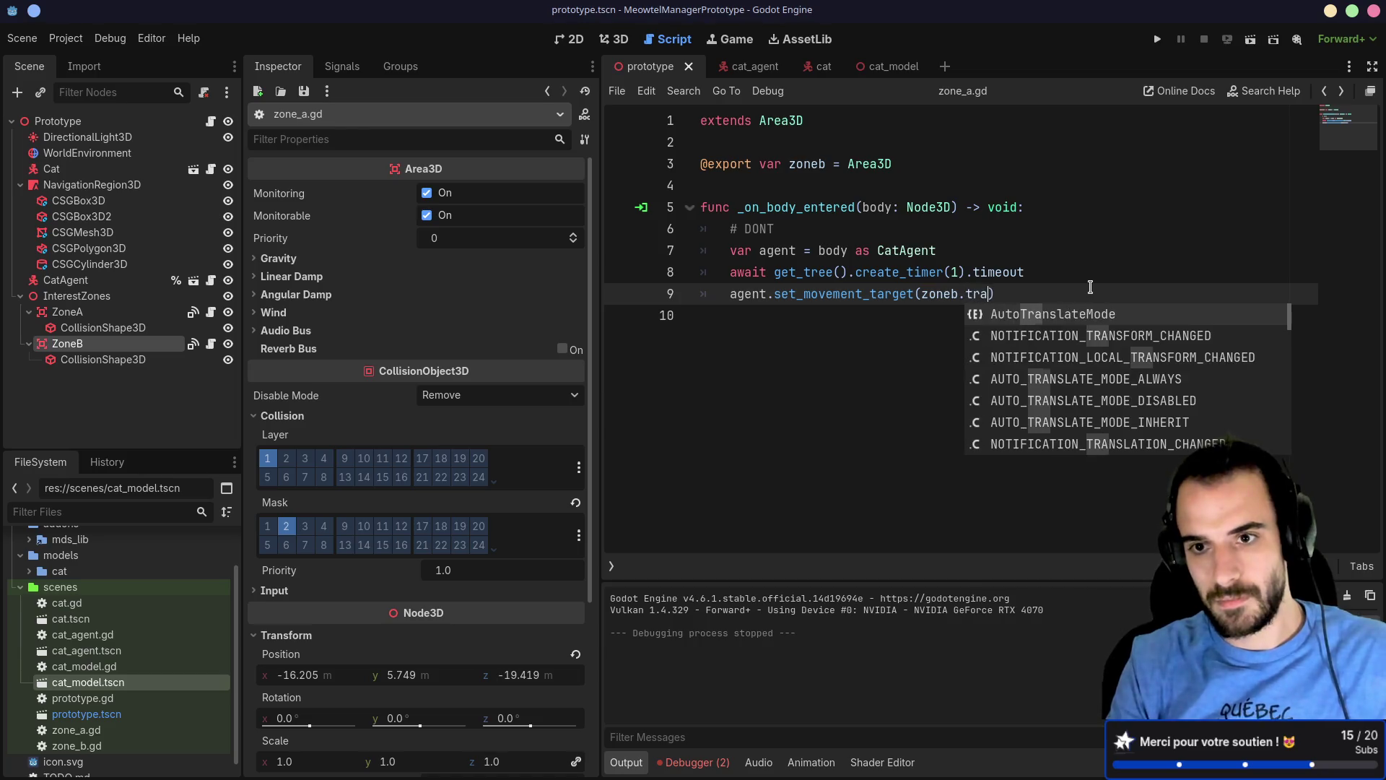
{"action": "key", "text": "BackSpace"}
{"action": "key", "text": "BackSpace"}
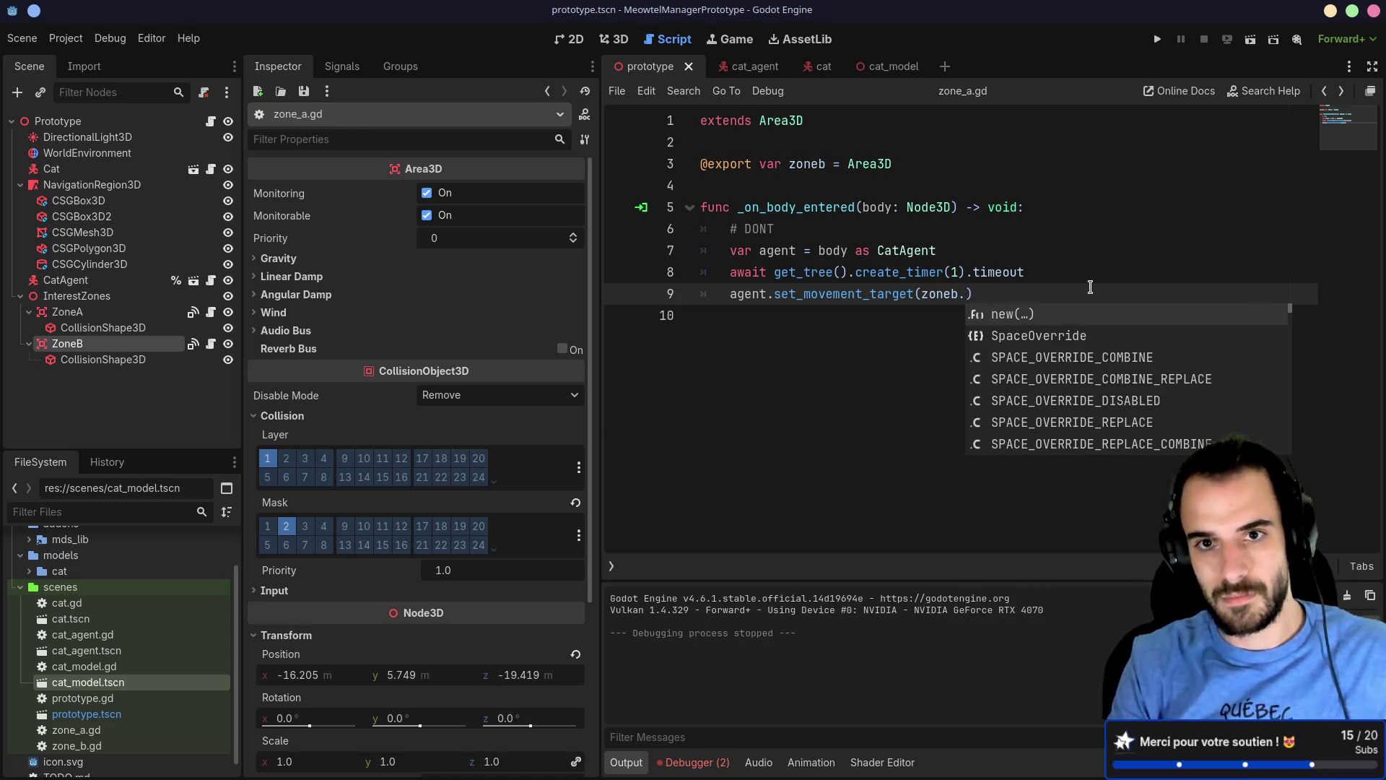
{"action": "type", "text": "position"}
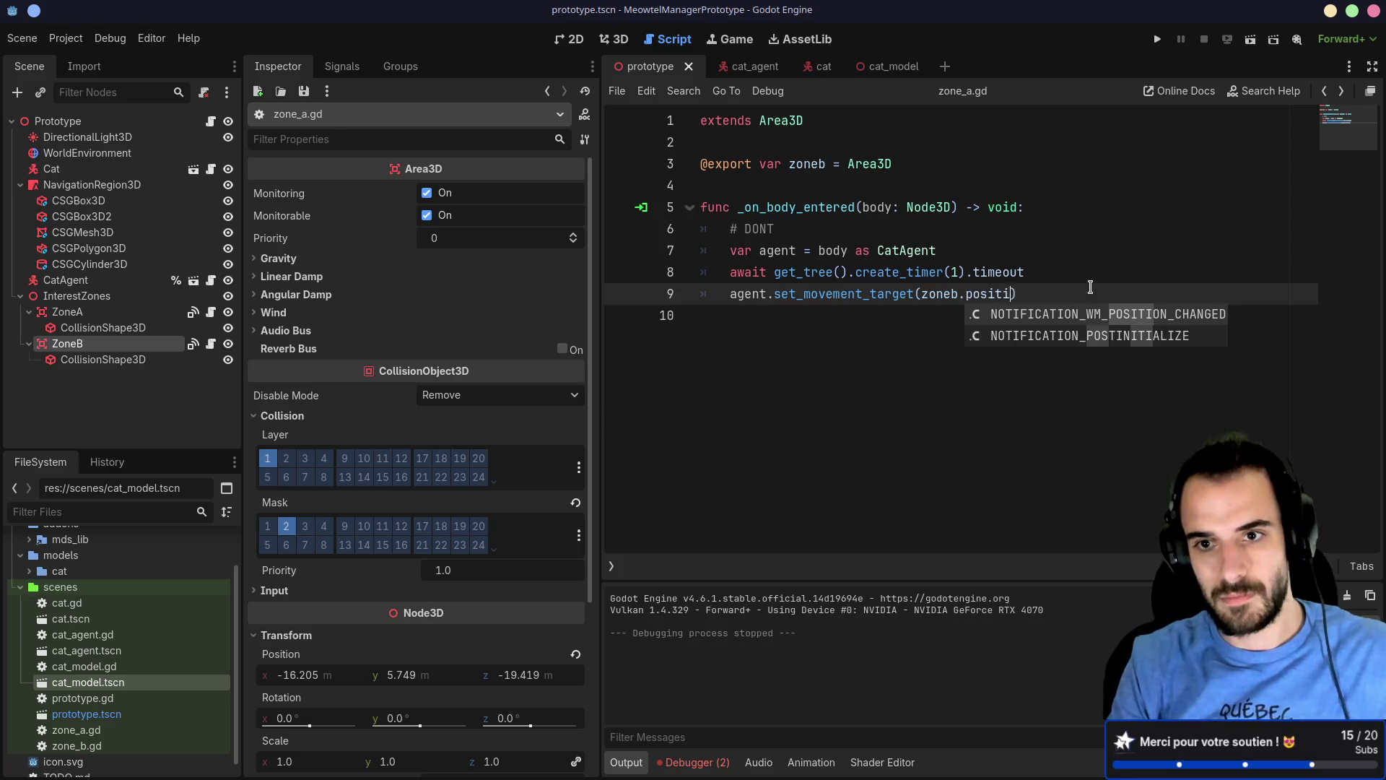
Step: Check the Area3D docs, fix the zoneb type hint, retype position, and save
{"action": "left_click", "coordinate": [874, 166], "text": "ctrl"}
{"action": "key", "text": "alt+Left"}
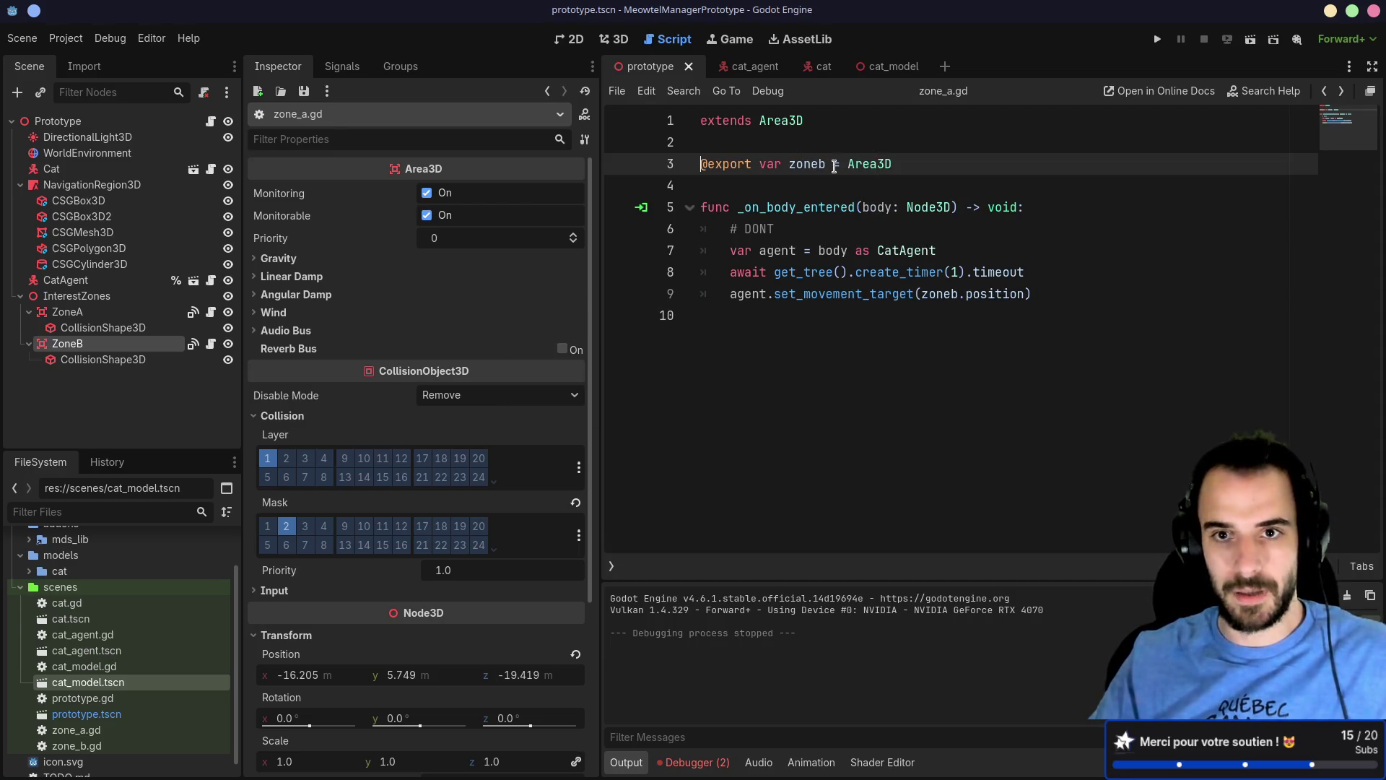
{"action": "type", "text": ":"}
{"action": "key", "text": "ctrl+s"}
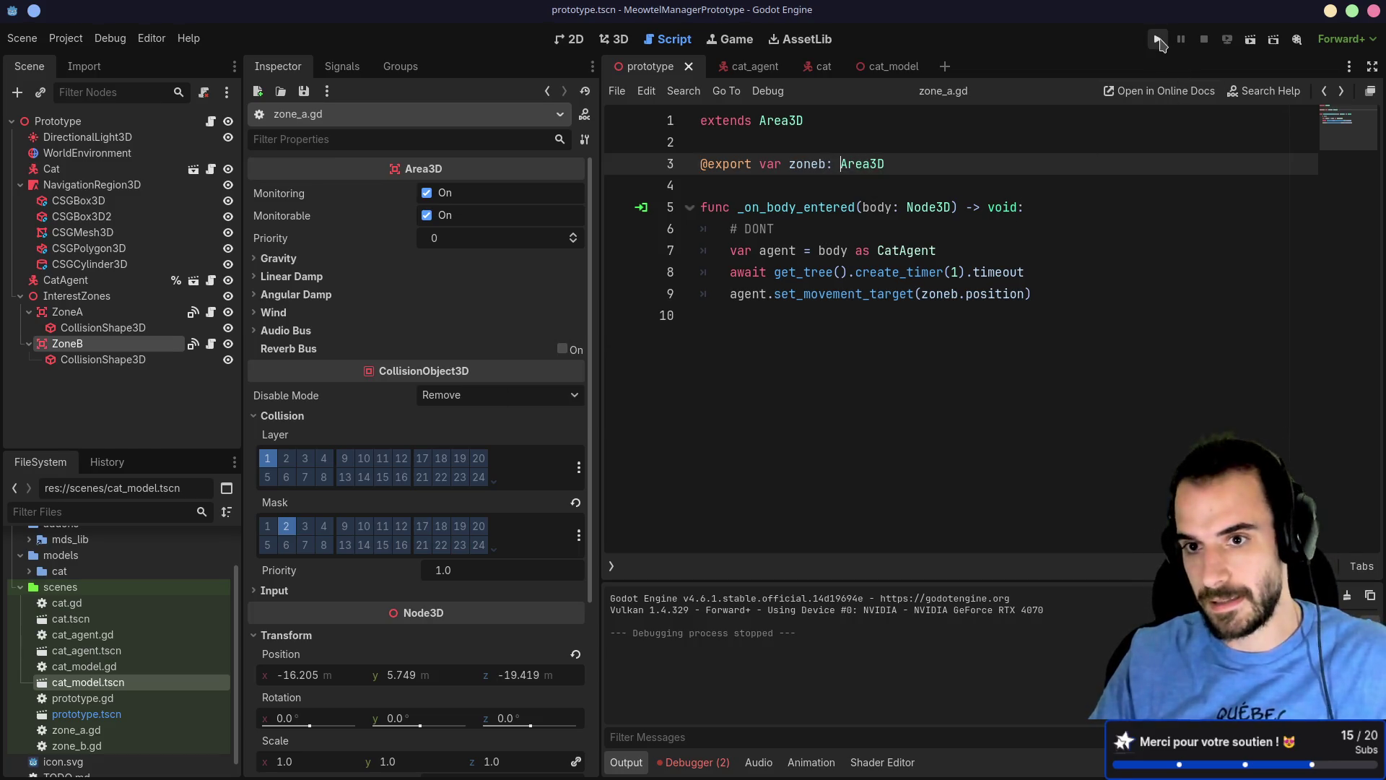
{"action": "double_click", "coordinate": [994, 295]}
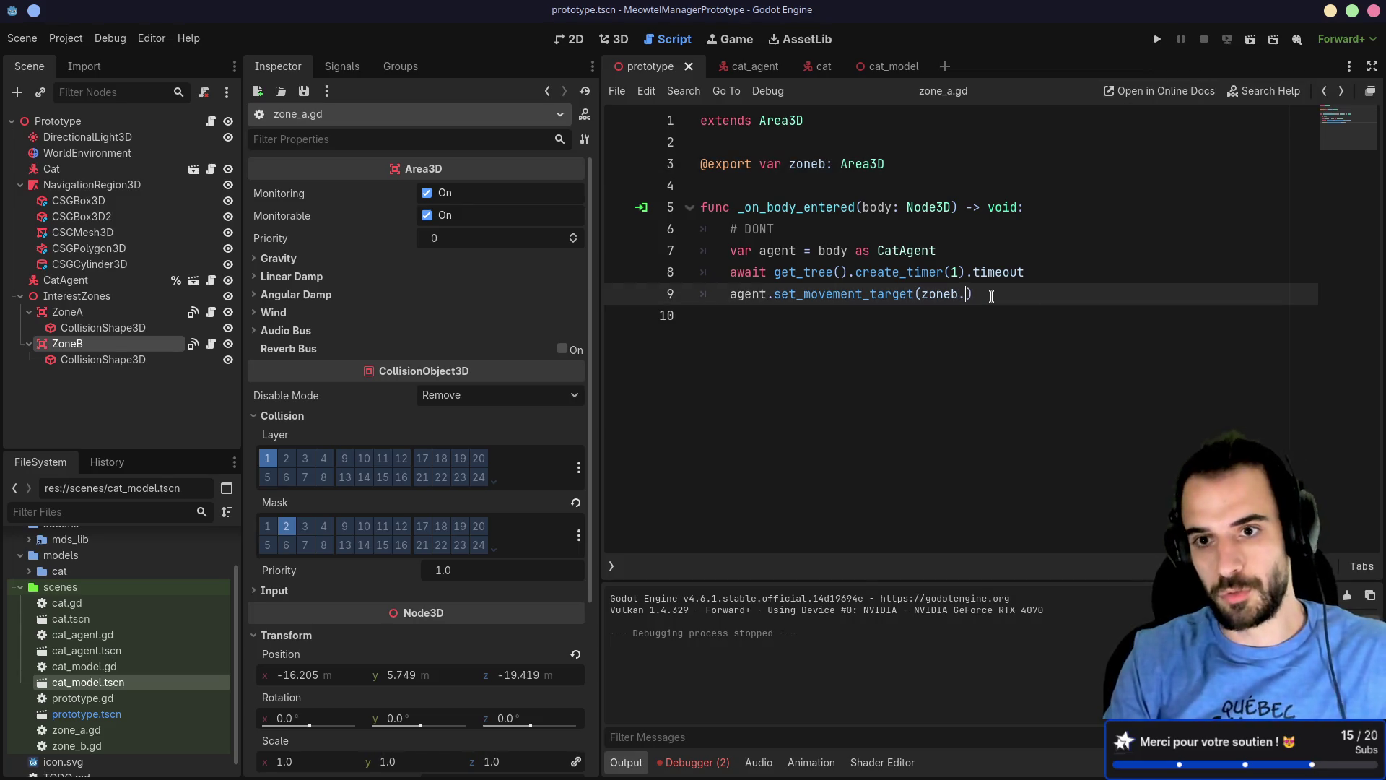
{"action": "type", "text": "position"}
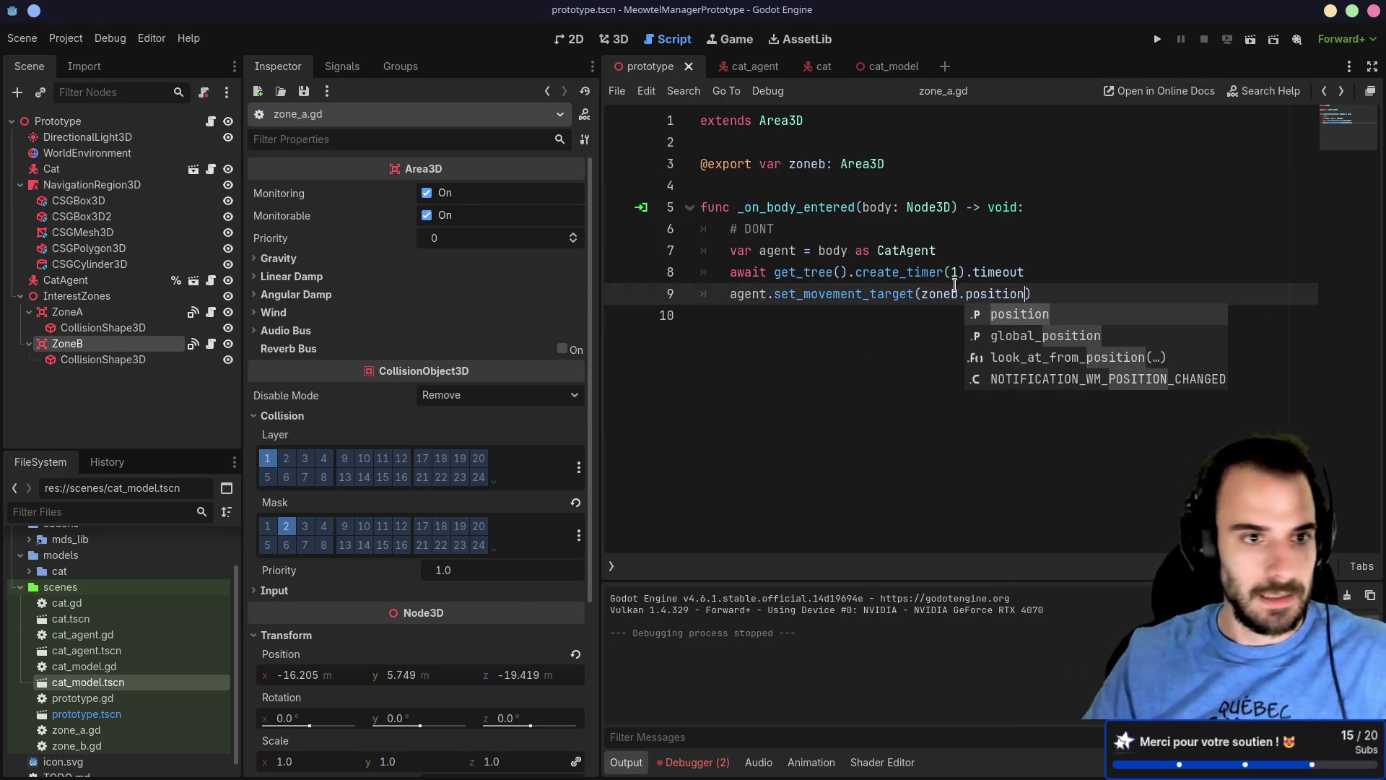
{"action": "key", "text": "Escape"}
{"action": "left_click", "coordinate": [72, 312]}
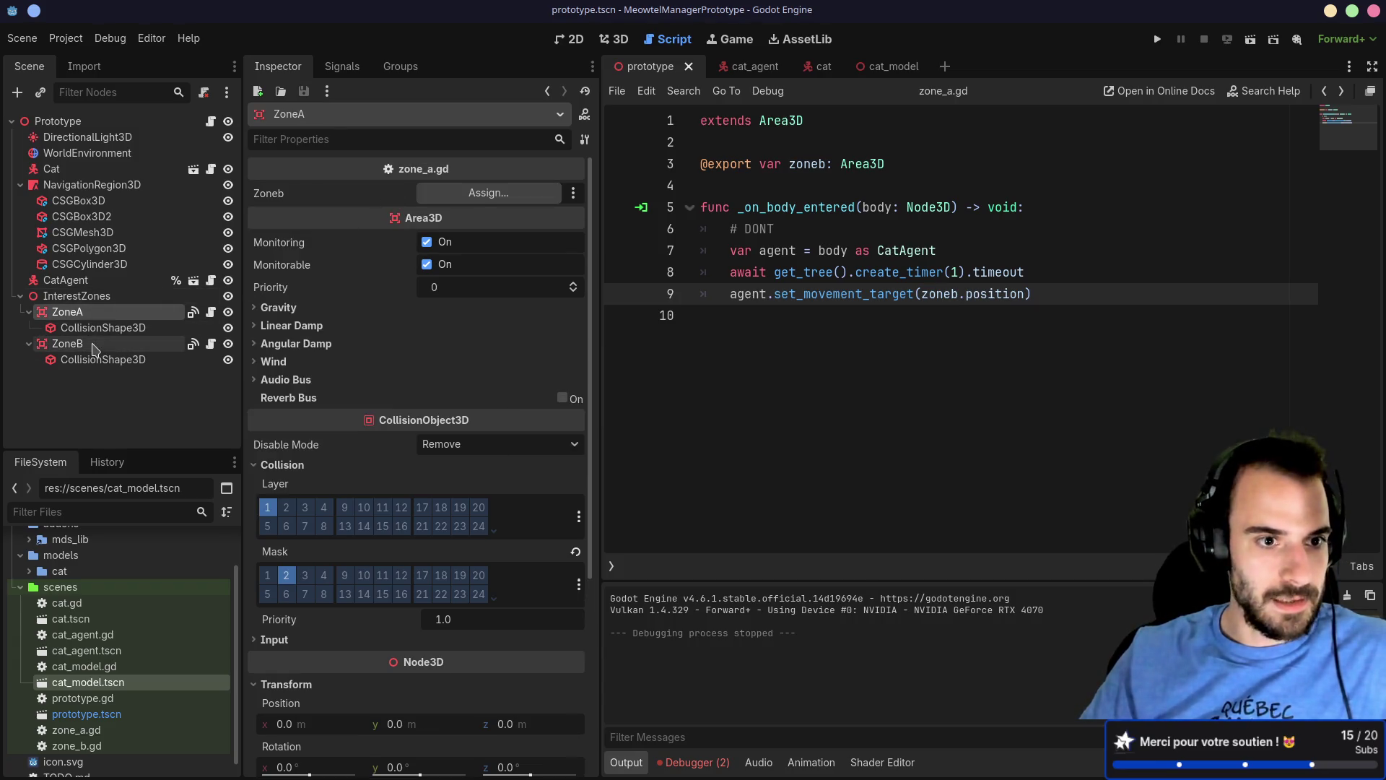
Step: Save the scene with Zoneb pointing to ZoneB and run the game to test it
{"action": "key", "text": "ctrl+s"}
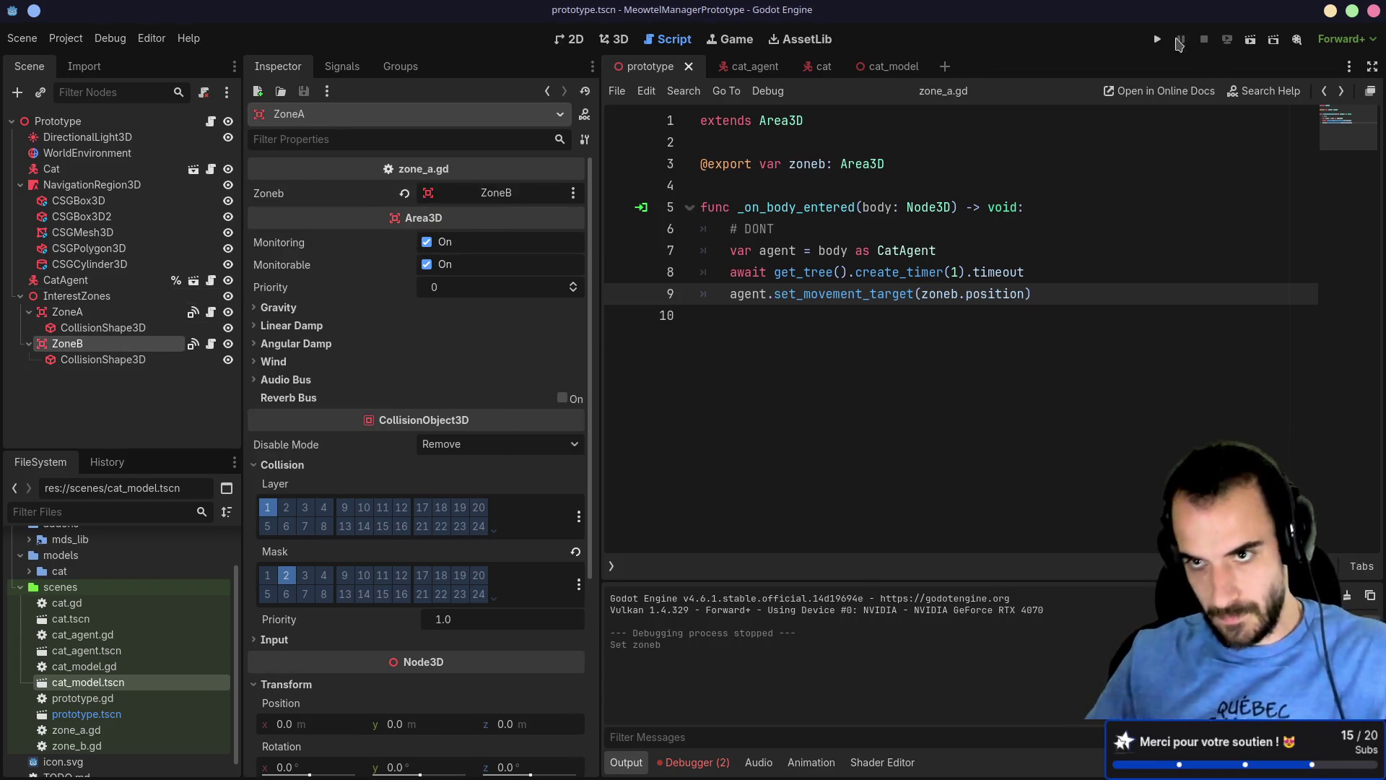
{"action": "left_click", "coordinate": [1156, 41]}
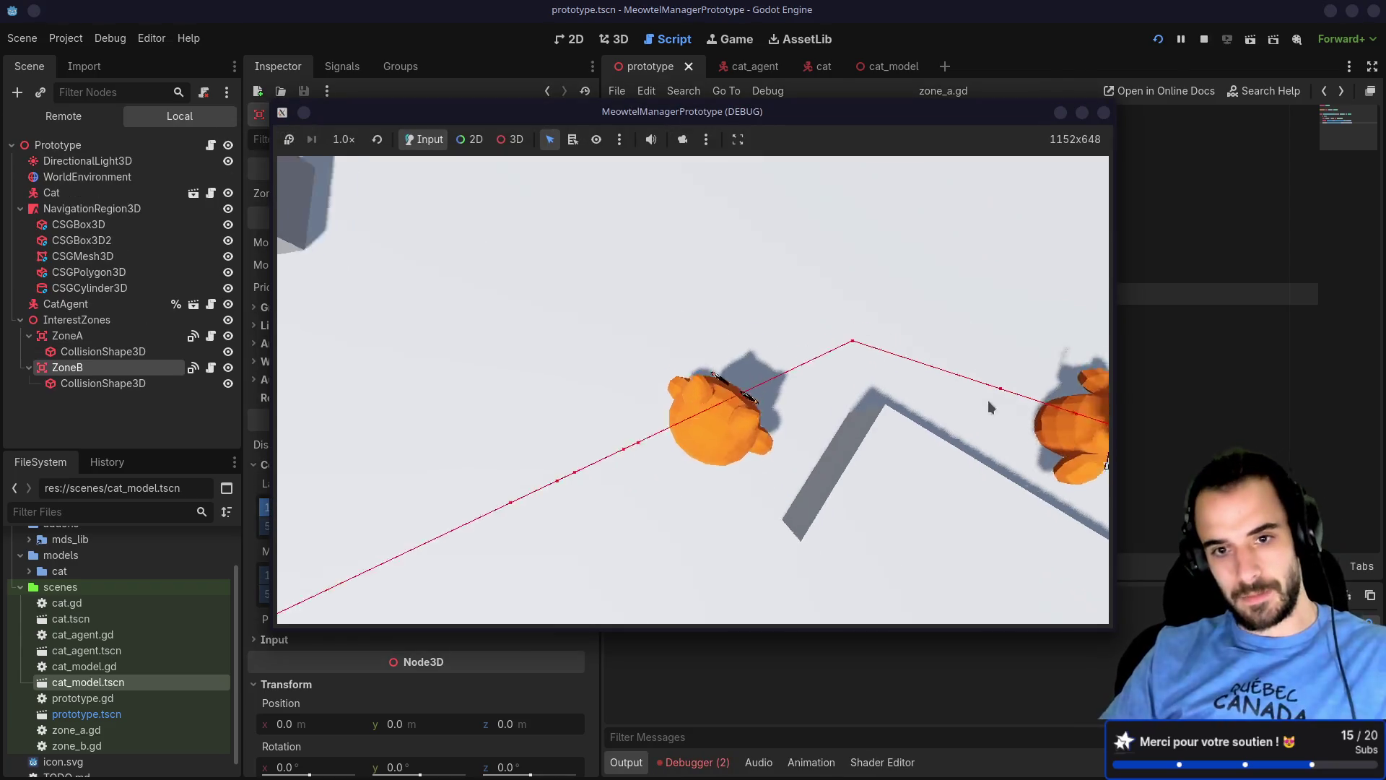
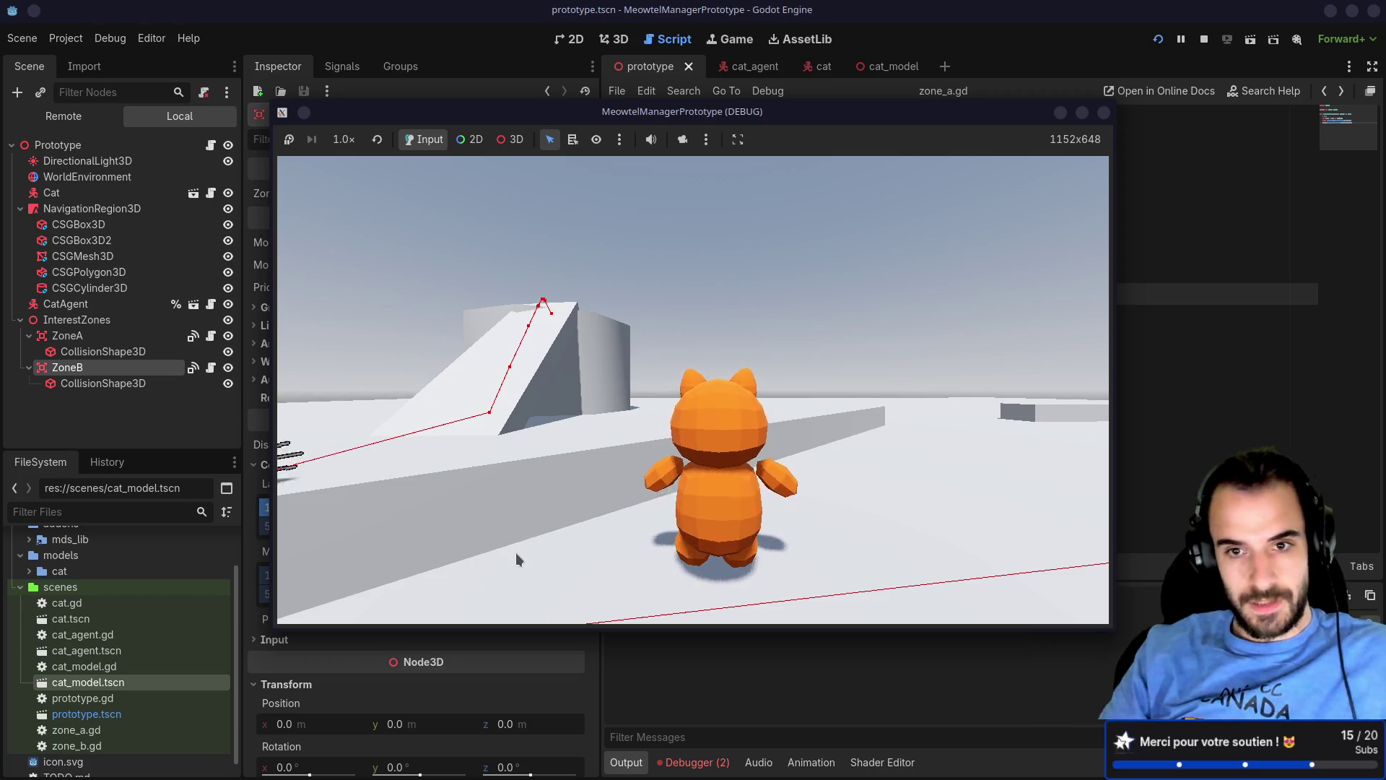
Step: Stop the running game and switch the editor to the 3D scene view
{"action": "left_click_drag", "start_coordinate": [516, 552], "coordinate": [904, 289]}
{"action": "key", "text": "F8"}
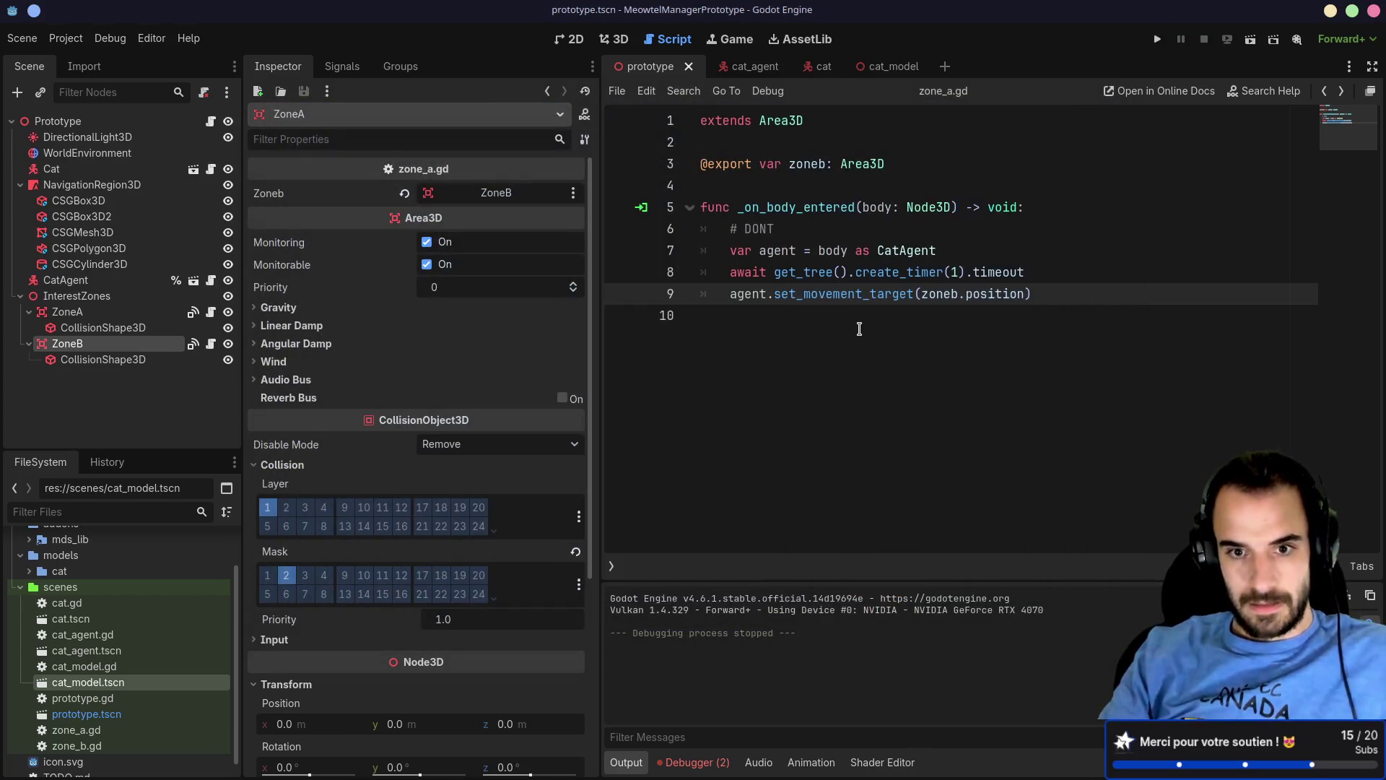
{"action": "left_click", "coordinate": [610, 40]}
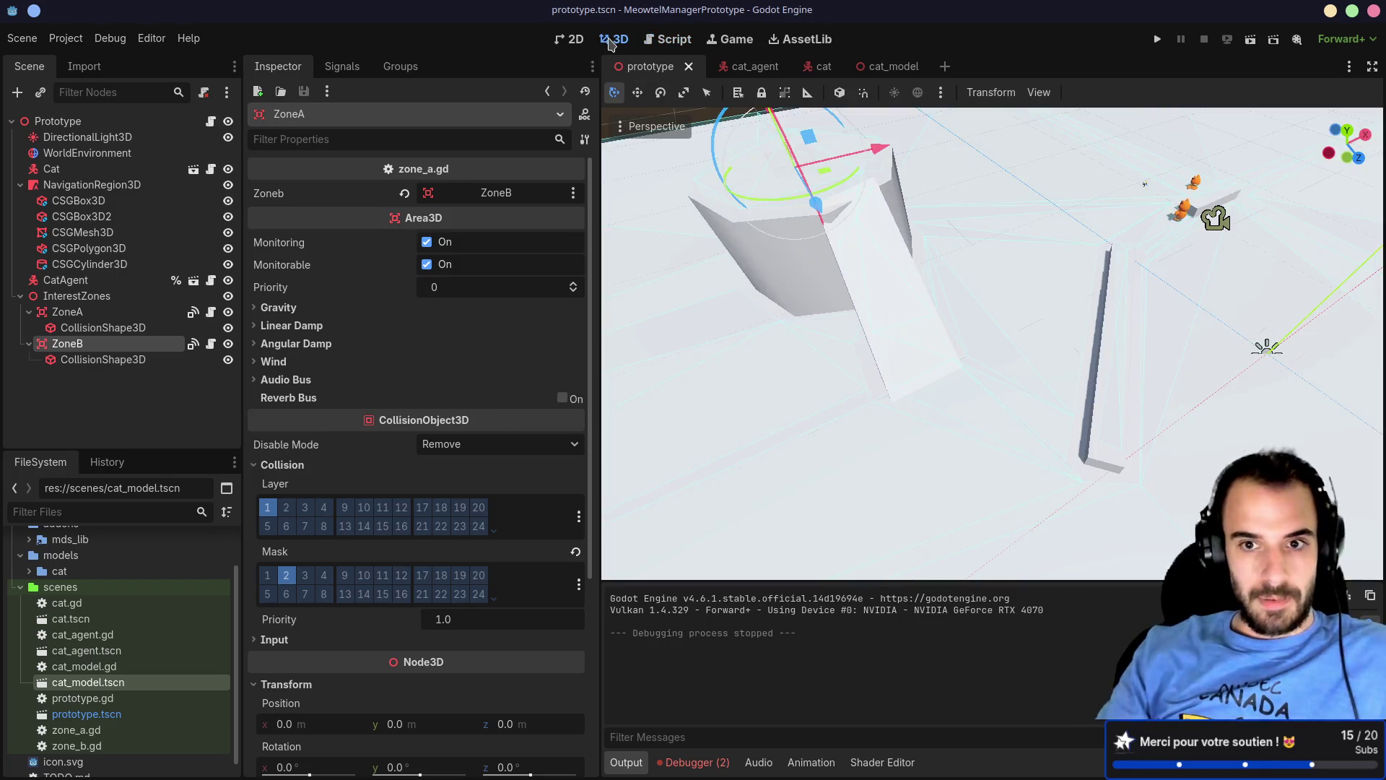
Step: Orbit and zoom around the prototype scene, then select the NavigationRegion3D node
{"action": "scroll", "coordinate": [980, 245], "scroll_direction": "down", "scroll_amount": 10}
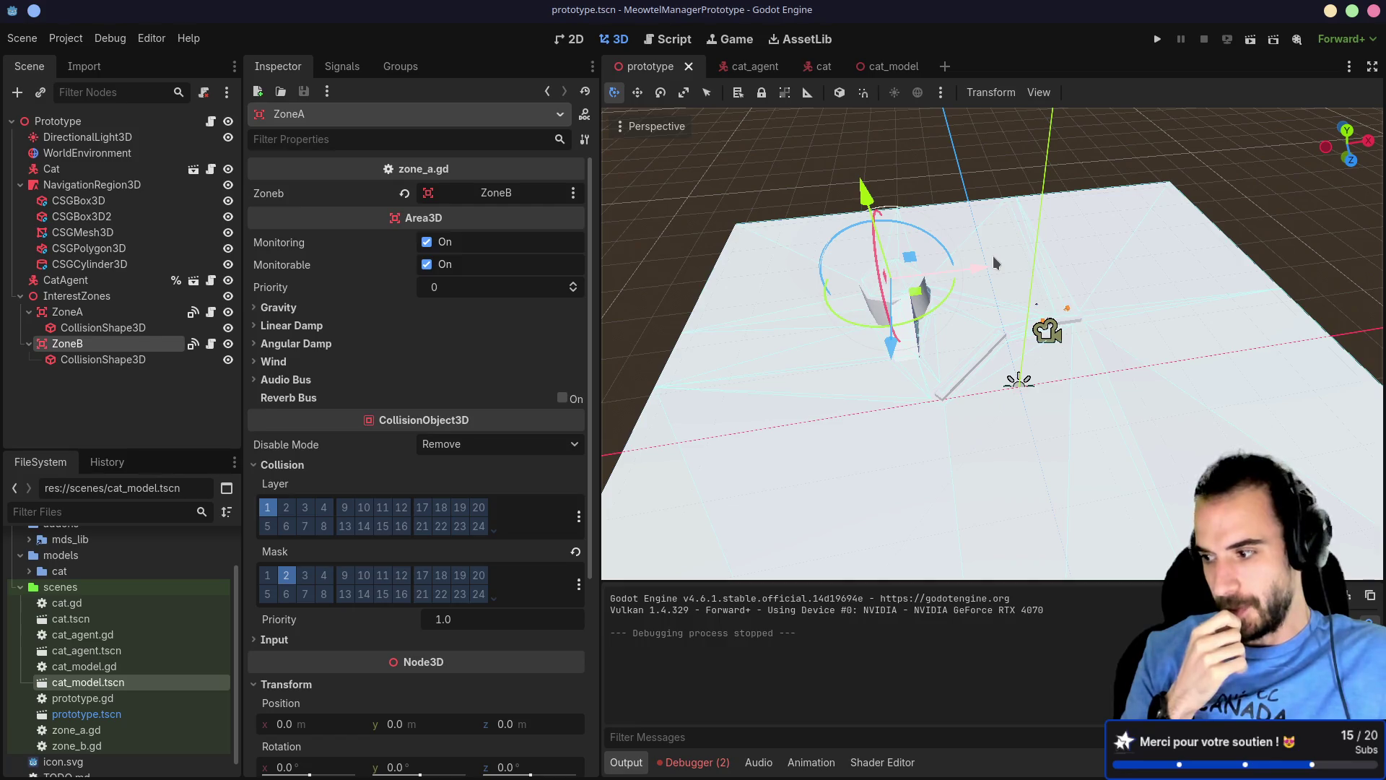
{"action": "scroll", "coordinate": [996, 267], "scroll_direction": "up", "scroll_amount": 3}
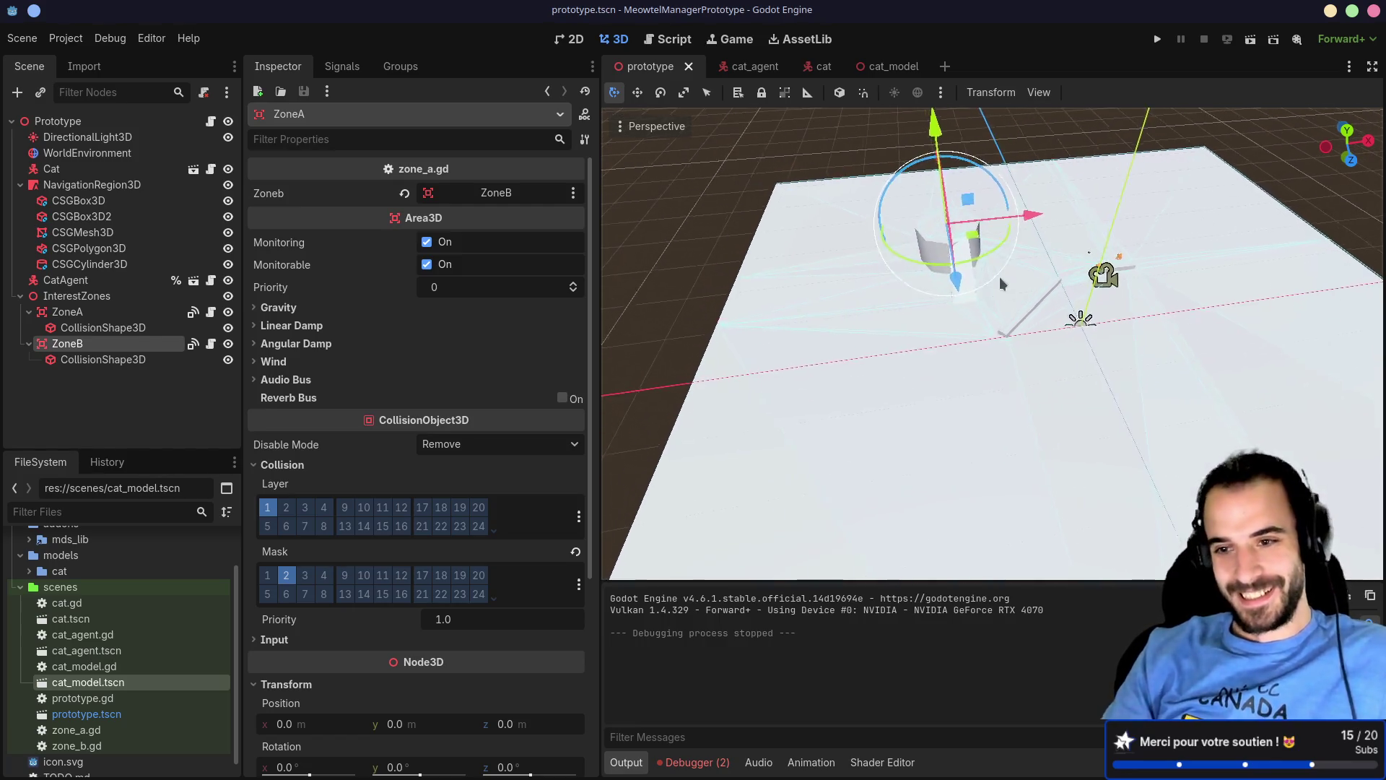
{"action": "mouse_move", "coordinate": [1011, 312]}
{"action": "left_mouse_down"}
{"action": "mouse_move", "coordinate": [995, 331]}
{"action": "mouse_move", "coordinate": [1014, 257]}
{"action": "mouse_move", "coordinate": [1068, 231]}
{"action": "mouse_move", "coordinate": [833, 302]}
{"action": "mouse_move", "coordinate": [1067, 195]}
{"action": "left_mouse_up"}
{"action": "scroll", "coordinate": [1021, 309], "scroll_direction": "up", "scroll_amount": 3}
{"action": "mouse_move", "coordinate": [1021, 309]}
{"action": "left_mouse_down"}
{"action": "mouse_move", "coordinate": [999, 271]}
{"action": "mouse_move", "coordinate": [892, 348]}
{"action": "mouse_move", "coordinate": [881, 257]}
{"action": "left_mouse_up"}
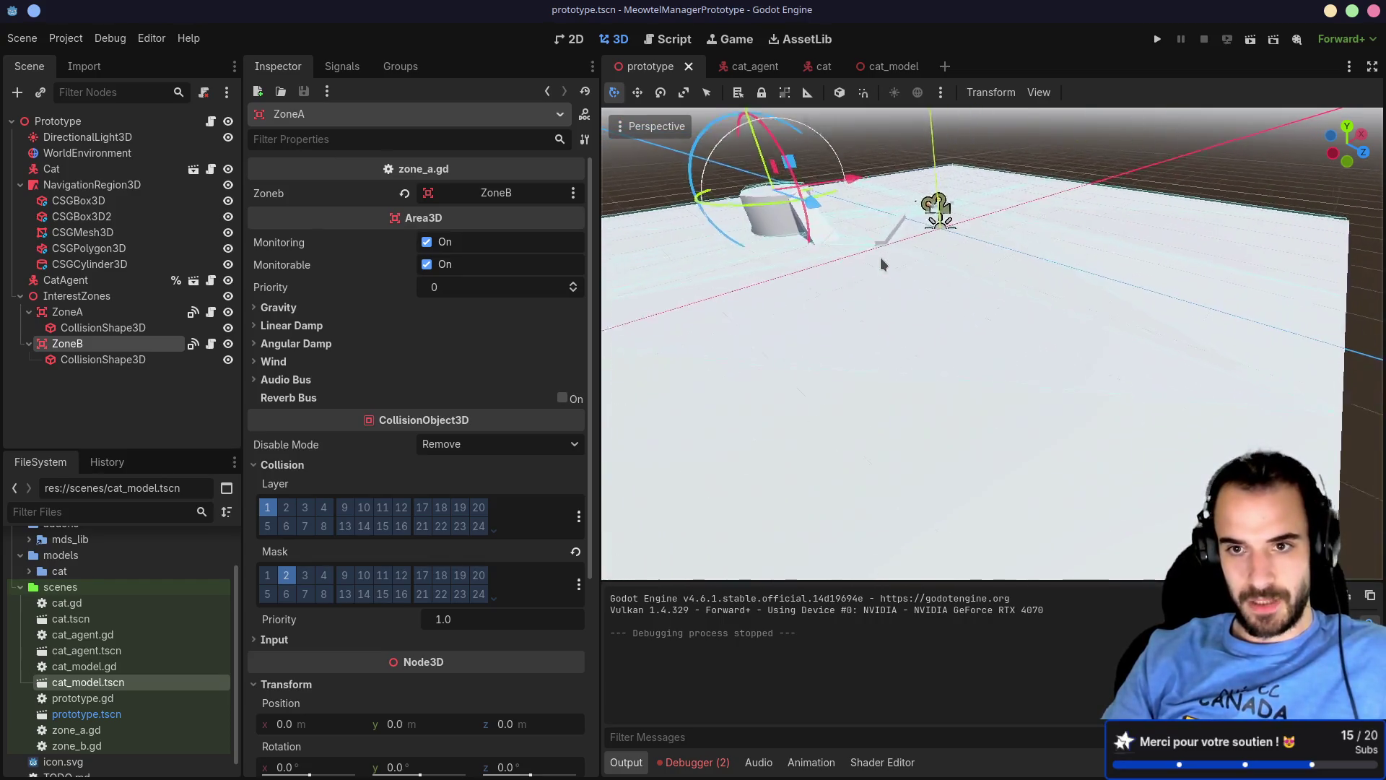
{"action": "scroll", "coordinate": [881, 257], "scroll_direction": "down", "scroll_amount": 5}
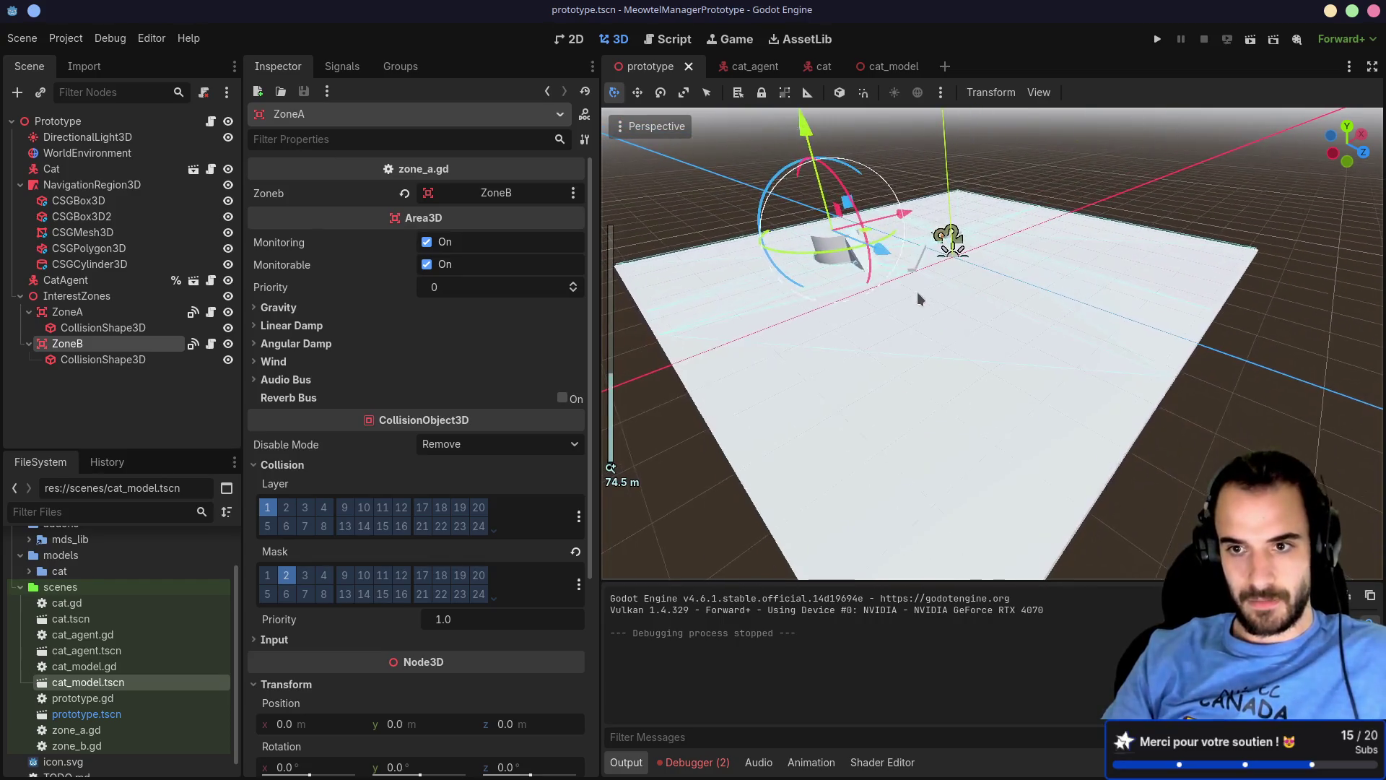
{"action": "left_click", "coordinate": [1055, 425]}
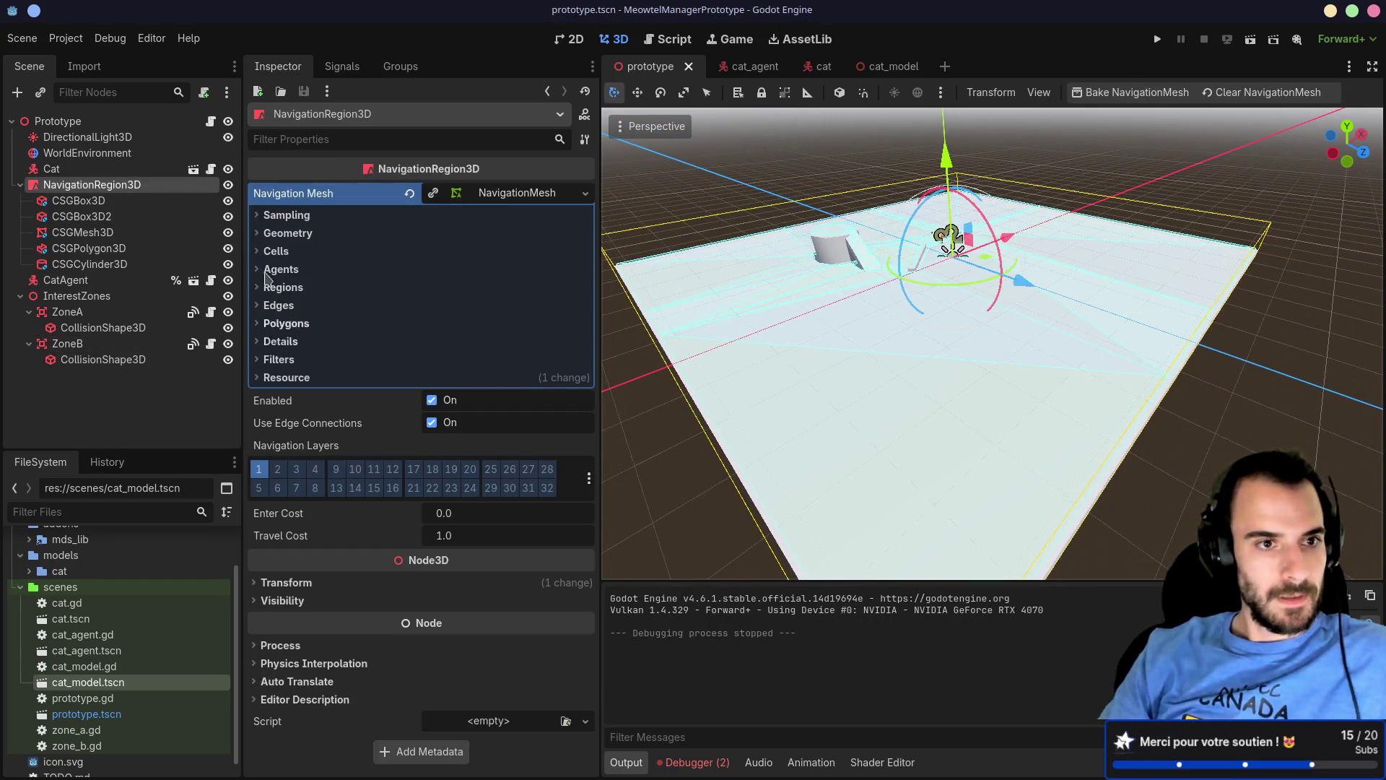
Step: Inspect the CSG box and polygon nodes, ending on the CSGMesh3D floor
{"action": "left_click", "coordinate": [122, 204]}
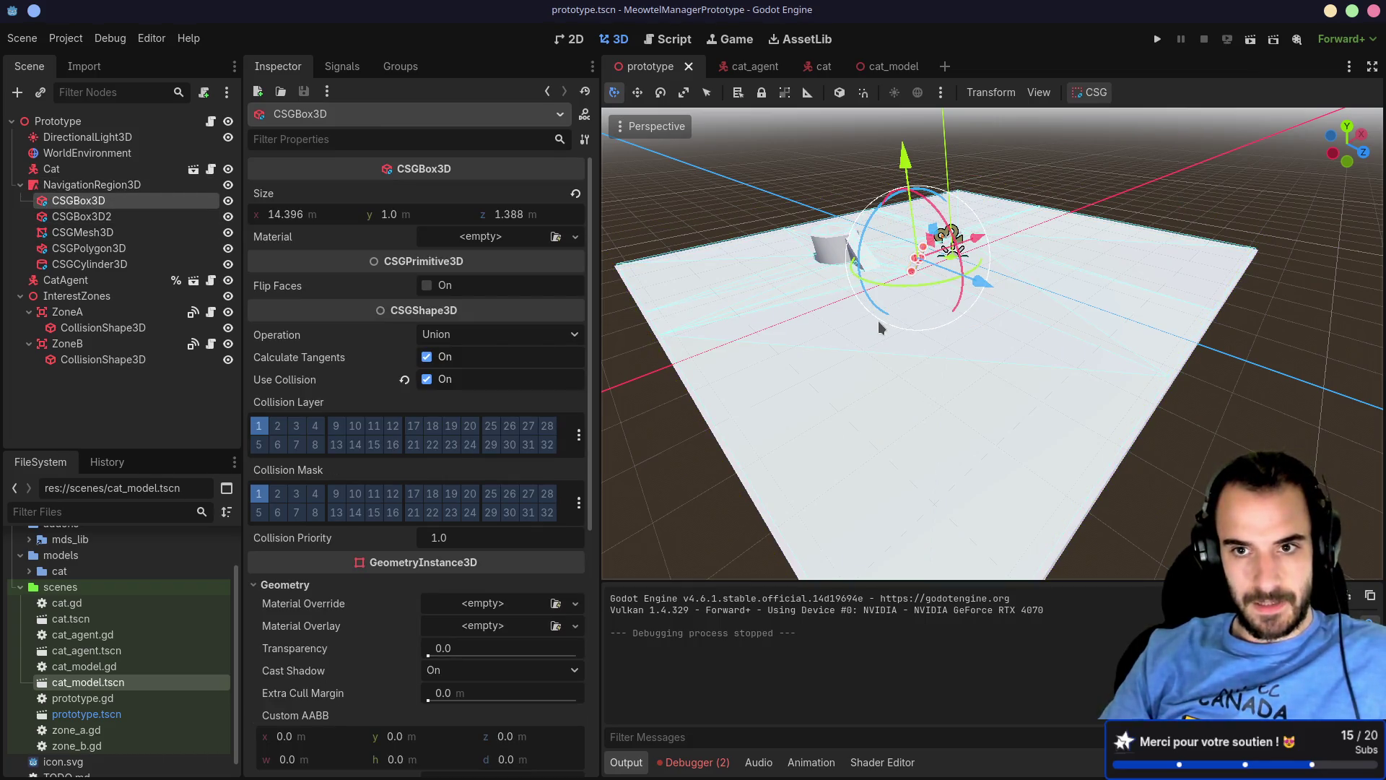
{"action": "mouse_move", "coordinate": [878, 321]}
{"action": "left_mouse_down"}
{"action": "mouse_move", "coordinate": [907, 406]}
{"action": "mouse_move", "coordinate": [929, 384]}
{"action": "mouse_move", "coordinate": [656, 349]}
{"action": "left_mouse_up"}
{"action": "scroll", "coordinate": [915, 392], "scroll_direction": "up", "scroll_amount": 3}
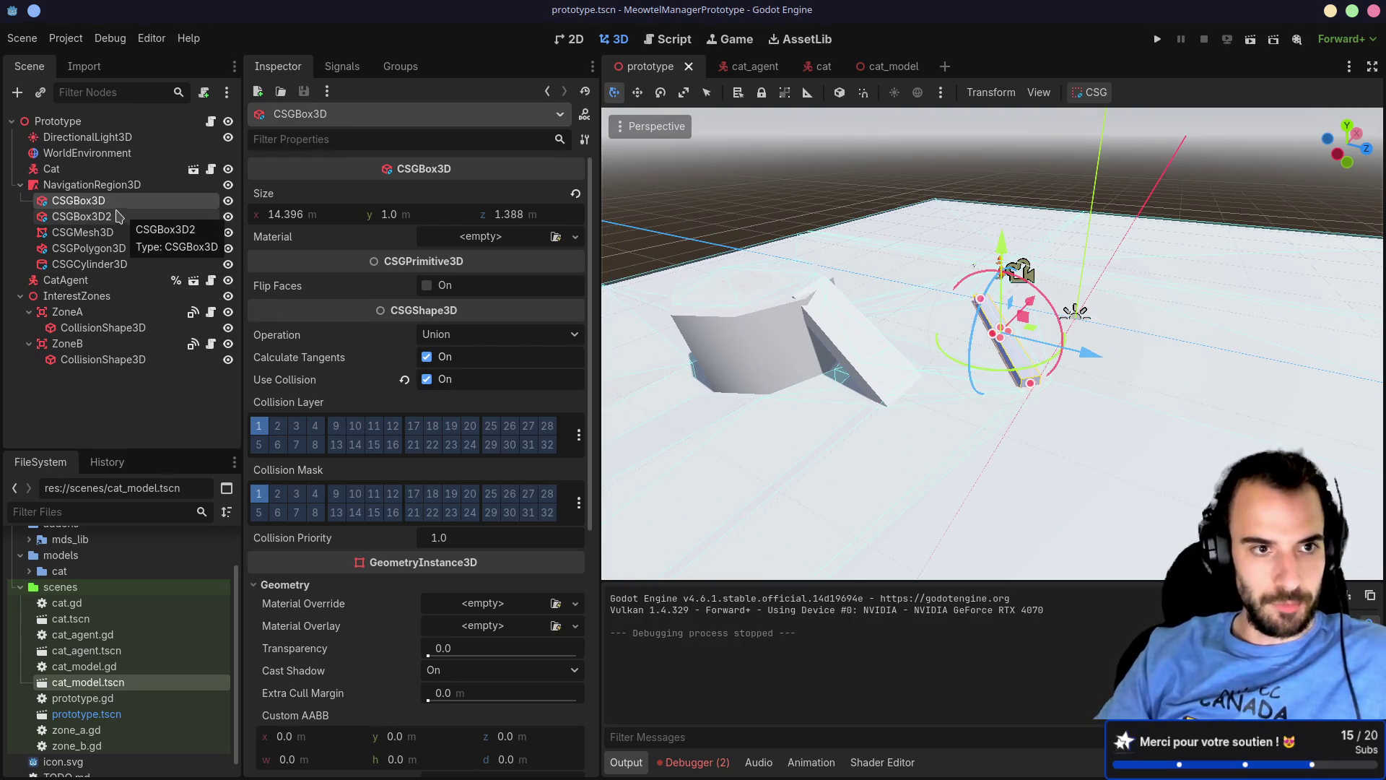
{"action": "scroll", "coordinate": [729, 351], "scroll_direction": "down", "scroll_amount": 10}
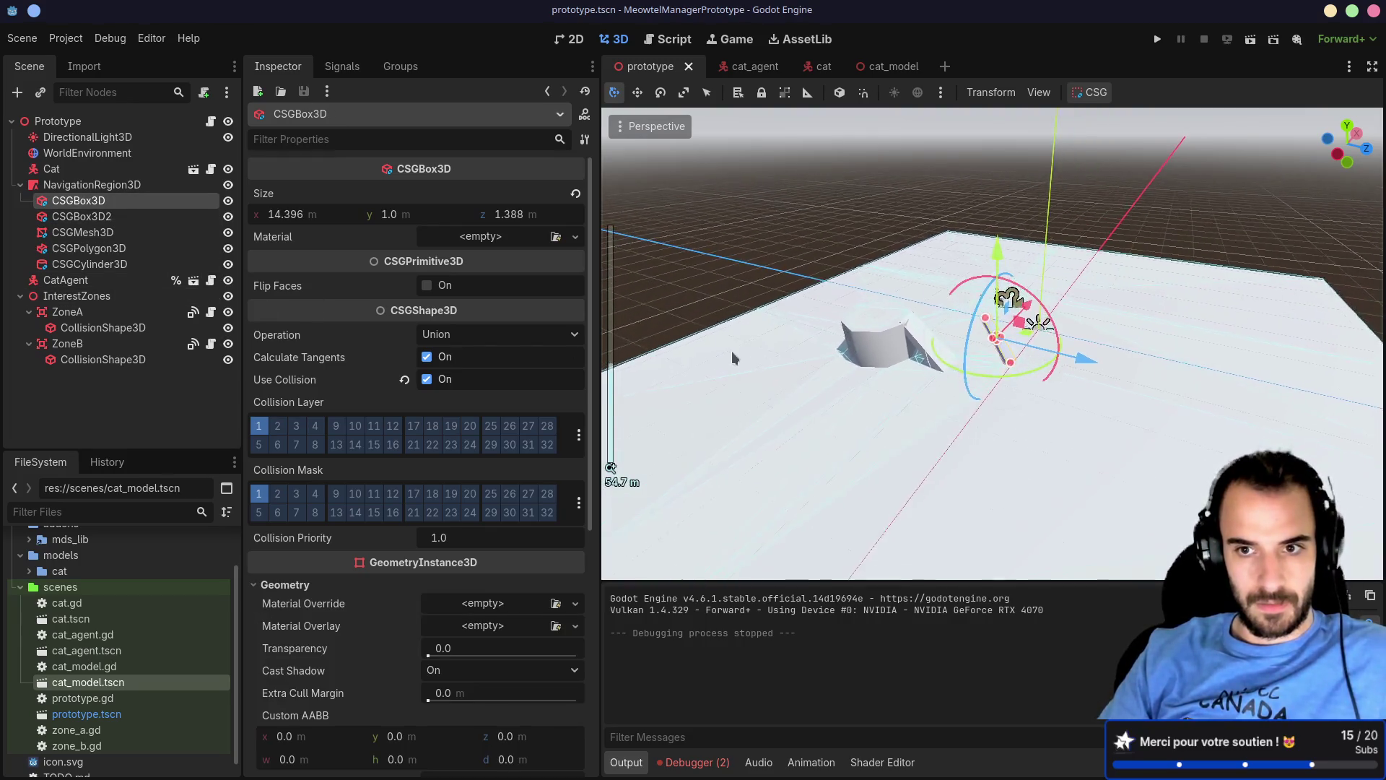
{"action": "left_click", "coordinate": [130, 218]}
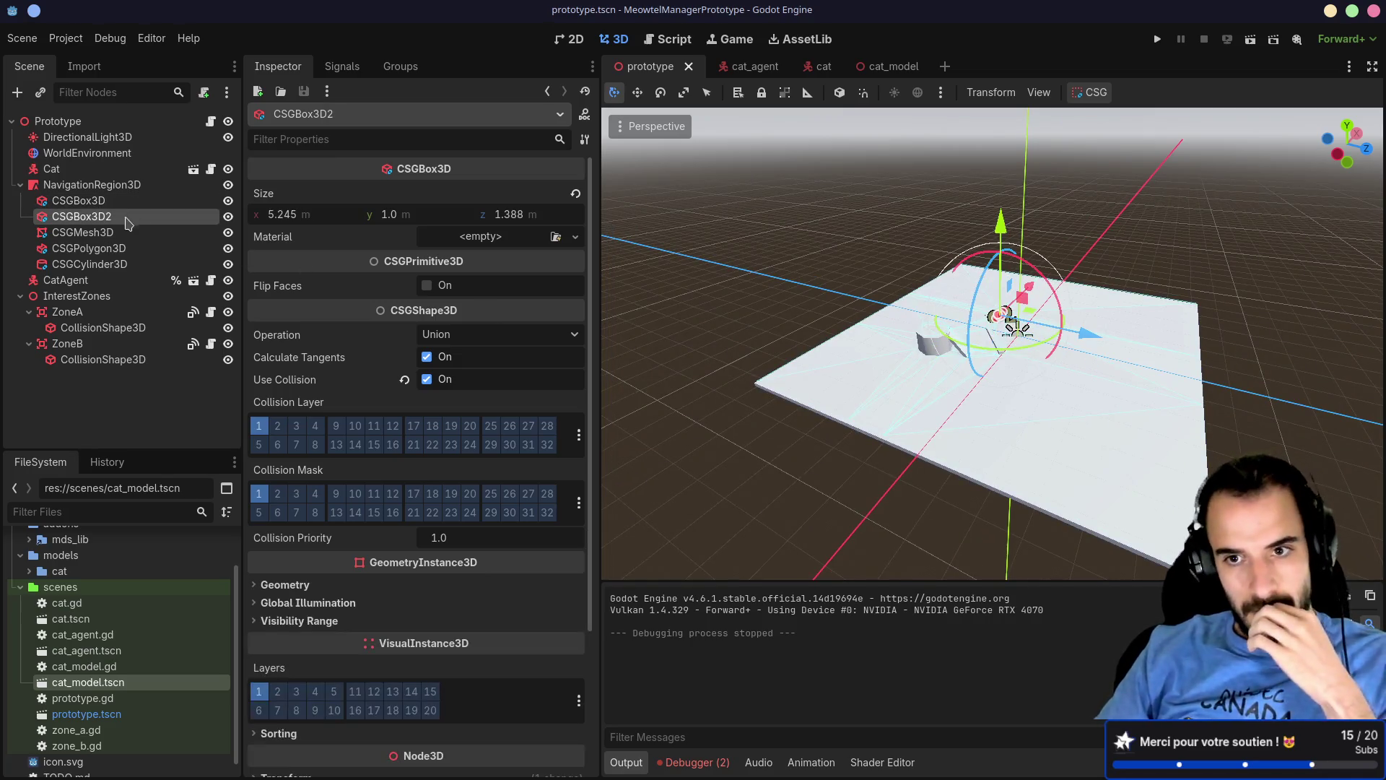
{"action": "left_click", "coordinate": [81, 232]}
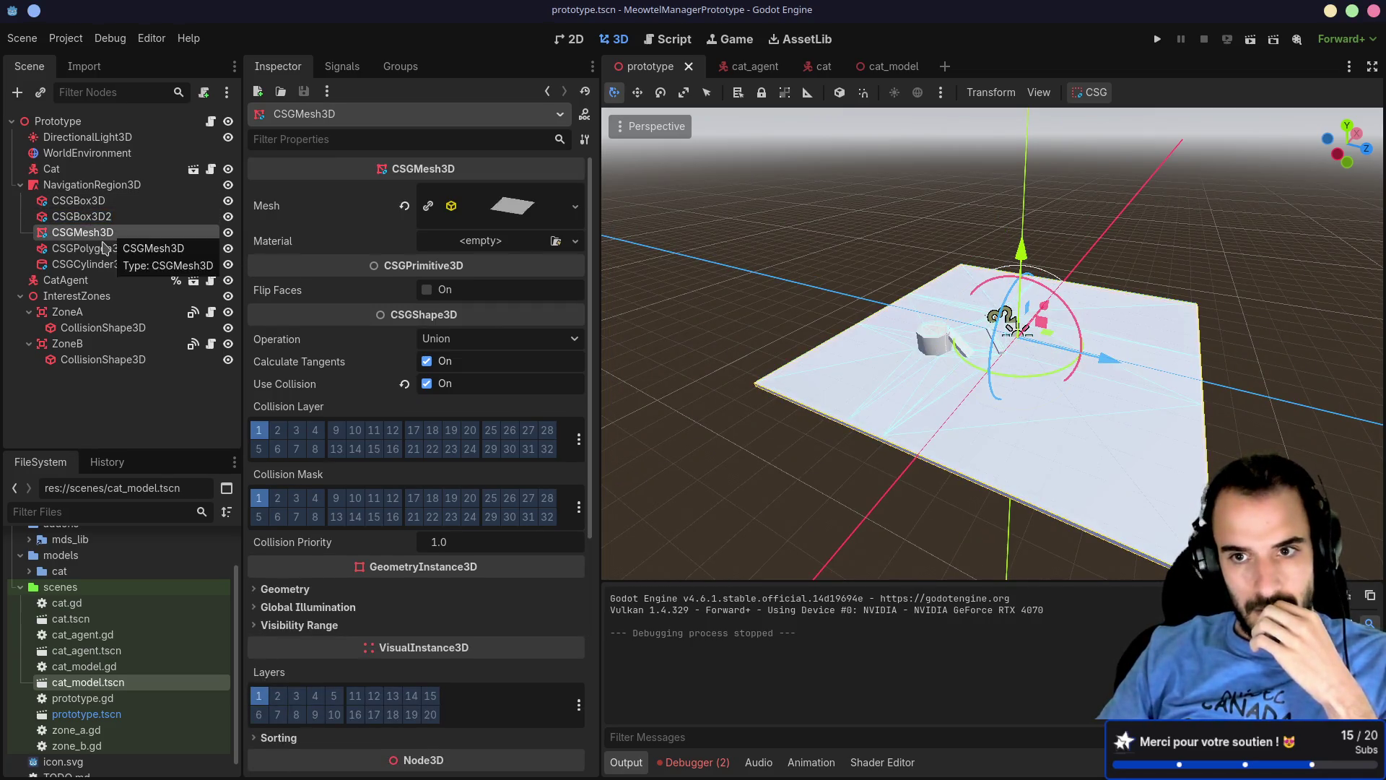
{"action": "left_click", "coordinate": [103, 247]}
{"action": "left_click", "coordinate": [109, 233]}
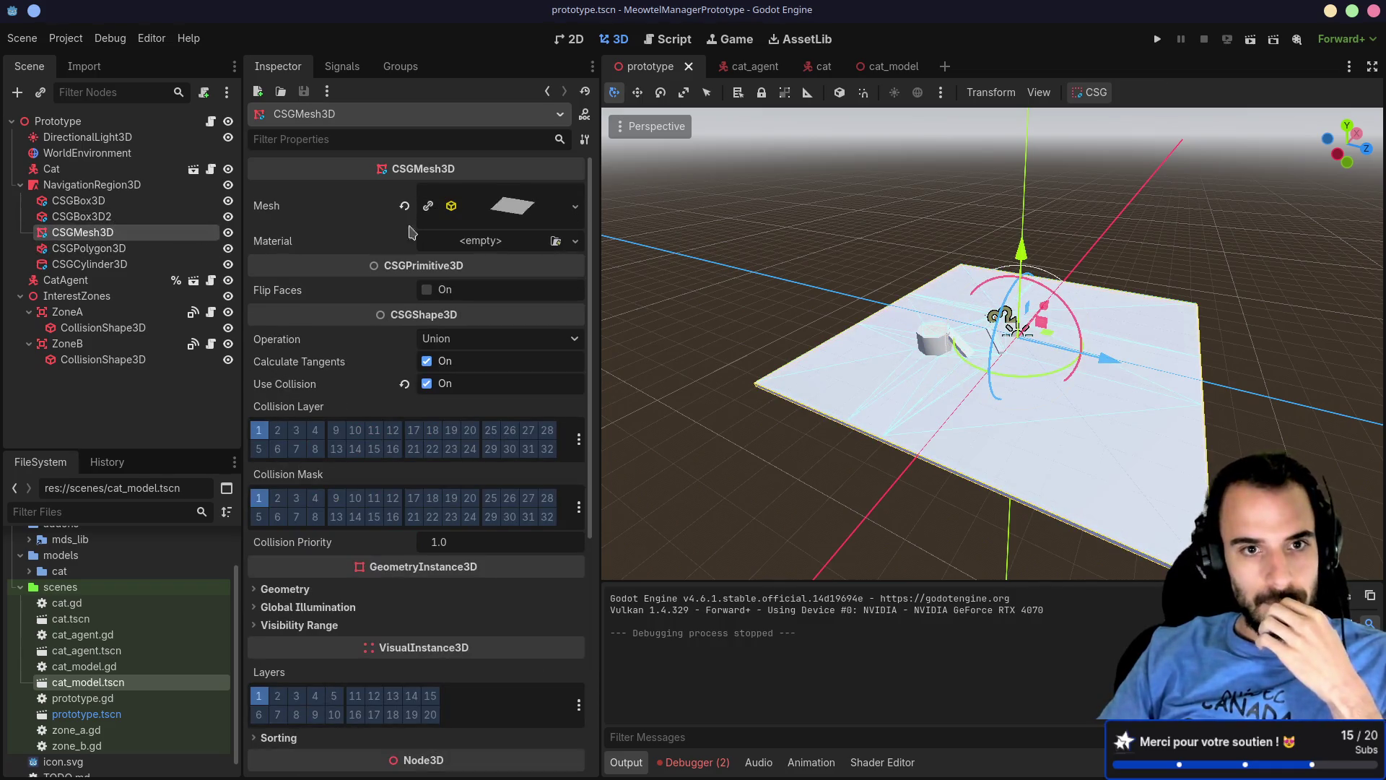
Step: Set the floor's PlaneMesh Size z to 50 m
{"action": "left_click", "coordinate": [516, 217]}
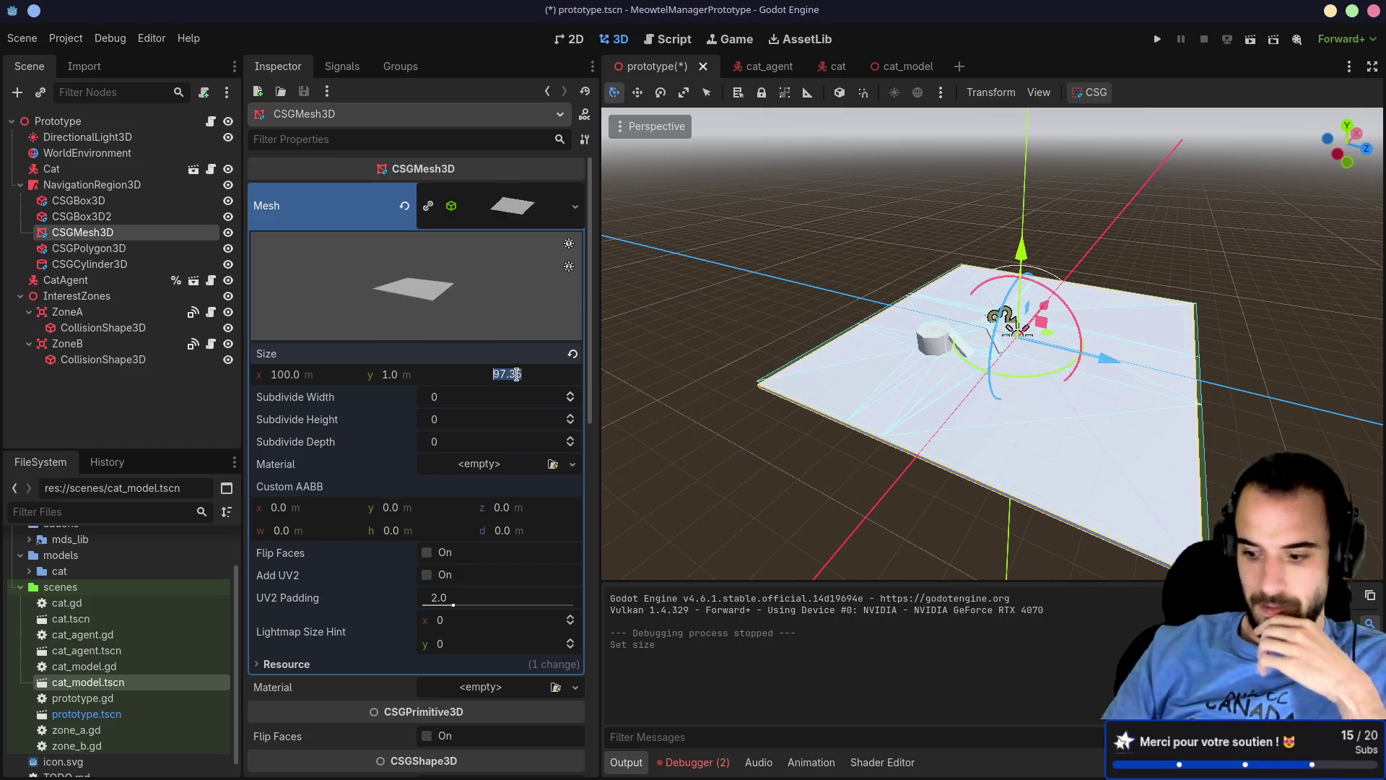
{"action": "type", "text": "50"}
{"action": "key", "text": "Return"}
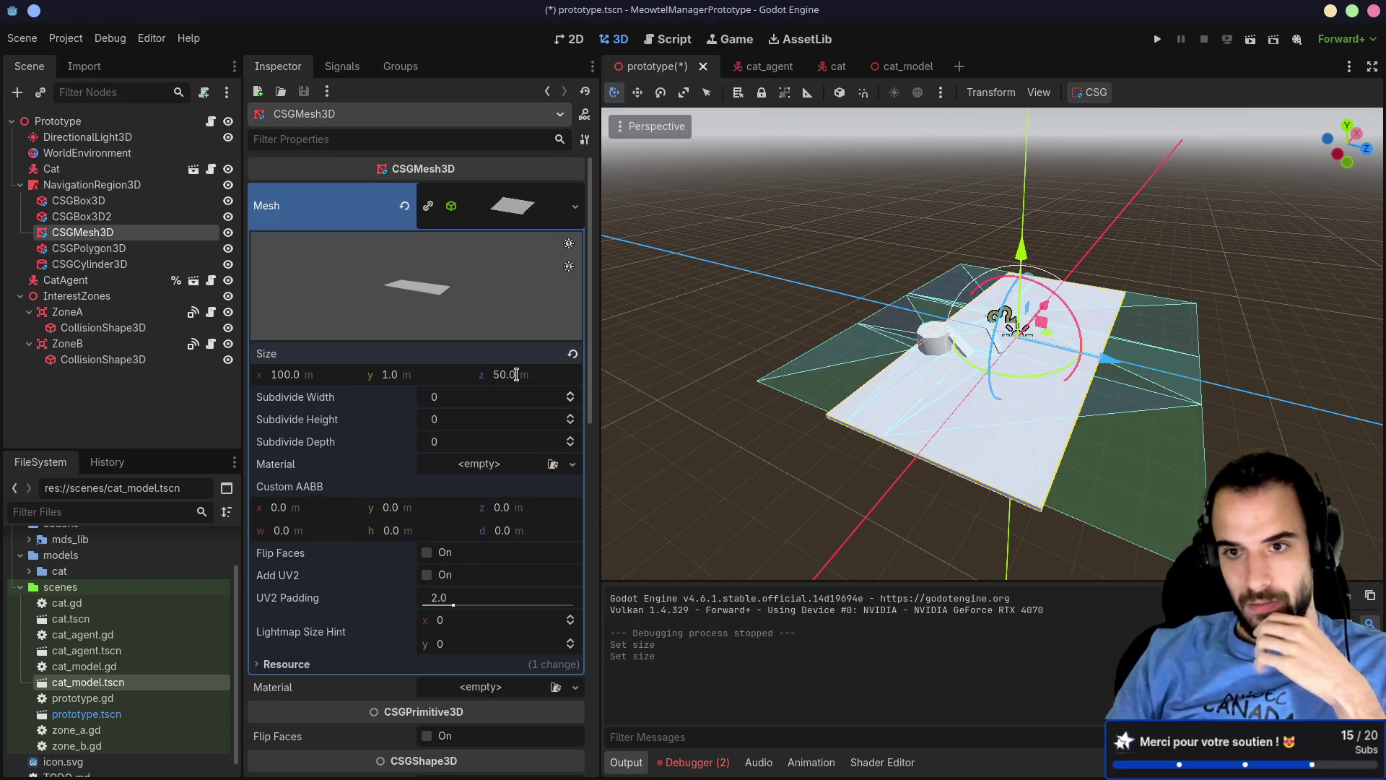
{"action": "scroll", "coordinate": [922, 409], "scroll_direction": "up", "scroll_amount": 4}
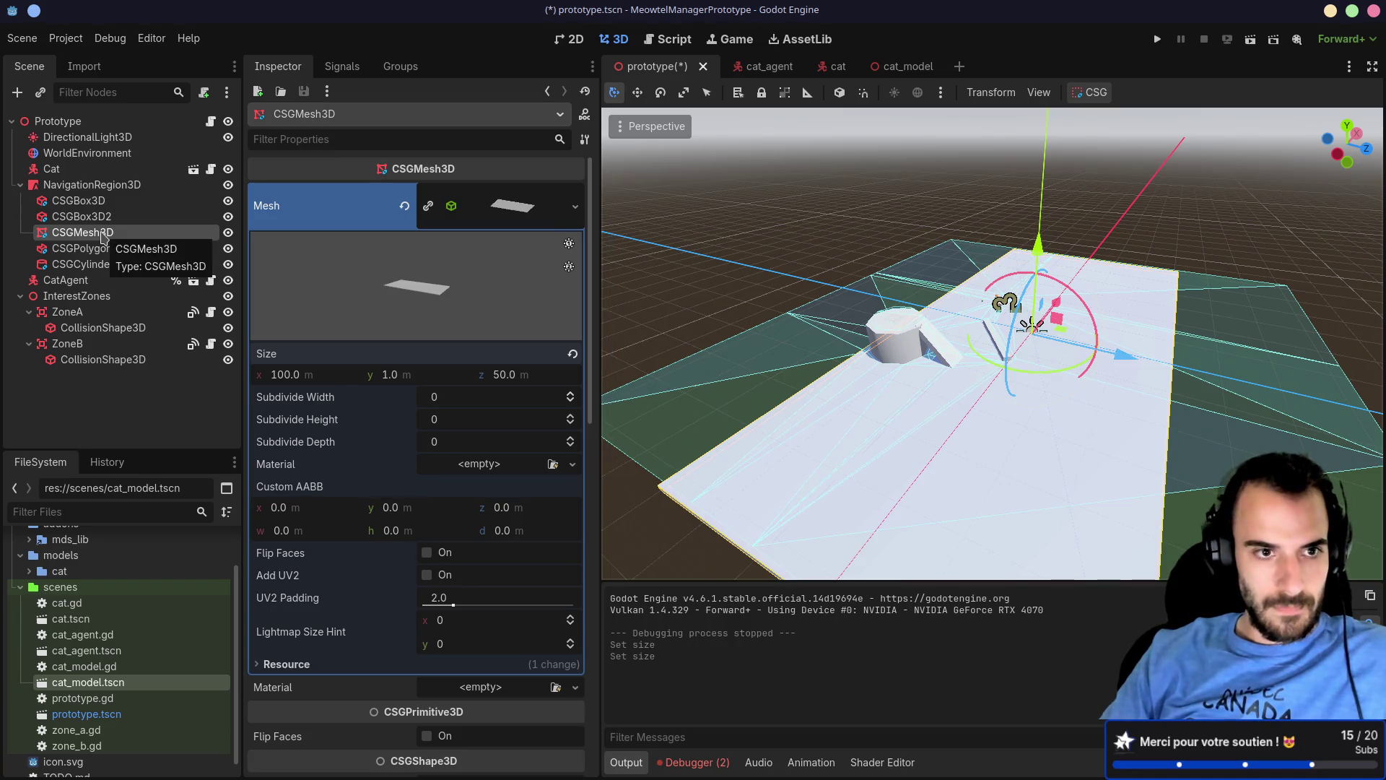
Step: Save the scene and rebake NavigationRegion3D's navigation mesh for the smaller floor
{"action": "left_click", "coordinate": [109, 189]}
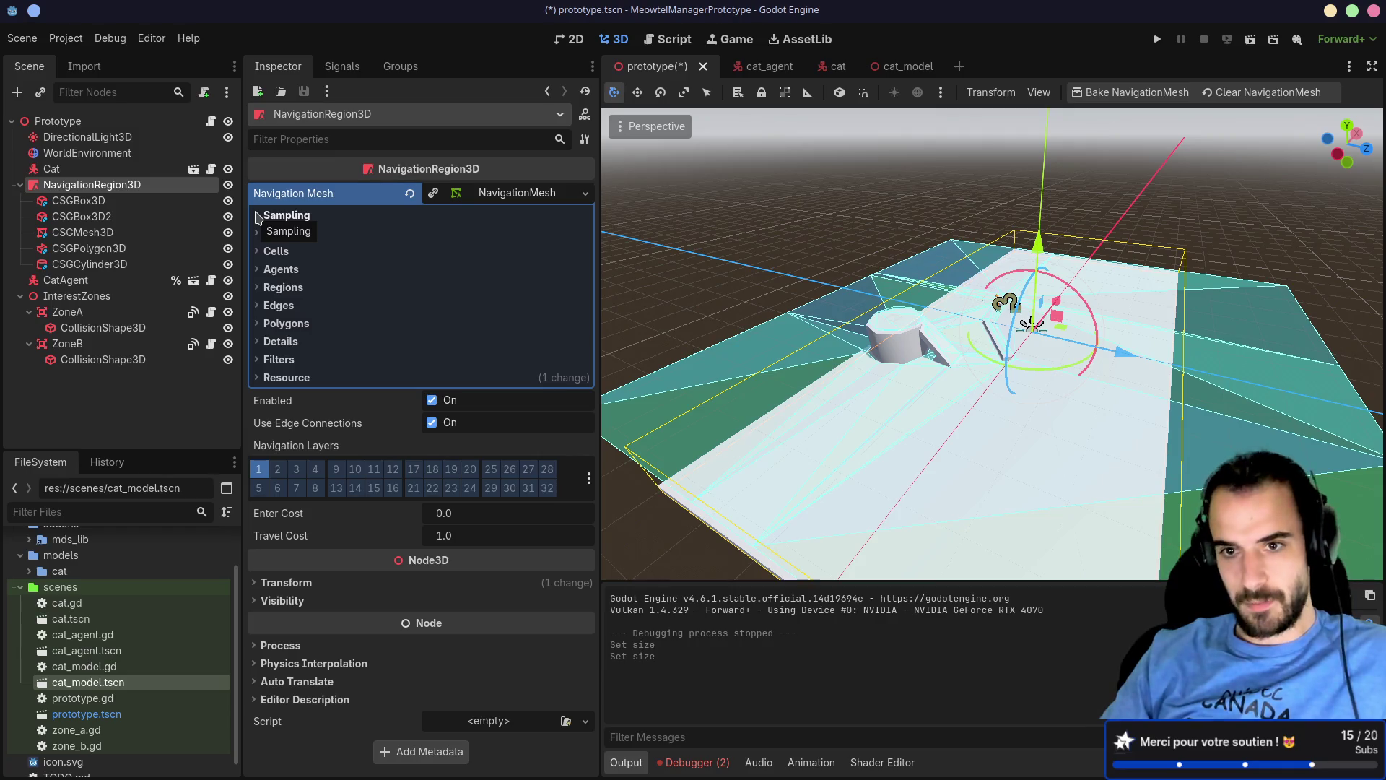
{"action": "mouse_move", "coordinate": [741, 291]}
{"action": "left_mouse_down"}
{"action": "mouse_move", "coordinate": [925, 198]}
{"action": "mouse_move", "coordinate": [859, 210]}
{"action": "mouse_move", "coordinate": [830, 198]}
{"action": "mouse_move", "coordinate": [749, 289]}
{"action": "left_mouse_up"}
{"action": "key", "text": "ctrl+s"}
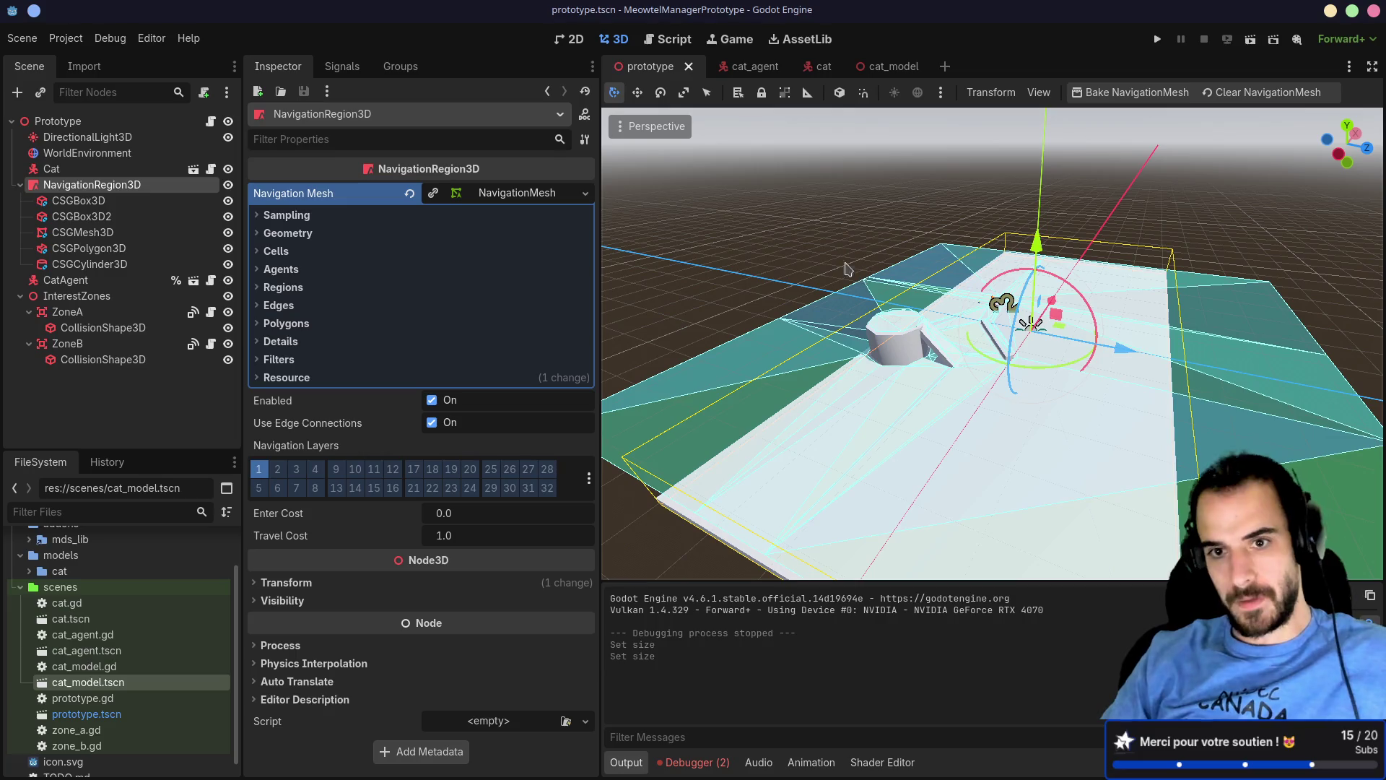
{"action": "left_click", "coordinate": [1110, 96]}
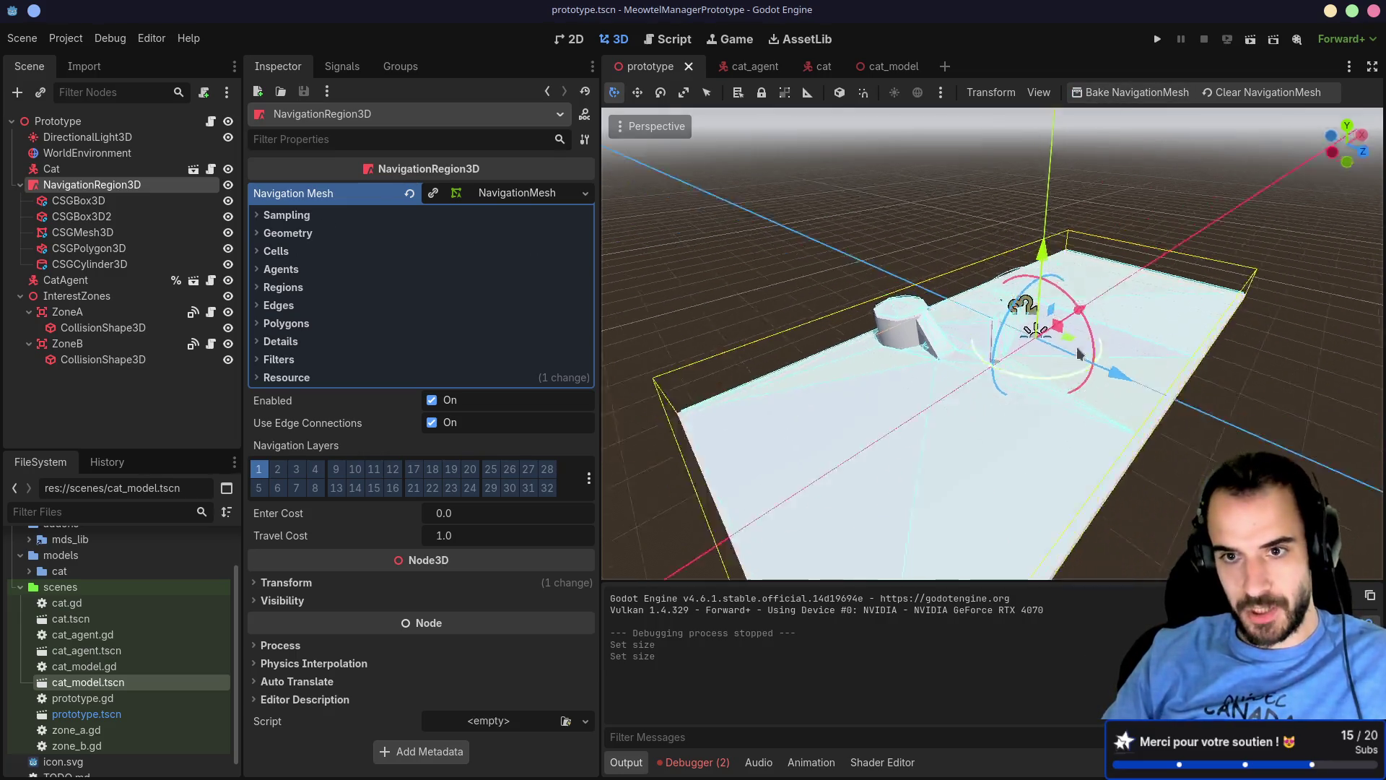
{"action": "scroll", "coordinate": [1006, 349], "scroll_direction": "up", "scroll_amount": 5}
{"action": "scroll", "coordinate": [1006, 348], "scroll_direction": "down", "scroll_amount": 3}
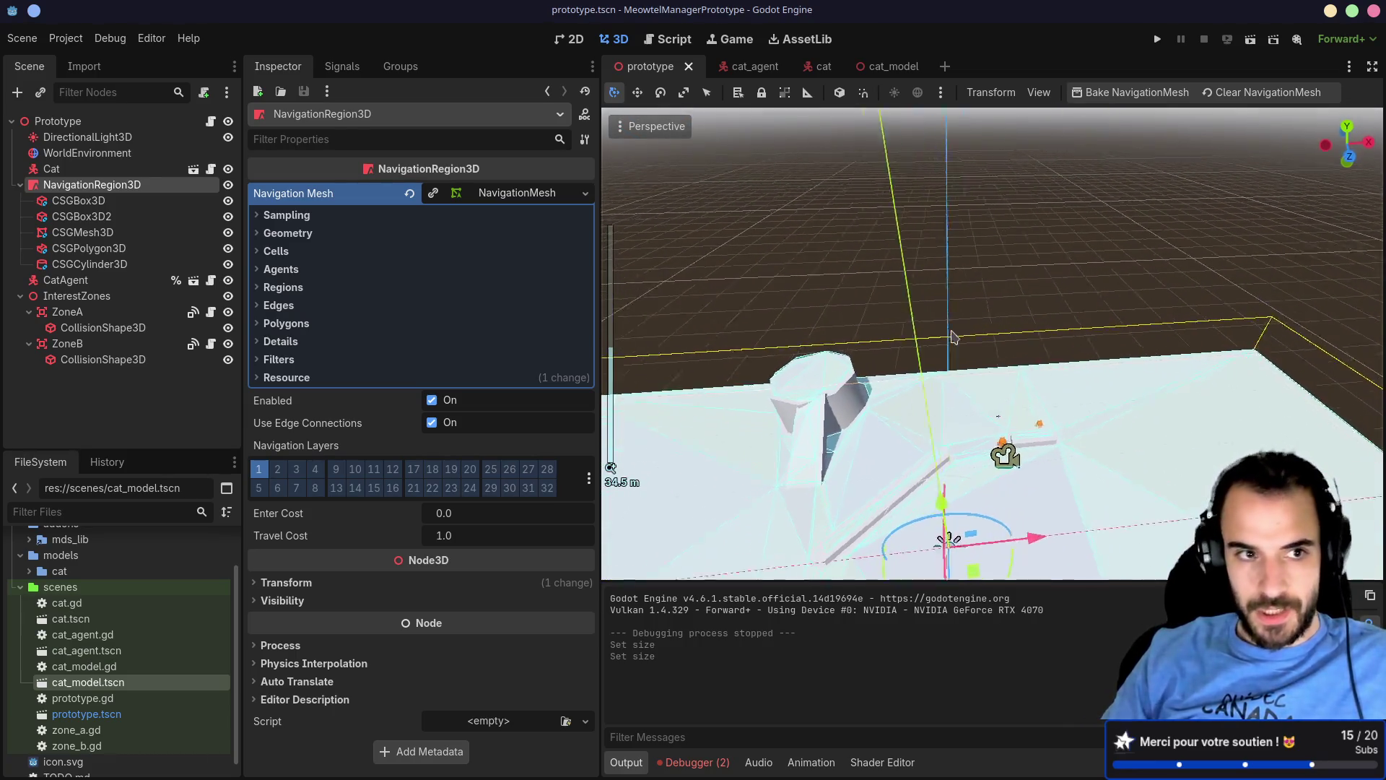
{"action": "mouse_move", "coordinate": [947, 335]}
{"action": "left_mouse_down"}
{"action": "mouse_move", "coordinate": [757, 363]}
{"action": "mouse_move", "coordinate": [786, 277]}
{"action": "mouse_move", "coordinate": [758, 279]}
{"action": "left_mouse_up"}
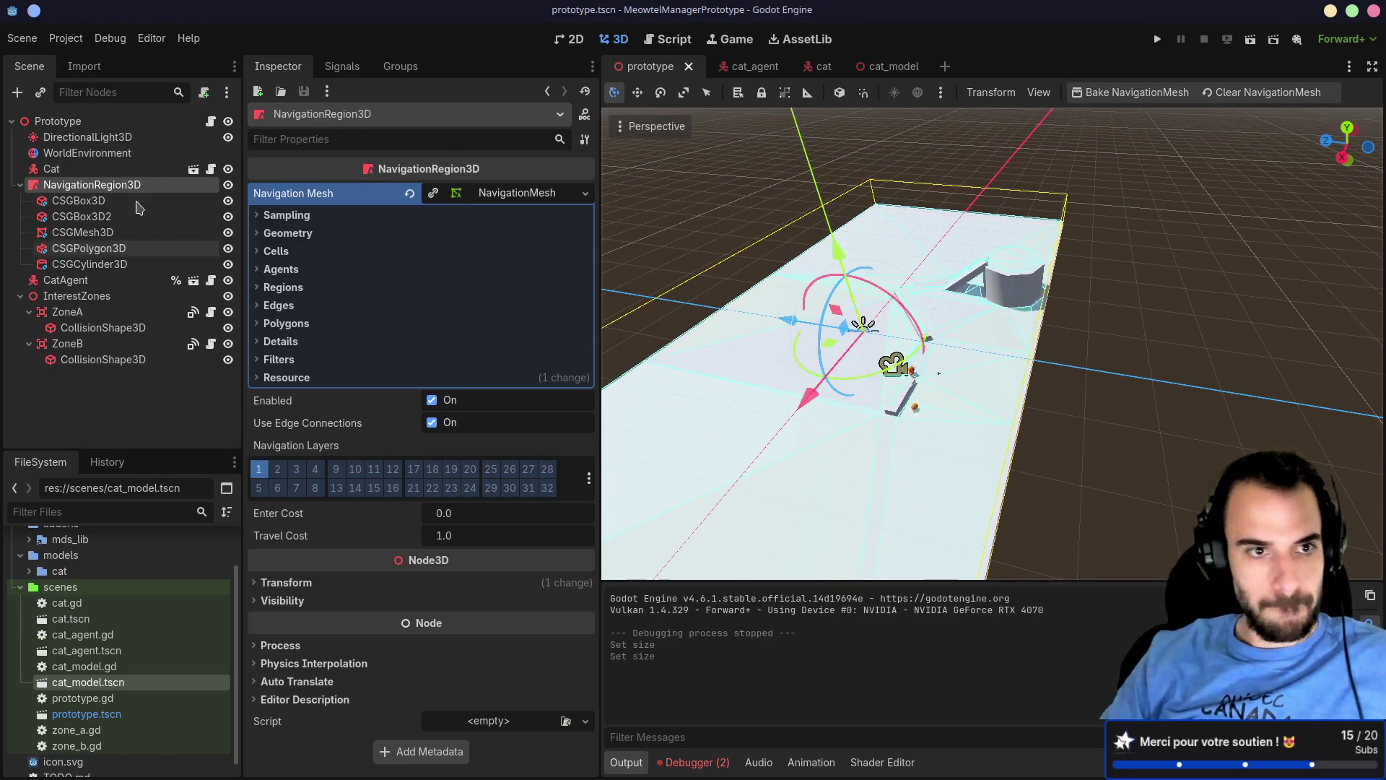
{"action": "right_click", "coordinate": [90, 189]}
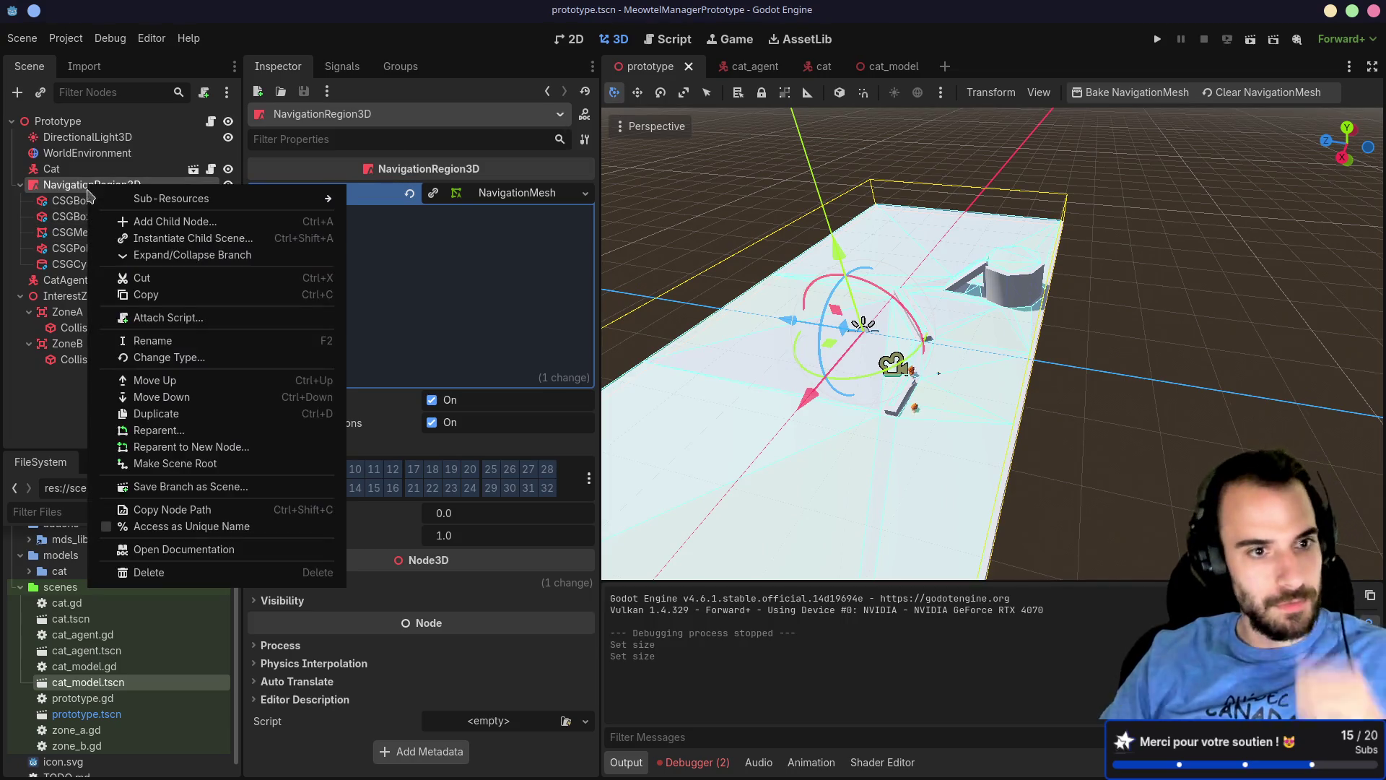
Step: Duplicate NavigationRegion3D with its CSG shapes and move the copy about 52 m along Z
{"action": "left_click", "coordinate": [135, 414]}
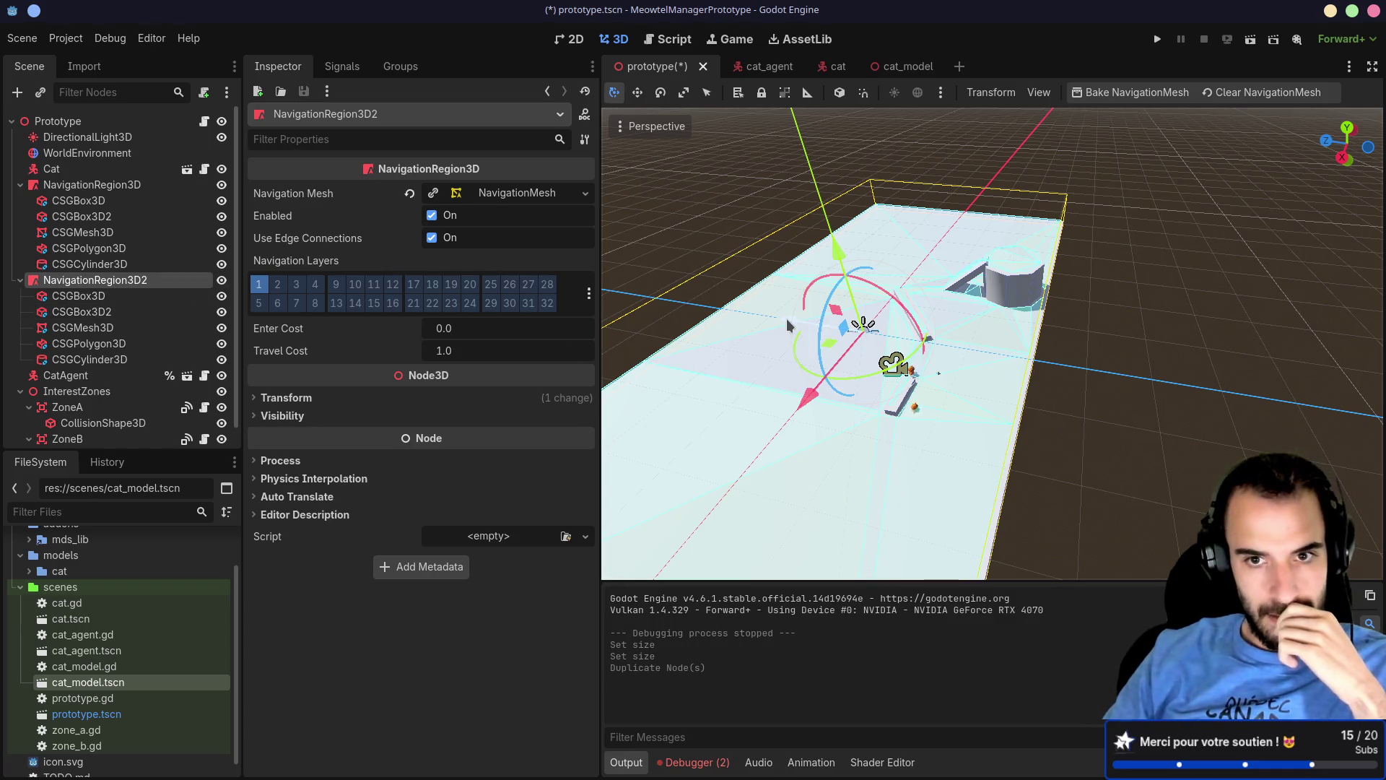
{"action": "mouse_move", "coordinate": [787, 319]}
{"action": "left_mouse_down"}
{"action": "mouse_move", "coordinate": [1223, 363]}
{"action": "mouse_move", "coordinate": [1126, 362]}
{"action": "left_mouse_up"}
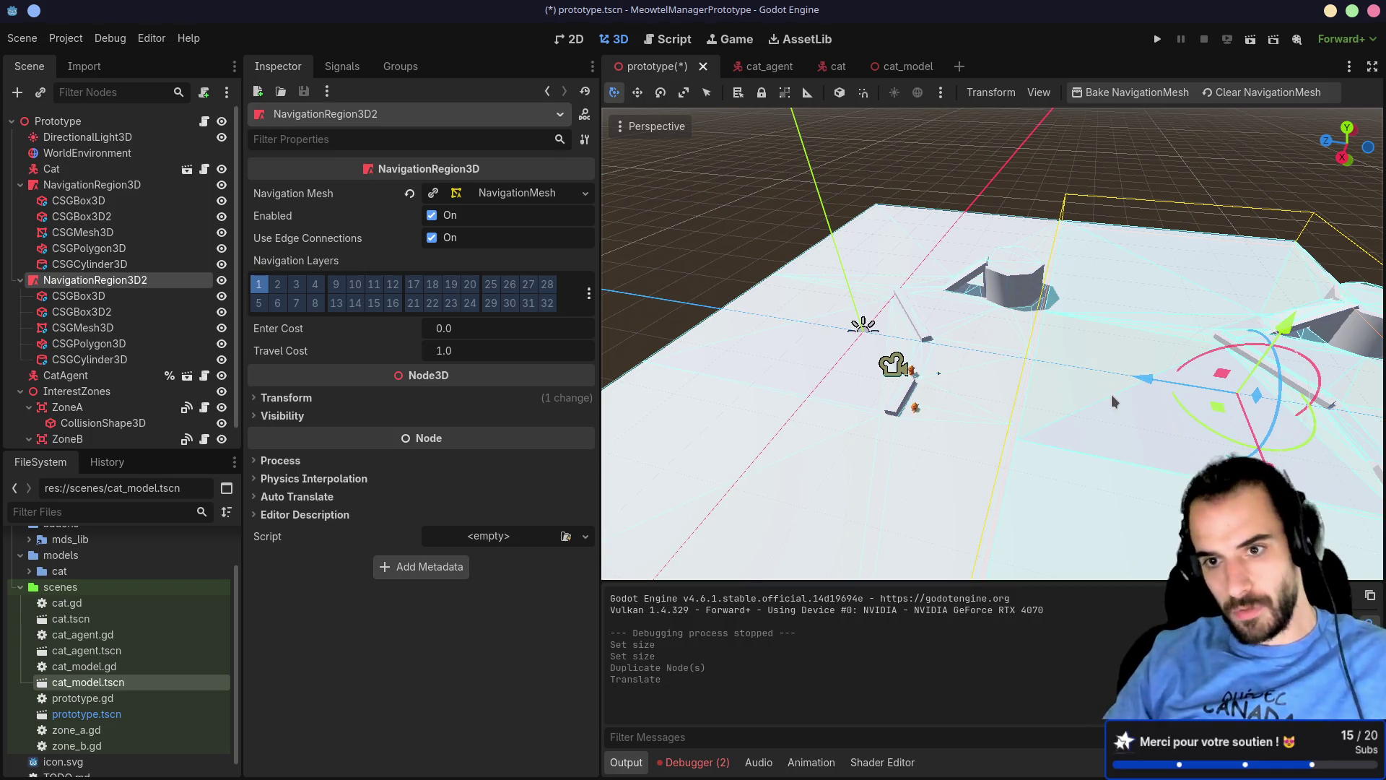
{"action": "scroll", "coordinate": [1031, 322], "scroll_direction": "up", "scroll_amount": 5}
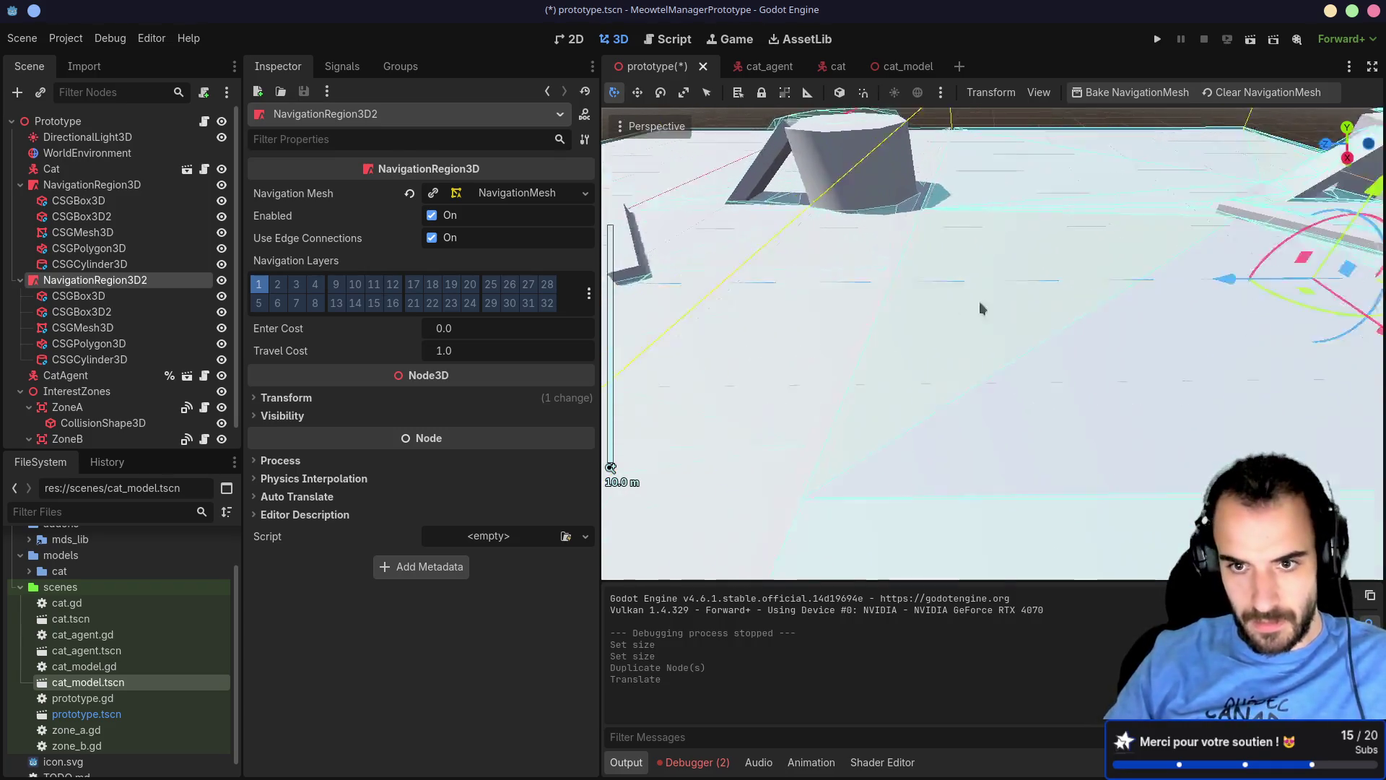
{"action": "scroll", "coordinate": [980, 301], "scroll_direction": "down", "scroll_amount": 8}
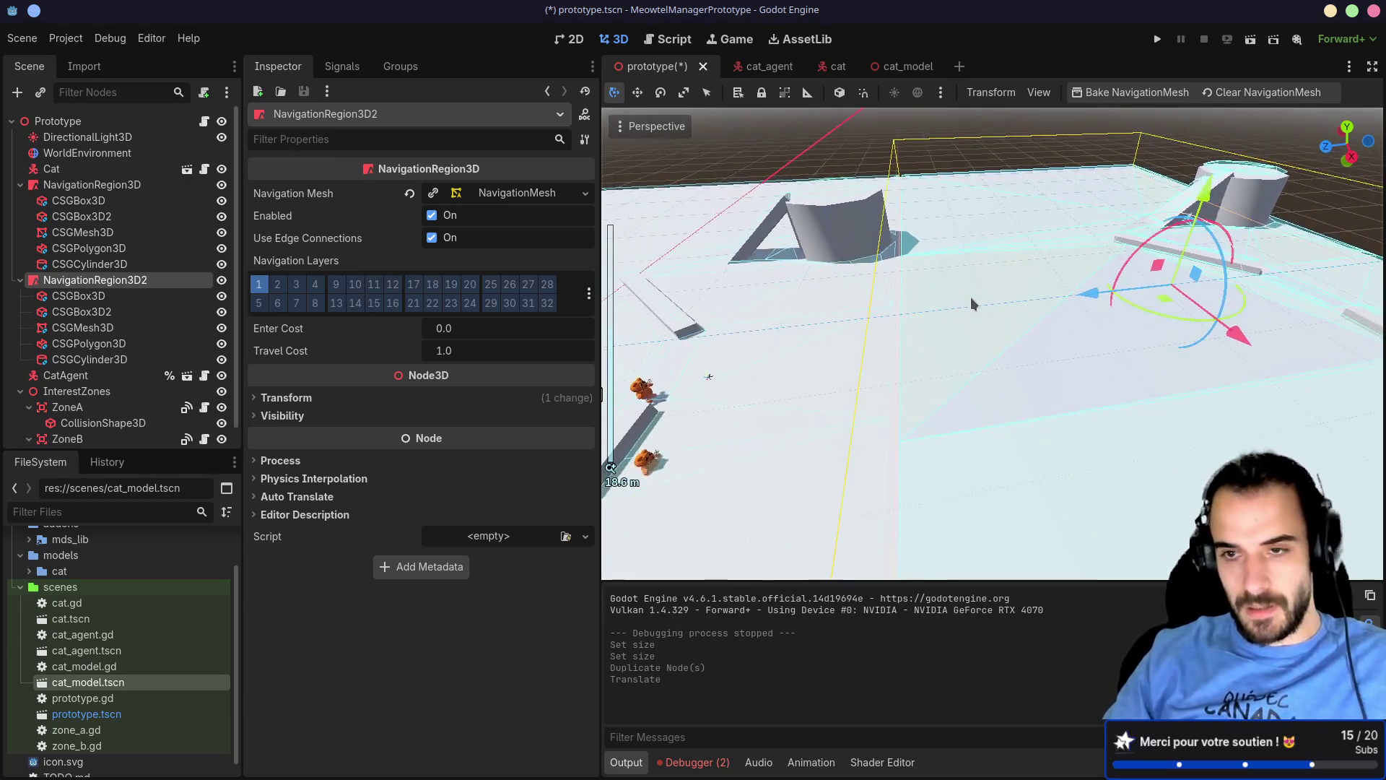
{"action": "scroll", "coordinate": [970, 297], "scroll_direction": "down", "scroll_amount": 8}
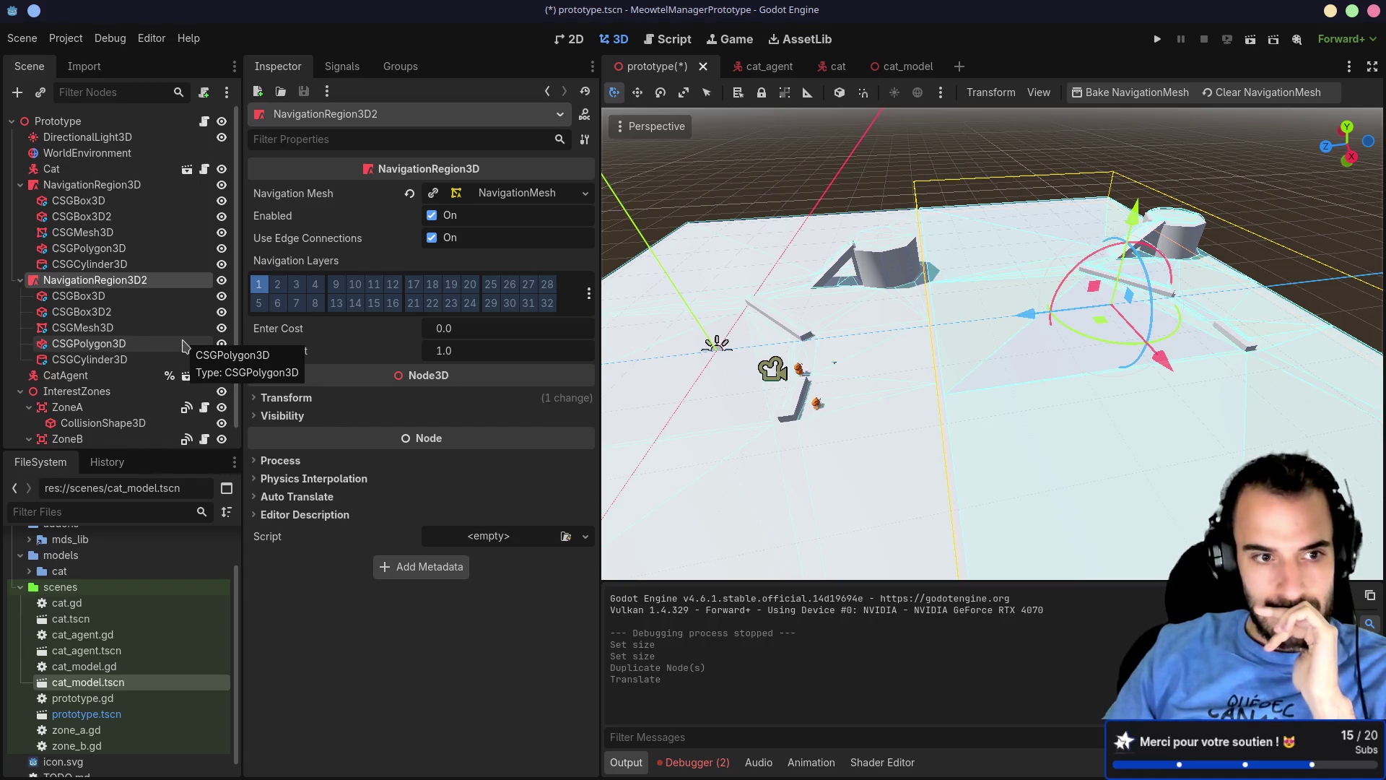
{"action": "left_click", "coordinate": [67, 439]}
Step: Shift ZoneB about 4 m along Z and rotate the duplicated region's geometry
{"action": "mouse_move", "coordinate": [863, 264]}
{"action": "left_mouse_down"}
{"action": "mouse_move", "coordinate": [1103, 228]}
{"action": "mouse_move", "coordinate": [1104, 251]}
{"action": "left_mouse_up"}
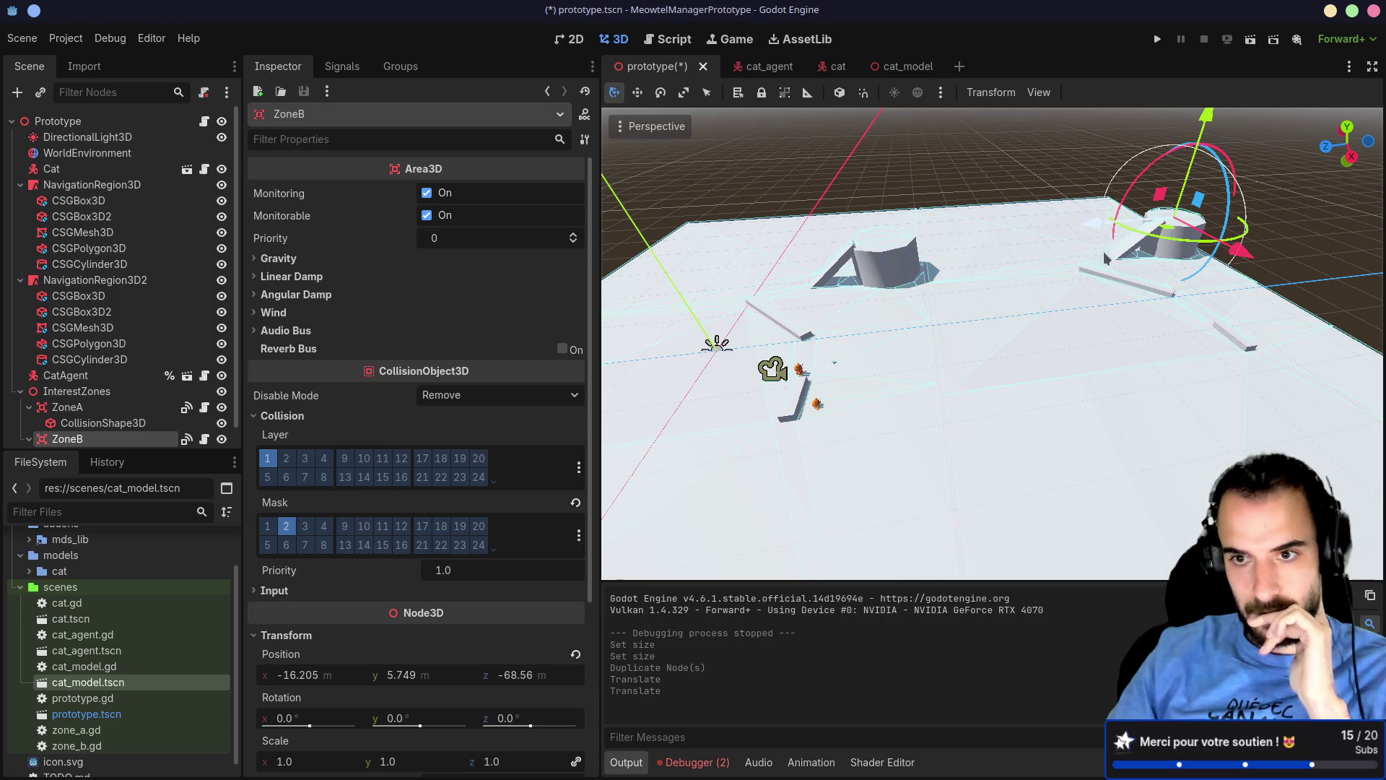
{"action": "left_click", "coordinate": [1113, 300]}
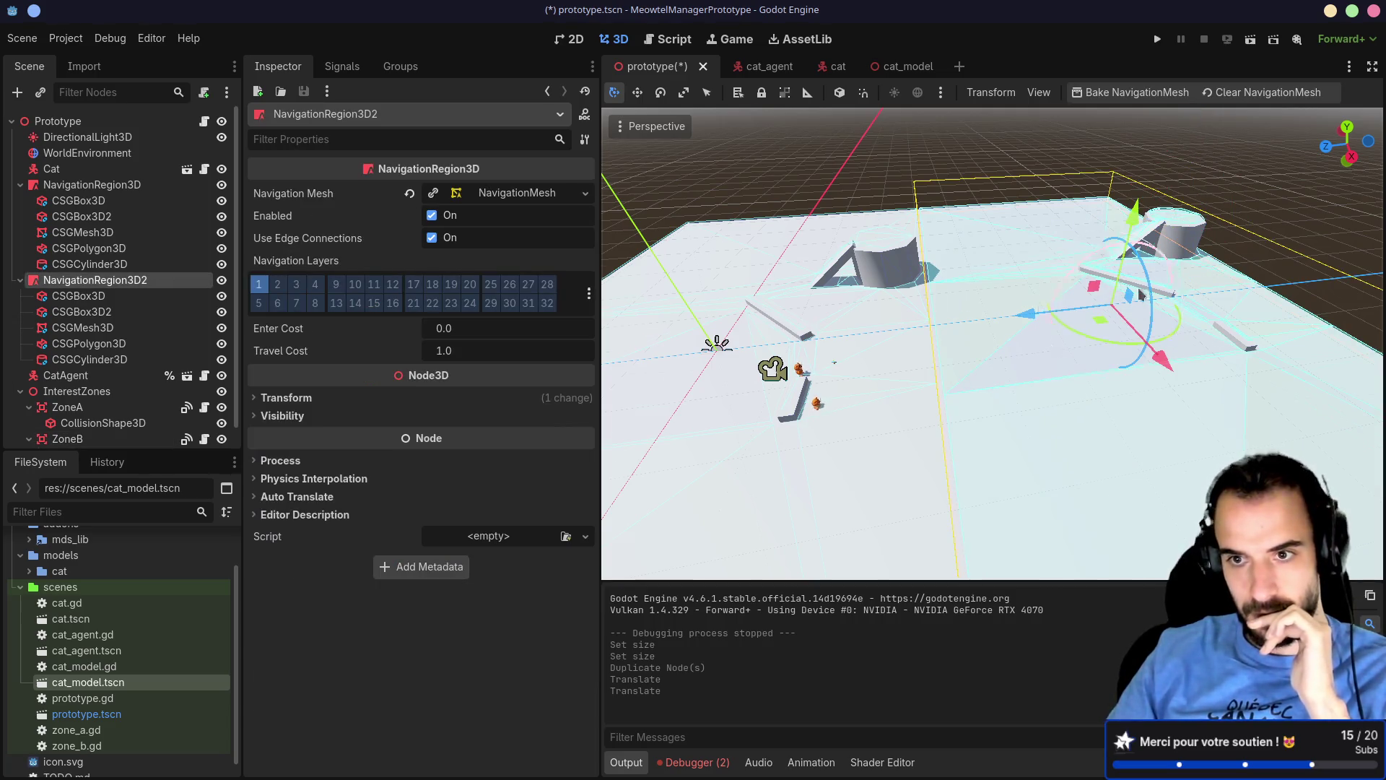
{"action": "scroll", "coordinate": [1271, 329], "scroll_direction": "up", "scroll_amount": 3}
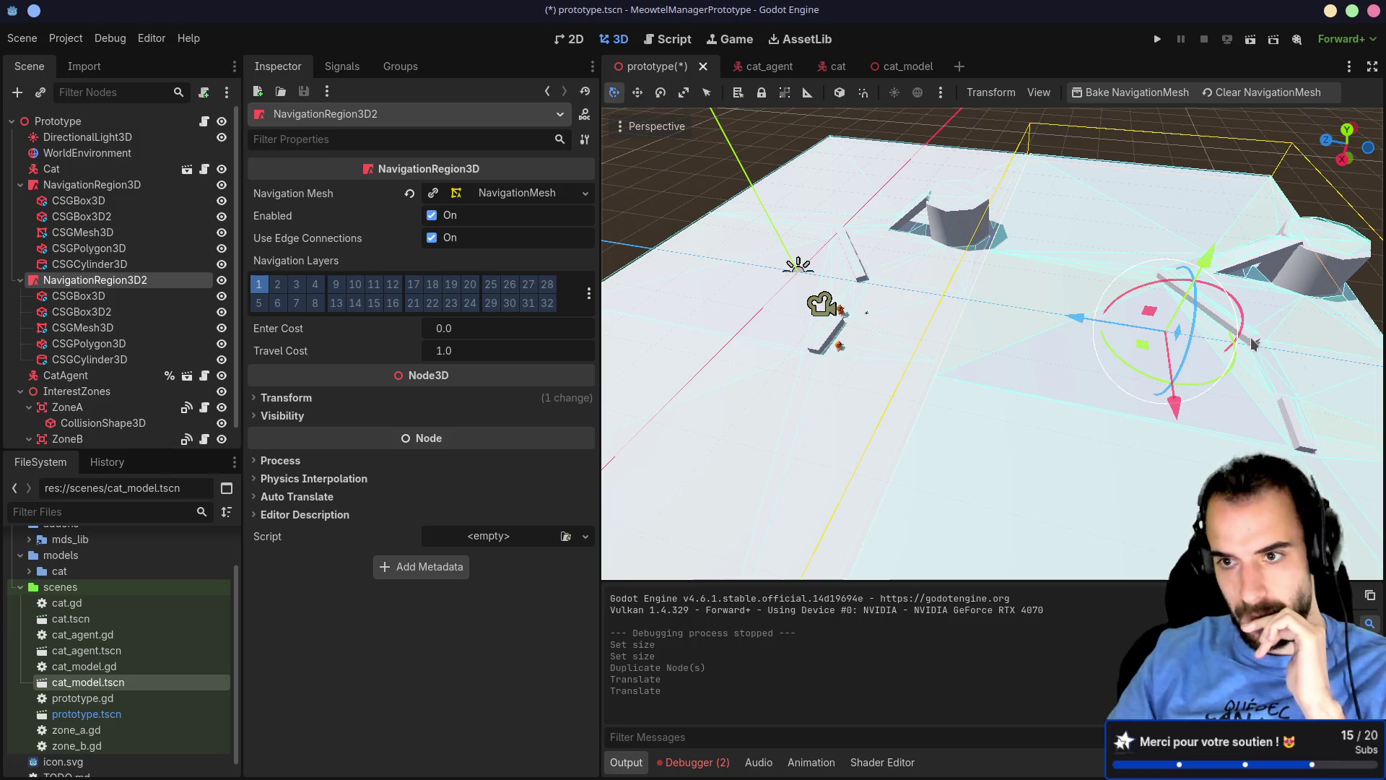
{"action": "mouse_move", "coordinate": [1258, 331]}
{"action": "left_mouse_down"}
{"action": "mouse_move", "coordinate": [1262, 315]}
{"action": "mouse_move", "coordinate": [1155, 314]}
{"action": "mouse_move", "coordinate": [1055, 327]}
{"action": "mouse_move", "coordinate": [1023, 353]}
{"action": "left_mouse_up"}
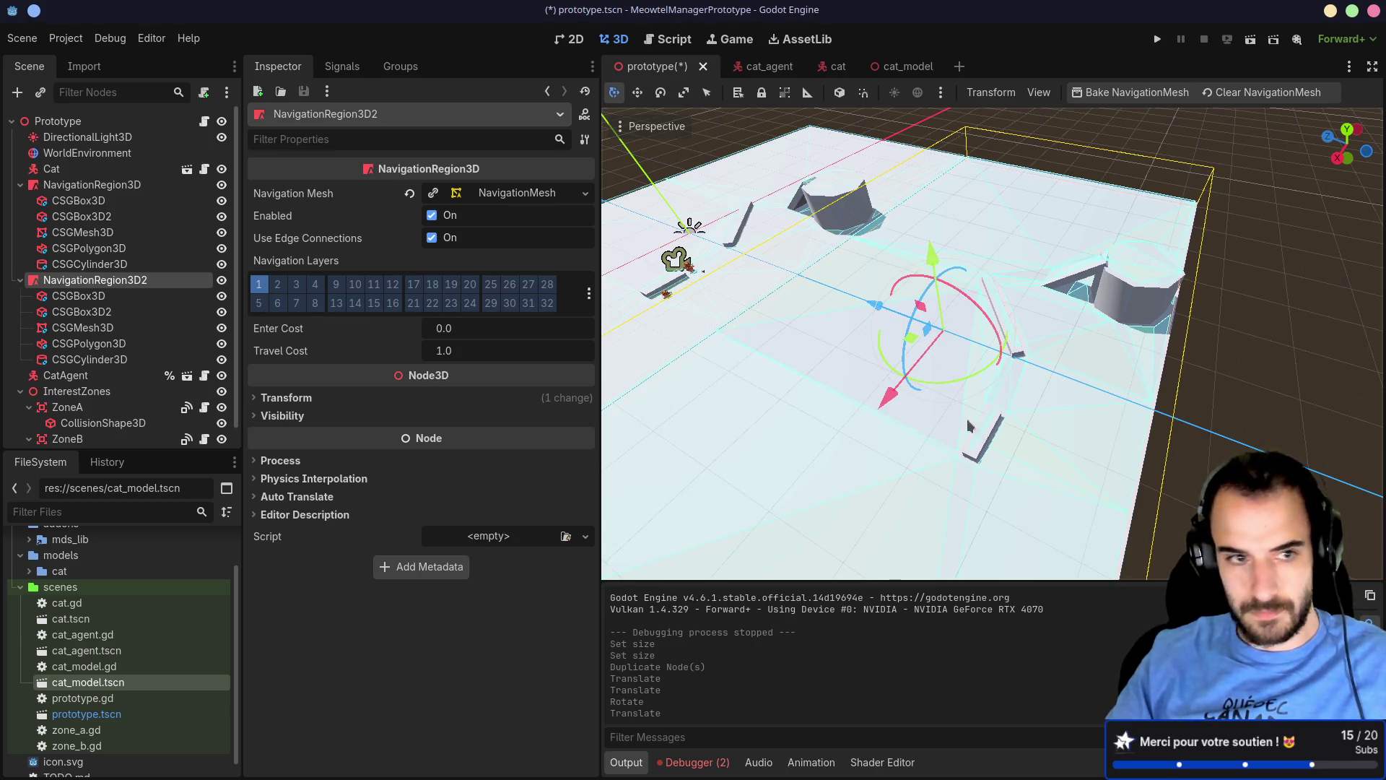
Step: Move a box in NavigationRegion3D2 further left and frame it
{"action": "left_click", "coordinate": [87, 296]}
{"action": "left_click", "coordinate": [88, 312]}
{"action": "left_click", "coordinate": [88, 297]}
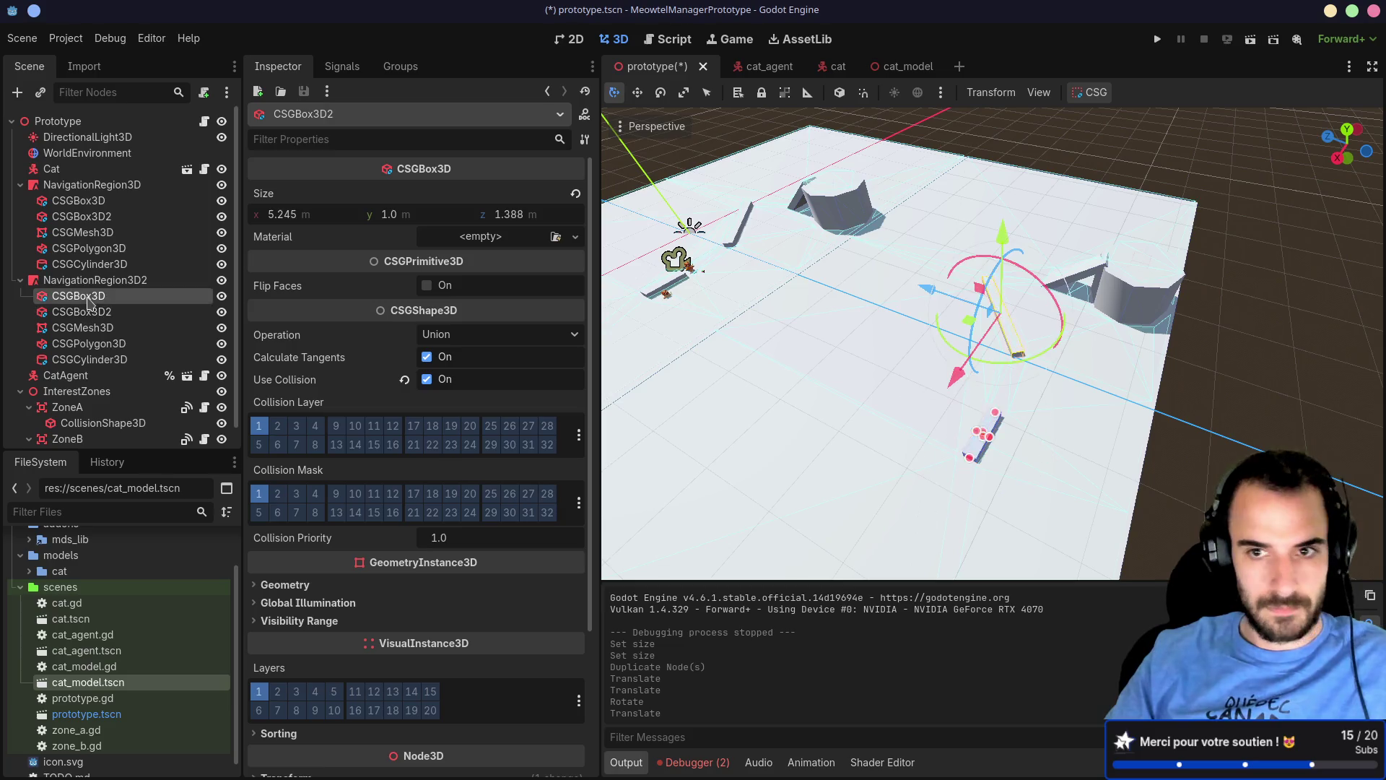
{"action": "left_click_drag", "start_coordinate": [961, 324], "coordinate": [856, 318]}
{"action": "key", "text": "f"}
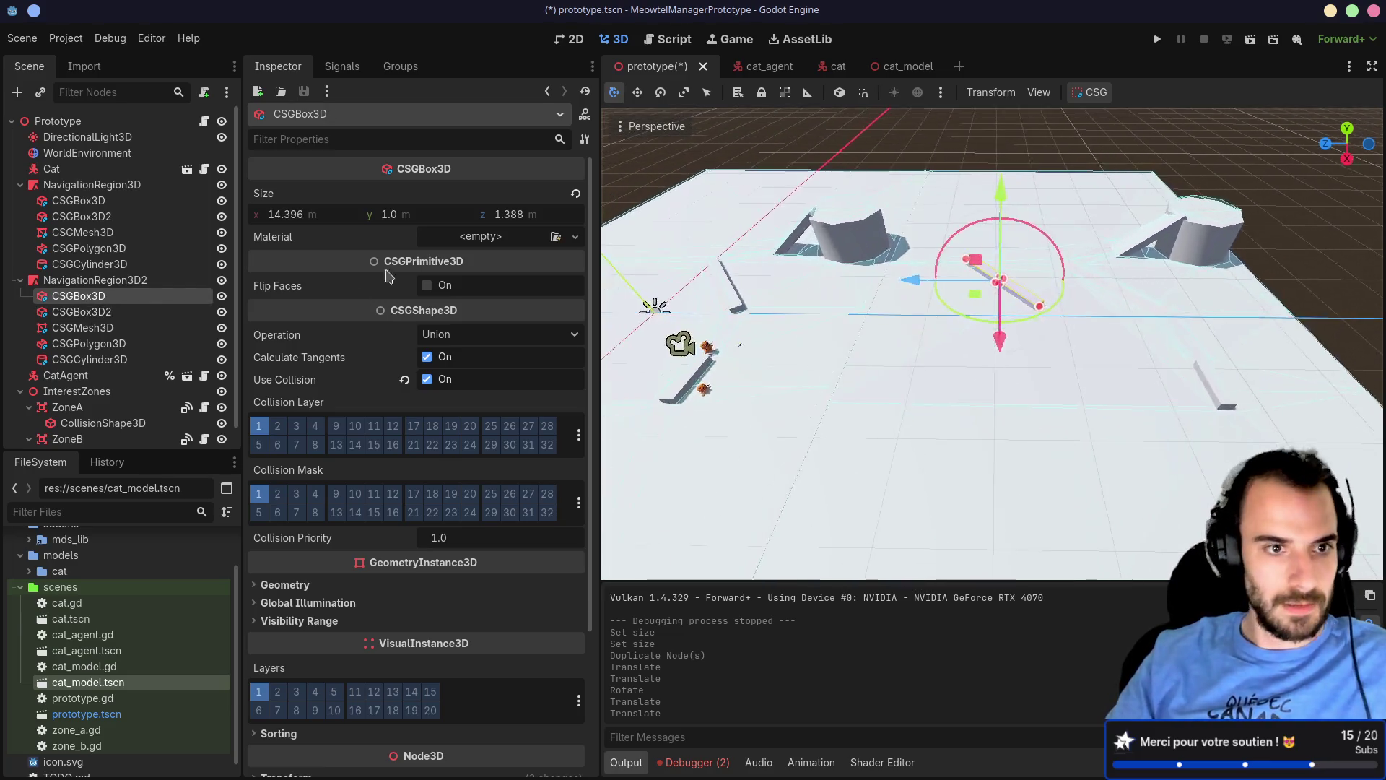
Step: Rebake NavigationRegion3D2's navigation mesh and save the prototype scene
{"action": "left_click", "coordinate": [95, 279]}
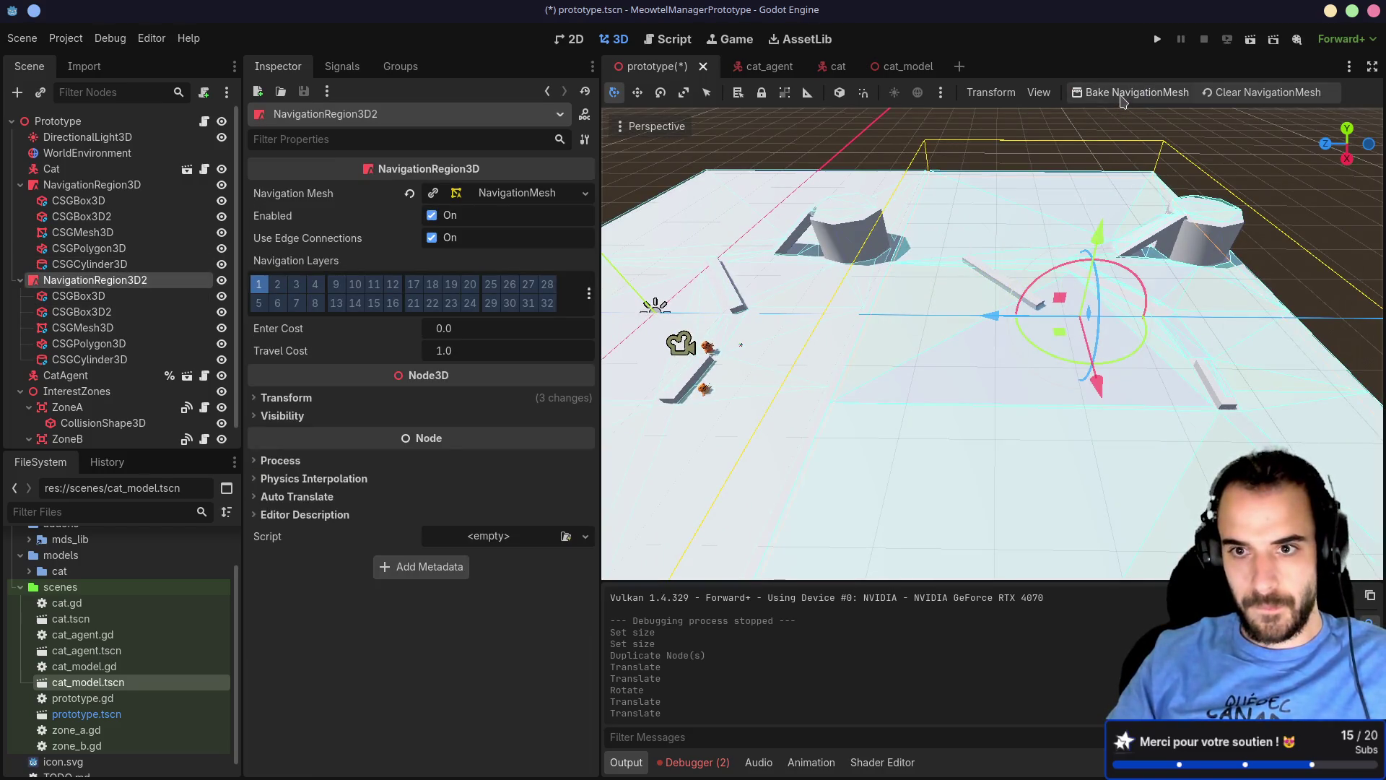
{"action": "left_click", "coordinate": [1123, 100]}
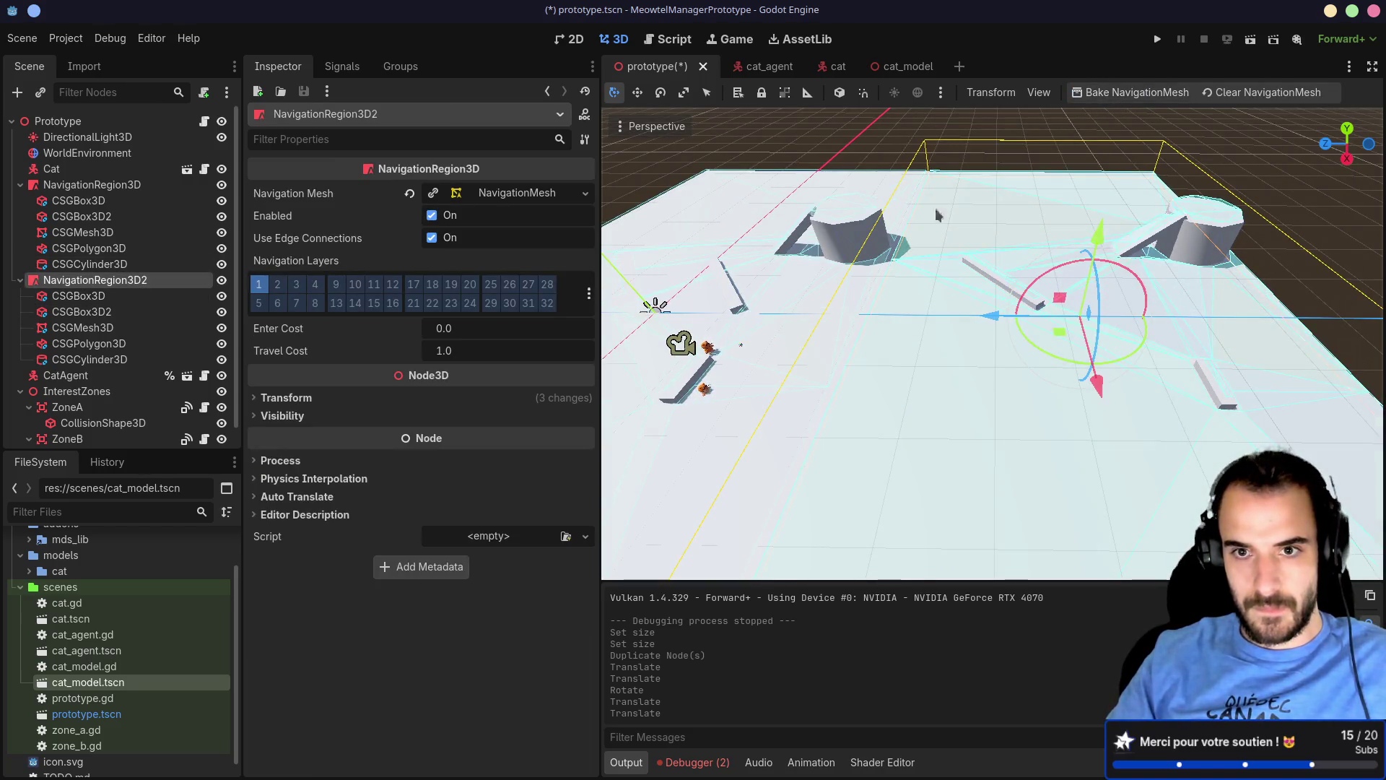
{"action": "mouse_move", "coordinate": [937, 214]}
{"action": "left_mouse_down"}
{"action": "mouse_move", "coordinate": [917, 295]}
{"action": "mouse_move", "coordinate": [960, 254]}
{"action": "left_mouse_up"}
{"action": "scroll", "coordinate": [899, 296], "scroll_direction": "up", "scroll_amount": 2}
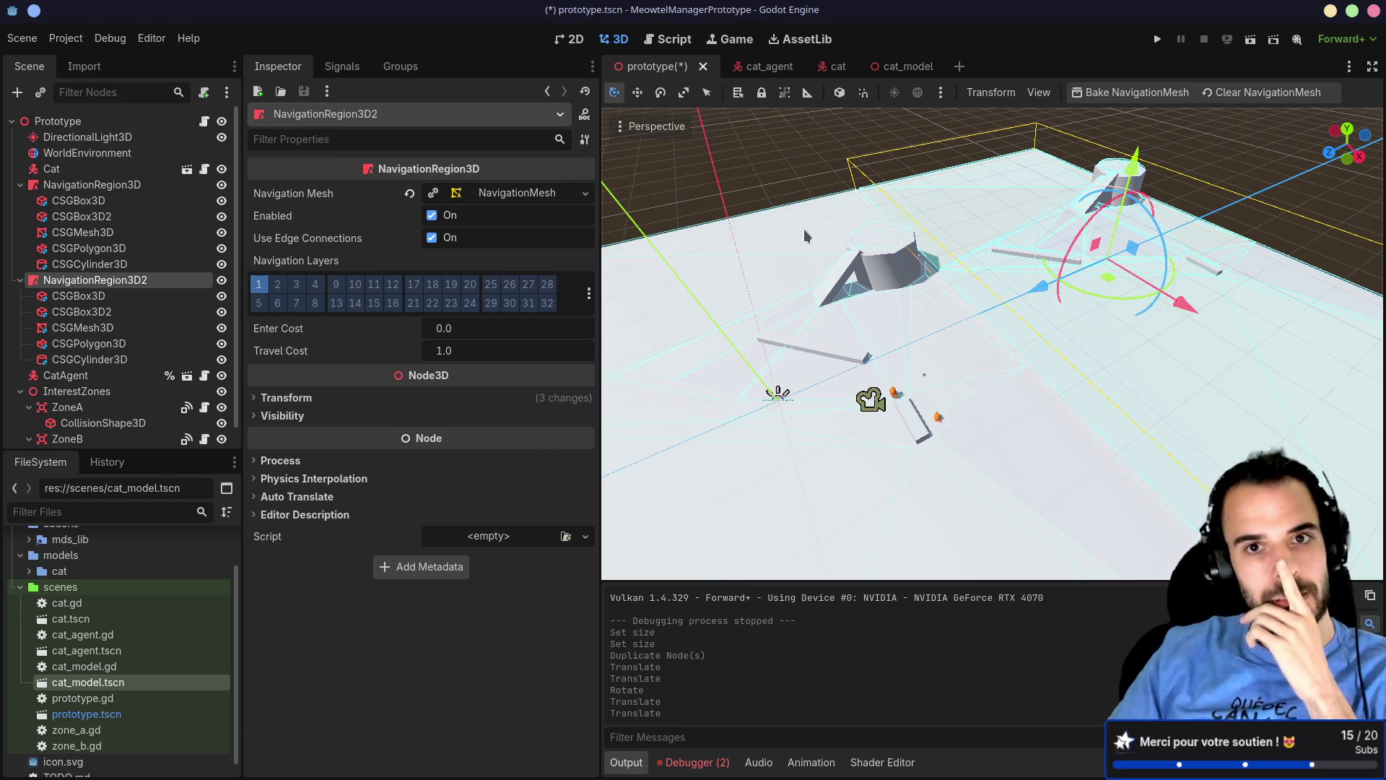
{"action": "key", "text": "ctrl+s"}
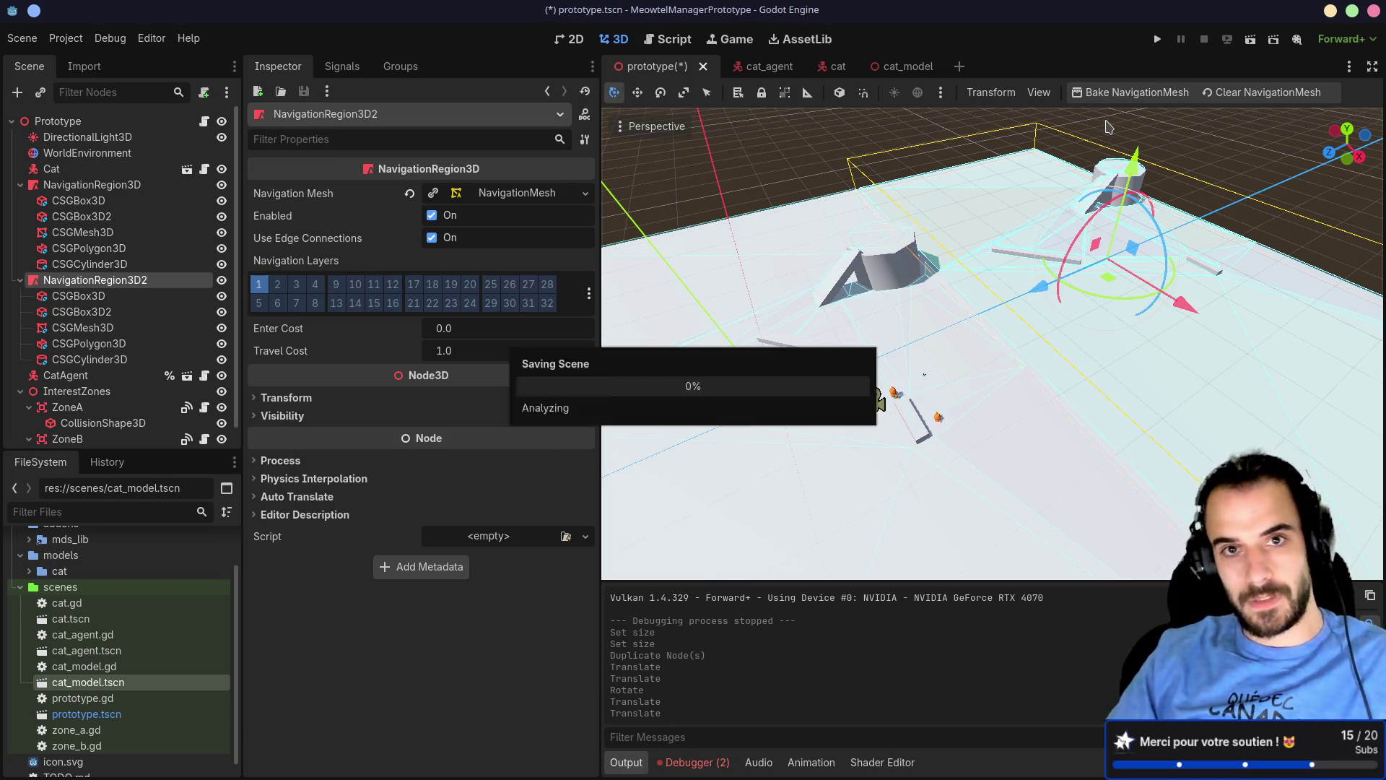
Step: Play the project to watch the cats path around the obstacles, then stop it
{"action": "left_click", "coordinate": [1160, 37]}
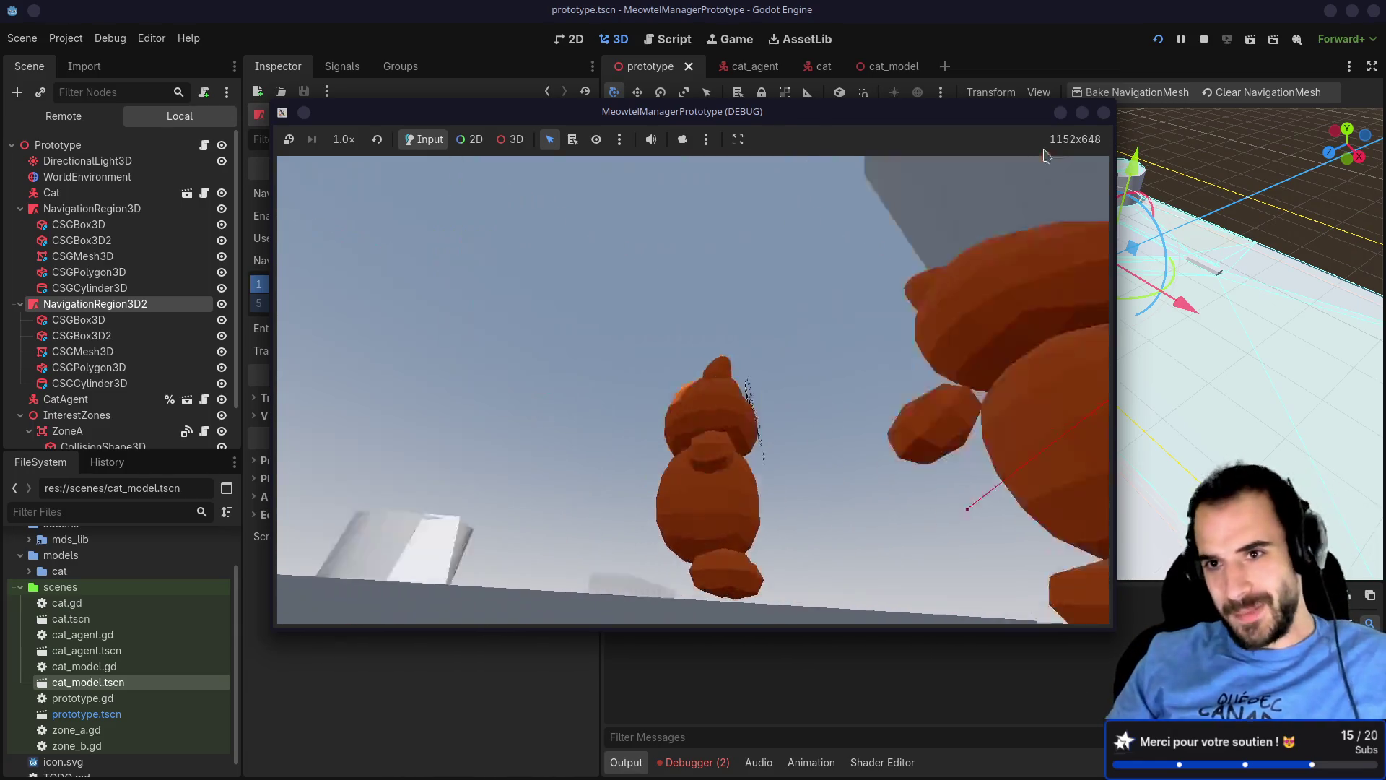
{"action": "left_click", "coordinate": [1103, 113]}
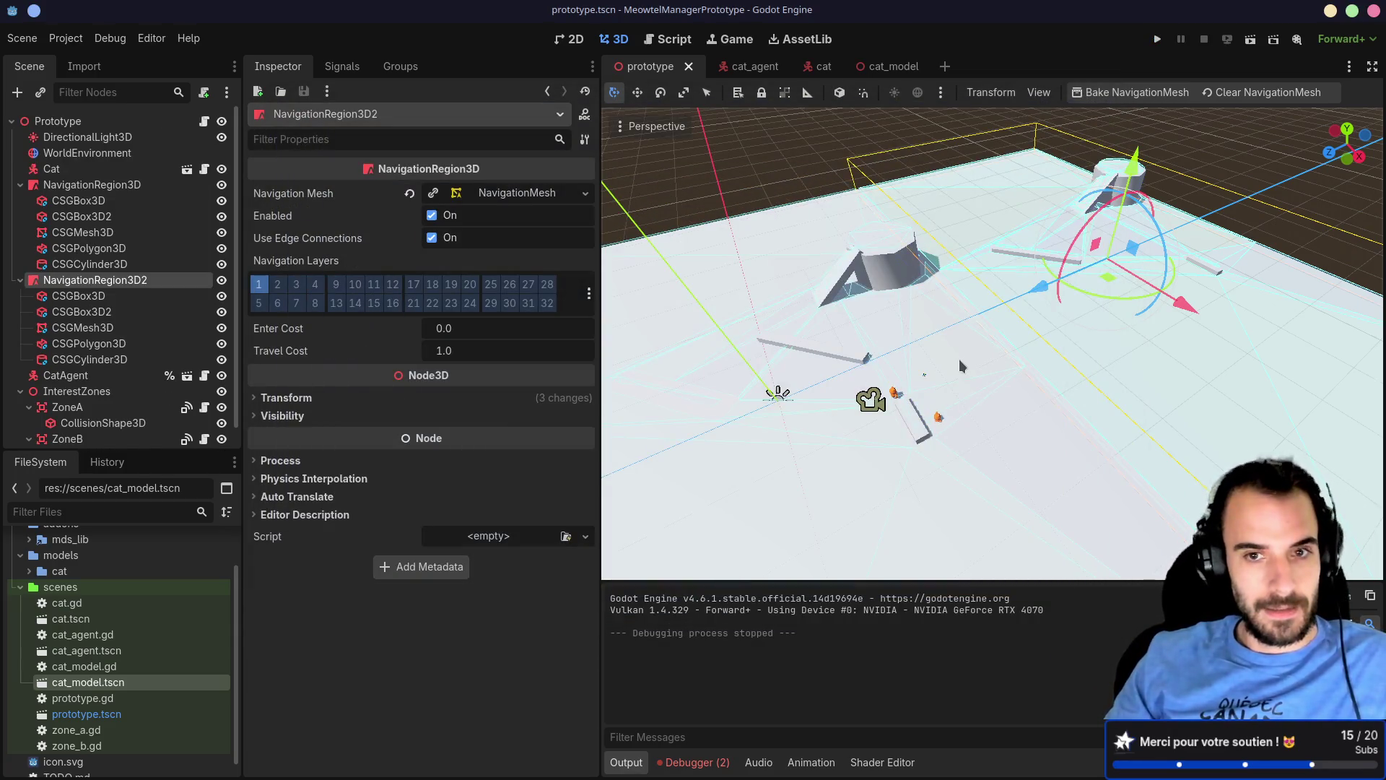
{"action": "left_click", "coordinate": [92, 185]}
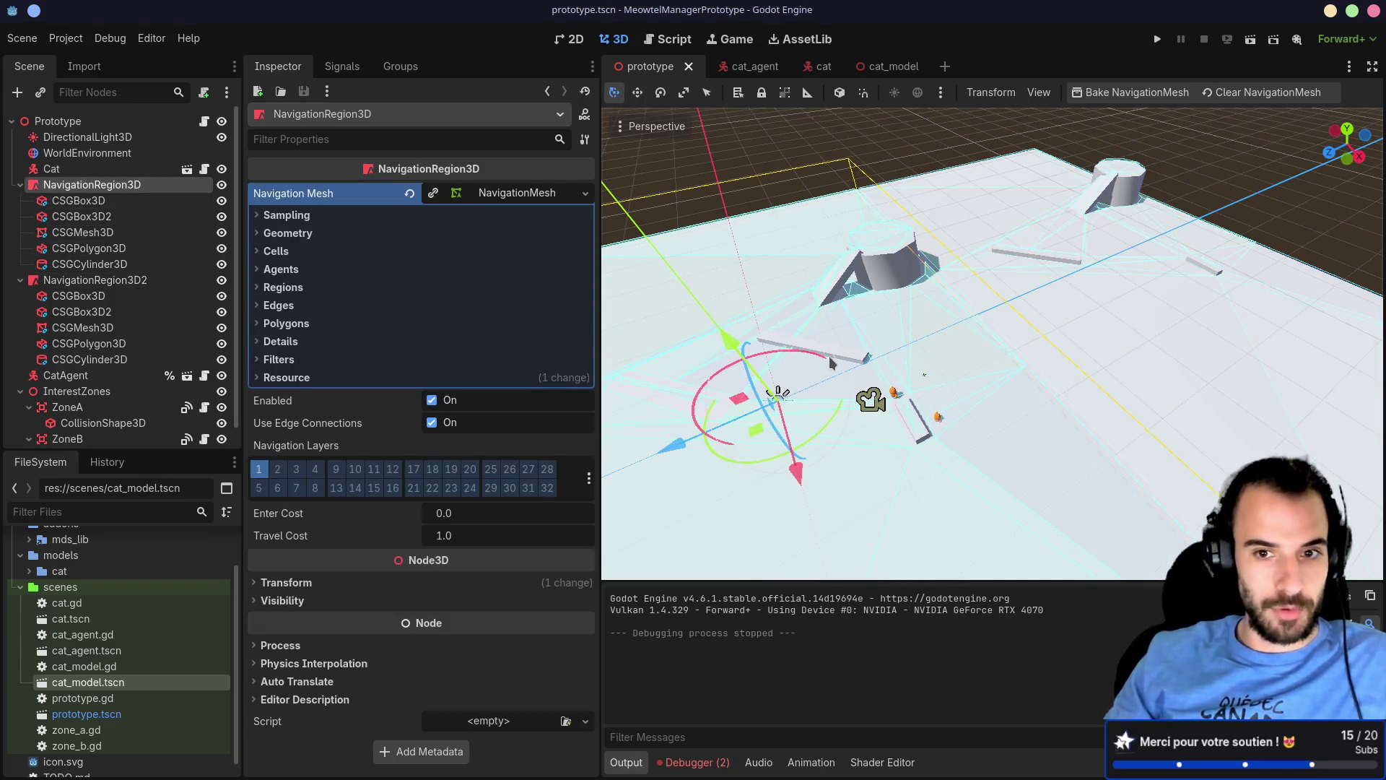
{"action": "left_click", "coordinate": [68, 407]}
{"action": "key", "text": "f"}
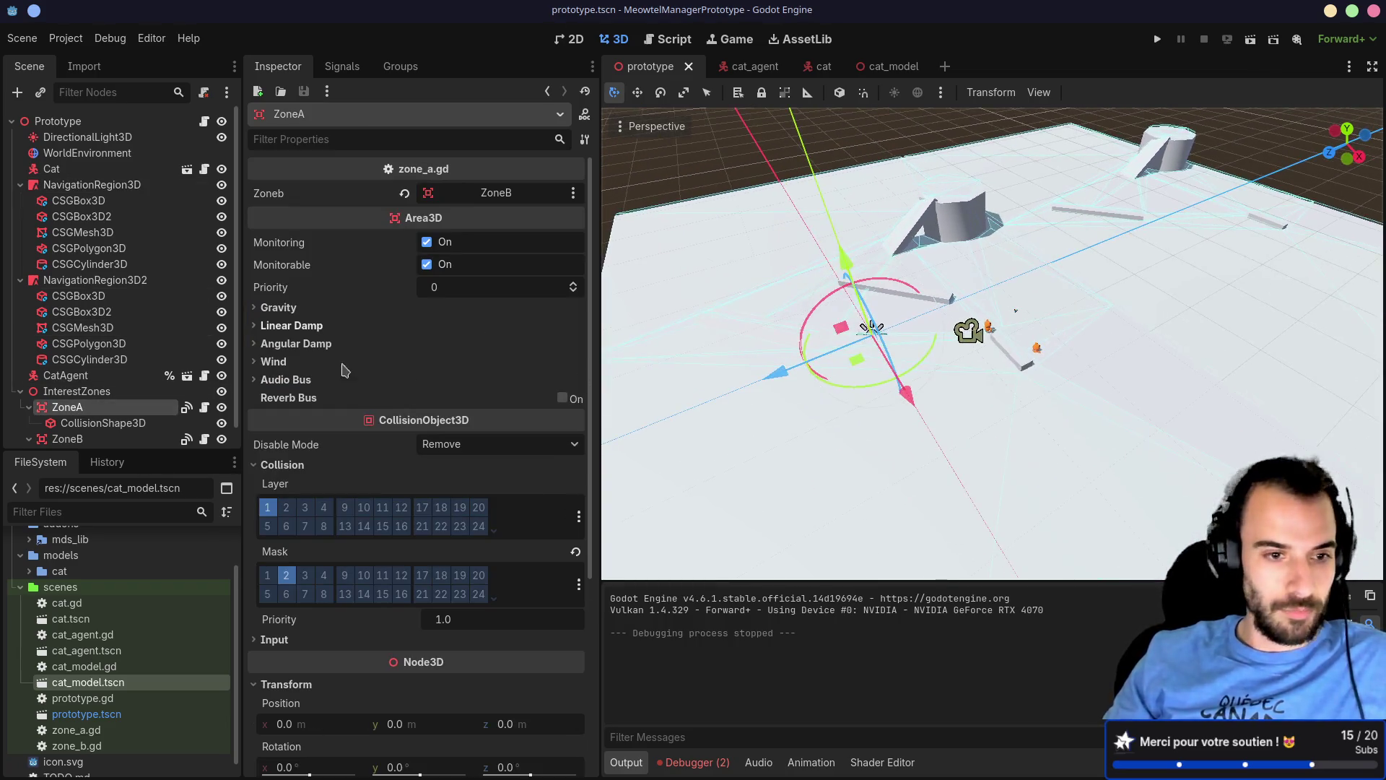
{"action": "scroll", "coordinate": [64, 404], "scroll_direction": "down", "scroll_amount": 1}
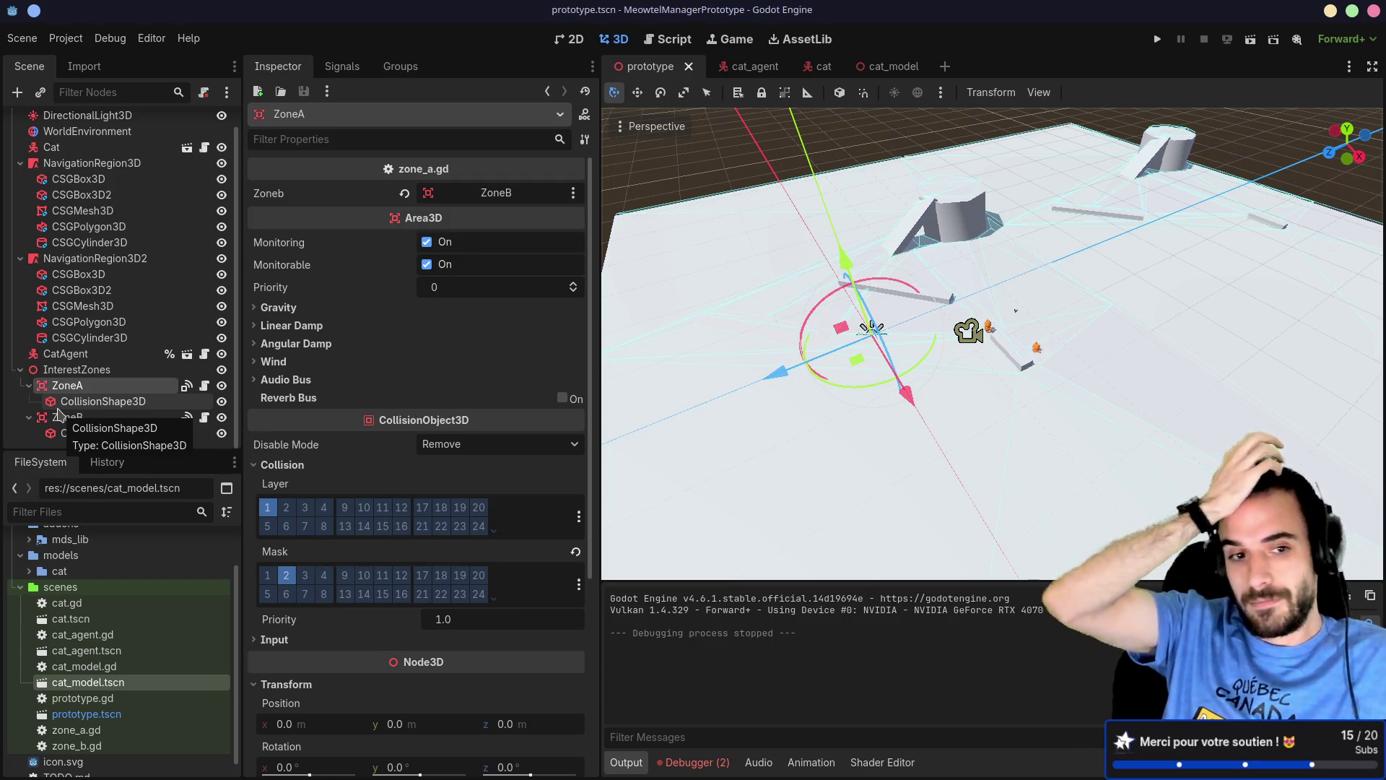
{"action": "left_click", "coordinate": [55, 419]}
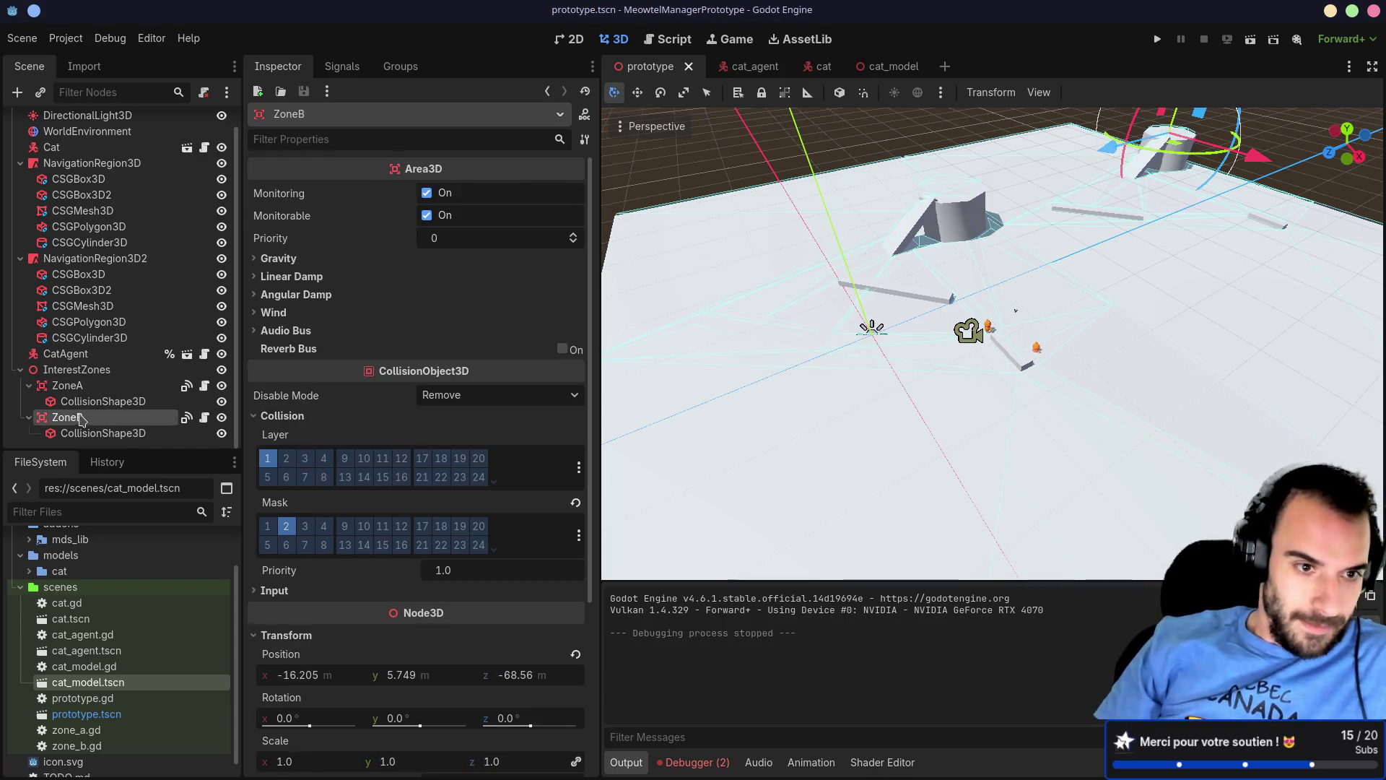
{"action": "left_click", "coordinate": [92, 390]}
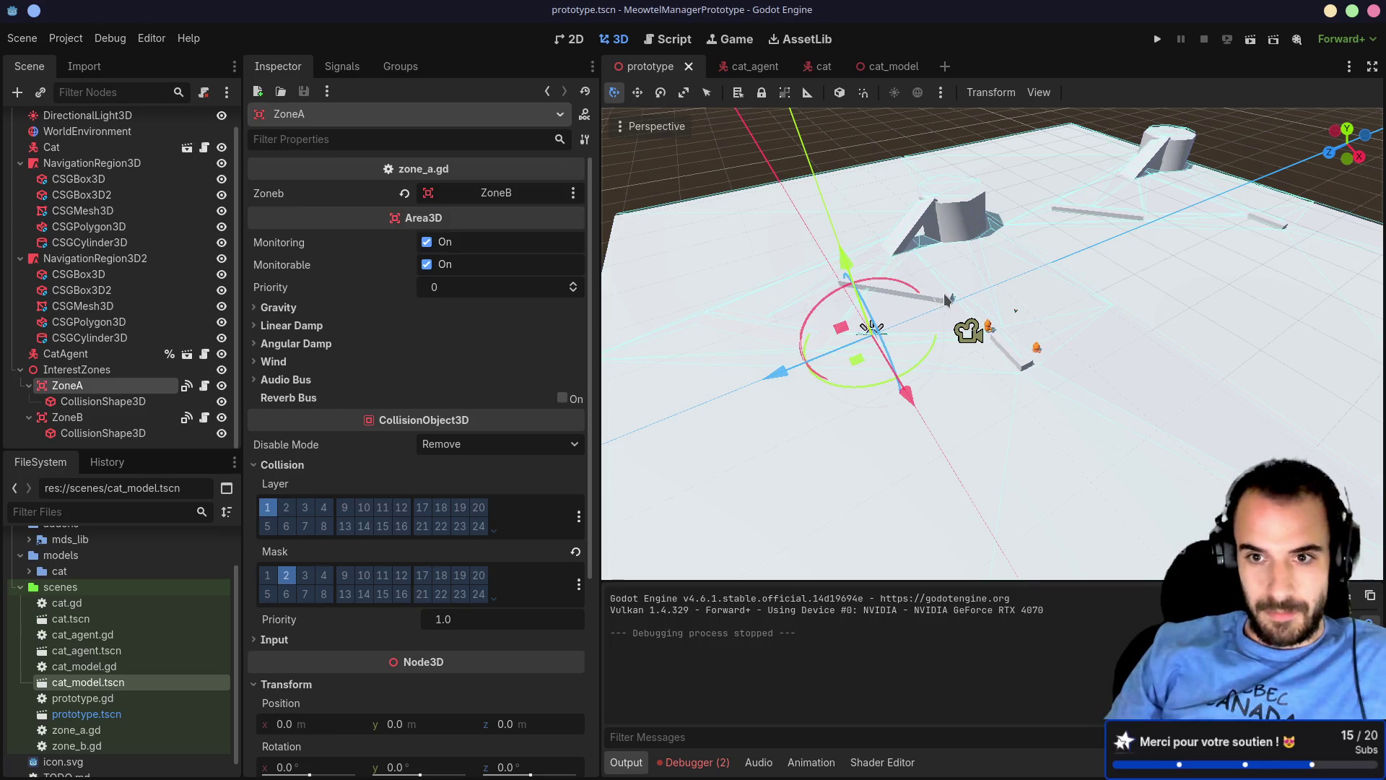
{"action": "left_click", "coordinate": [108, 258]}
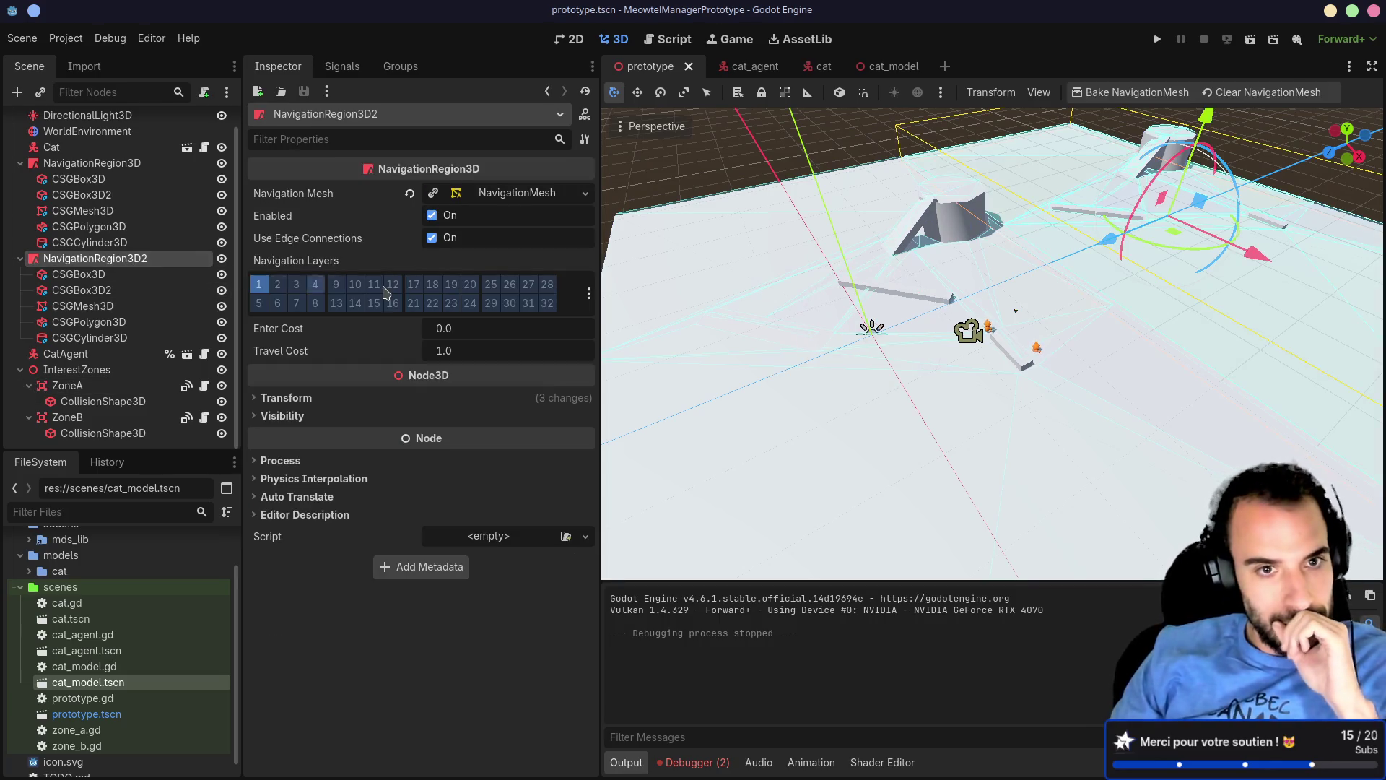
{"action": "key", "text": "super+1"}
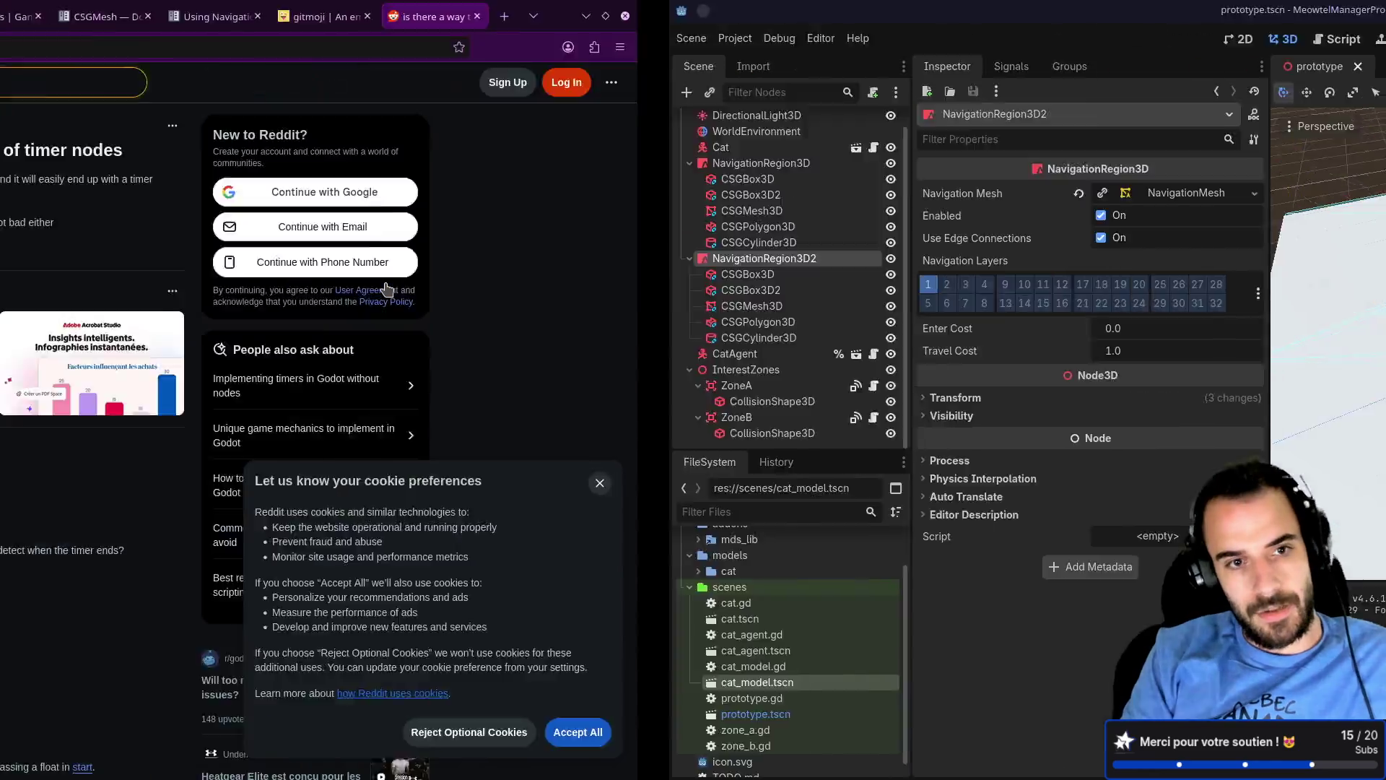
Step: Search 'godot multiple nav' for multiple navigation regions in a new Firefox tab
{"action": "left_click", "coordinate": [1254, 15]}
{"action": "type", "text": "g"}
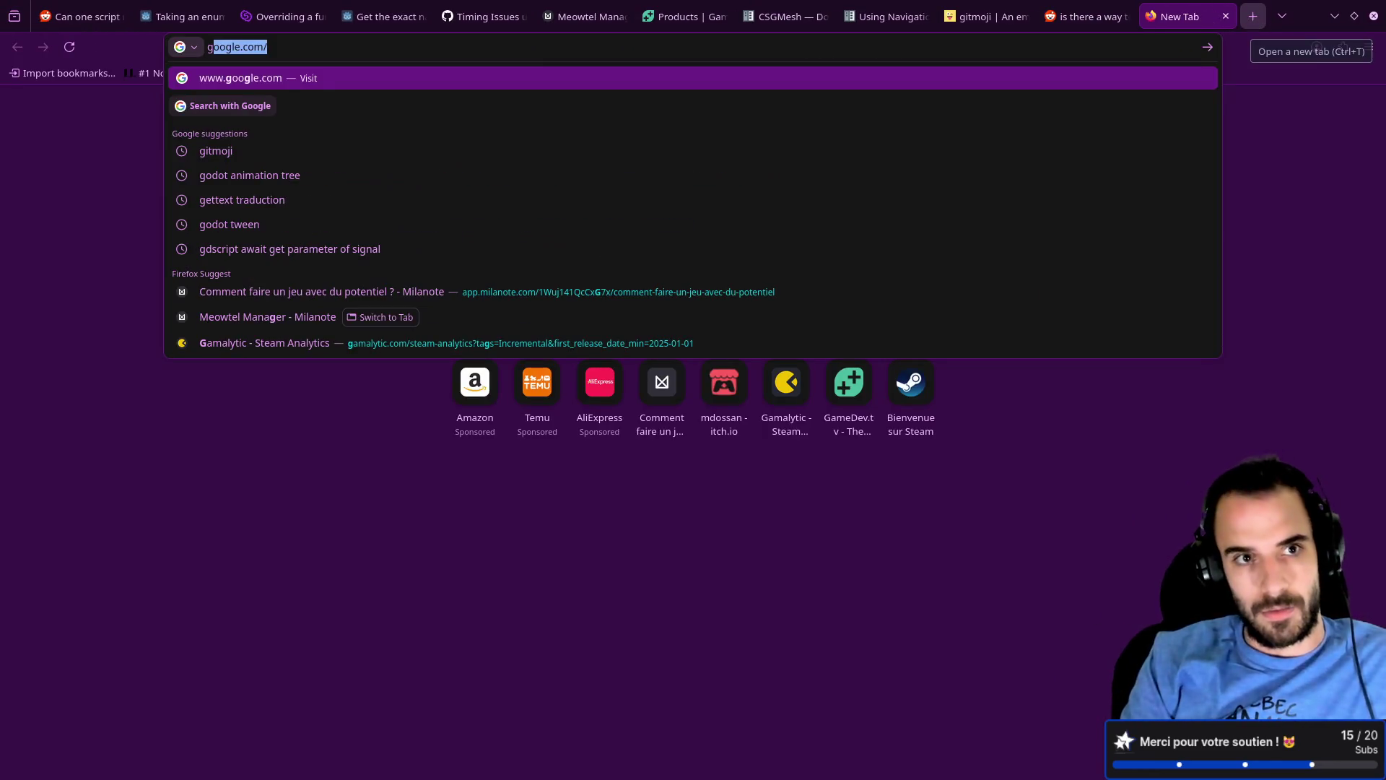
{"action": "type", "text": "odot multiple nav"}
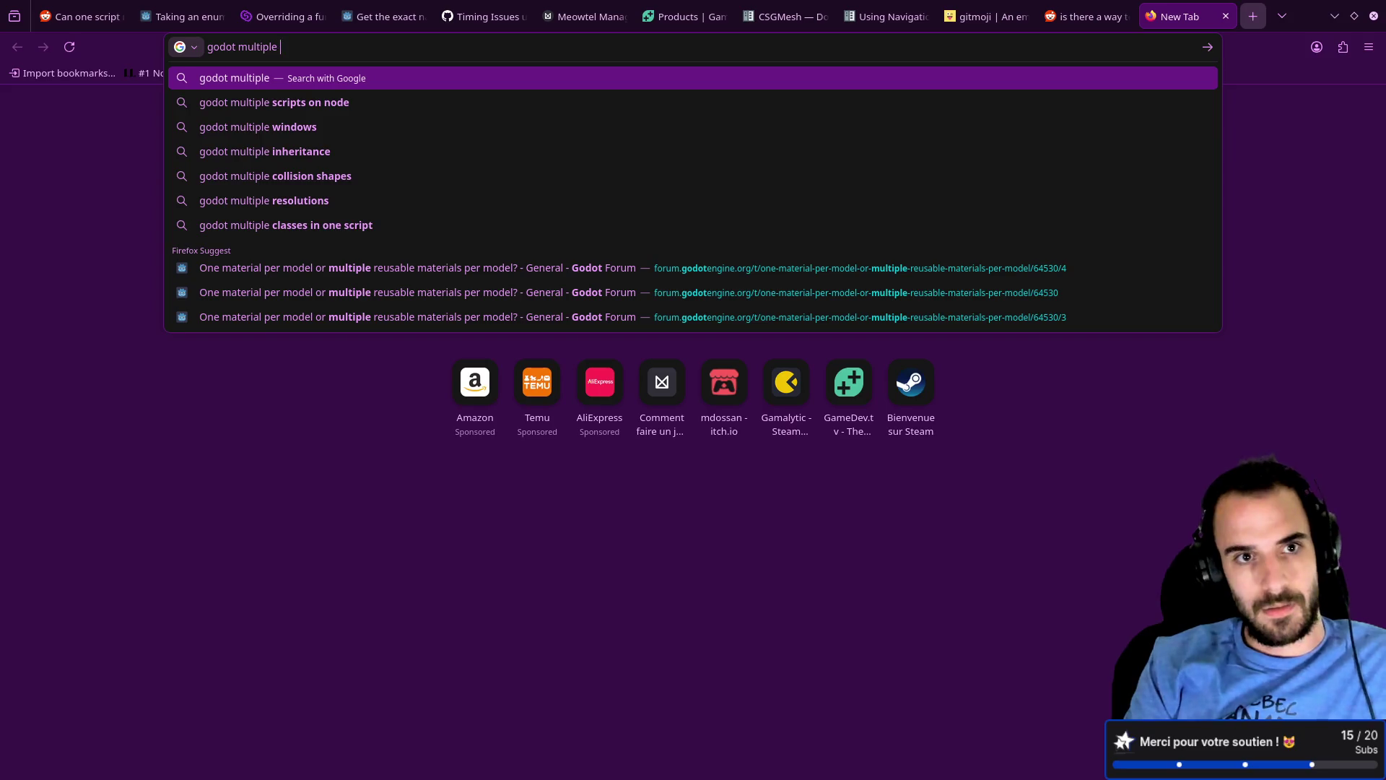
{"action": "key", "text": "Down"}
{"action": "key", "text": "Down"}
{"action": "key", "text": "Return"}
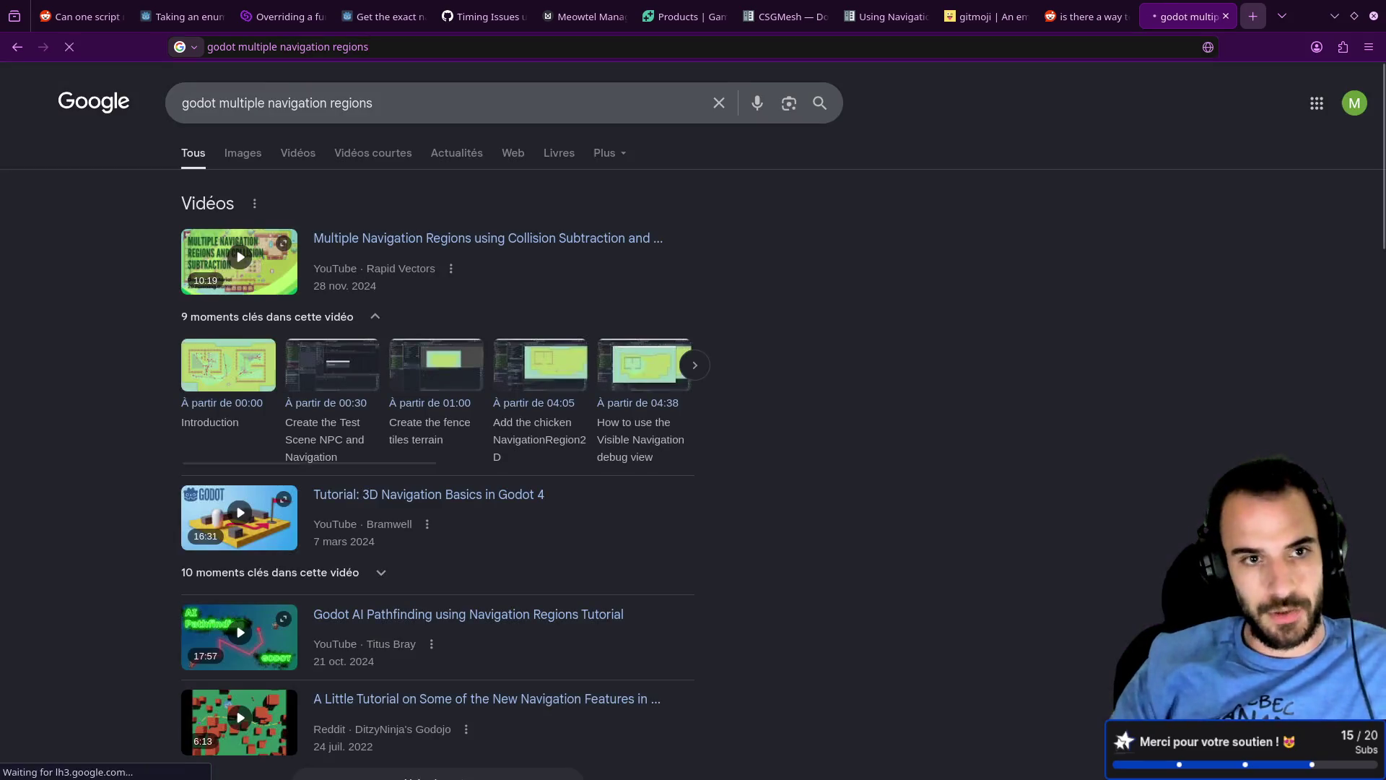
{"action": "right_click", "coordinate": [1103, 29]}
{"action": "left_click", "coordinate": [942, 395]}
{"action": "scroll", "coordinate": [635, 307], "scroll_direction": "down", "scroll_amount": 8}
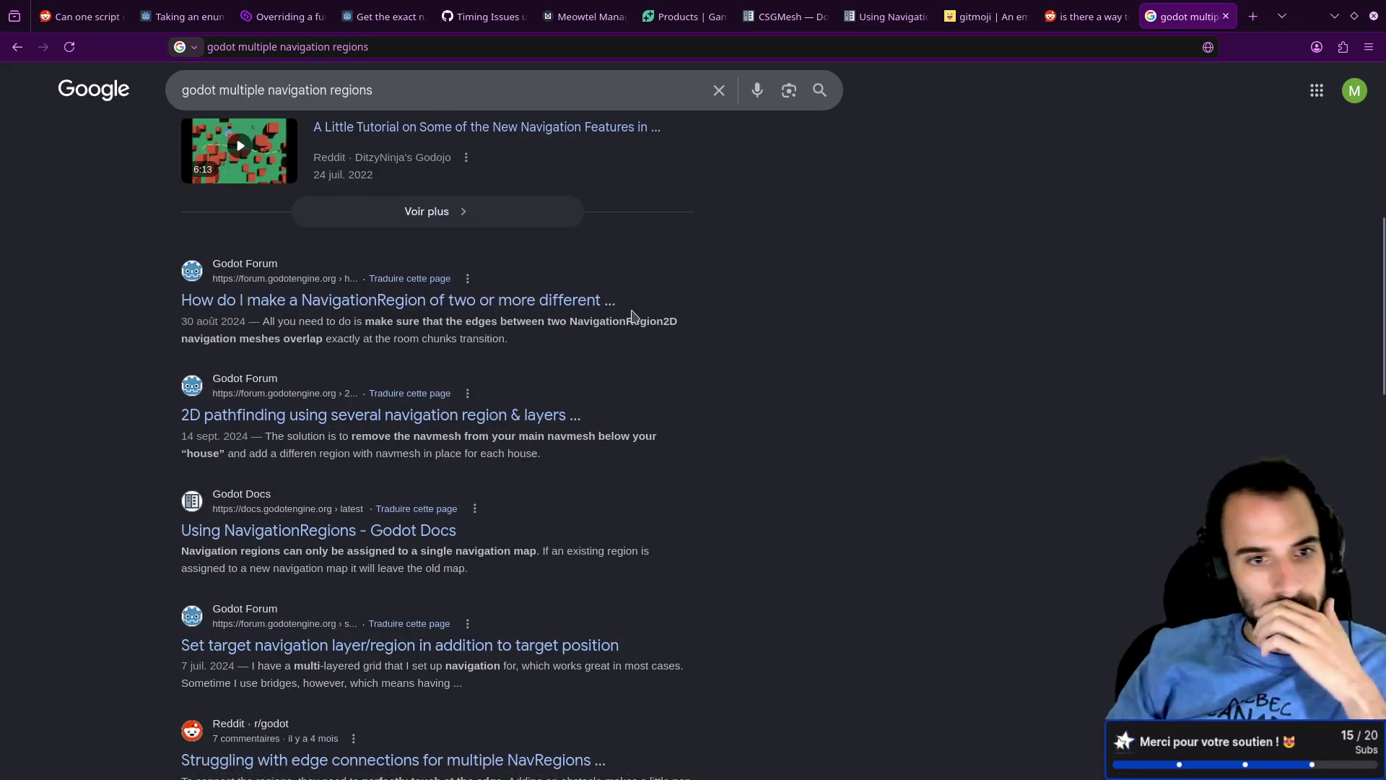
Step: Read the Godot Forum thread on merging navigation regions and return to Godot
{"action": "left_click", "coordinate": [358, 302]}
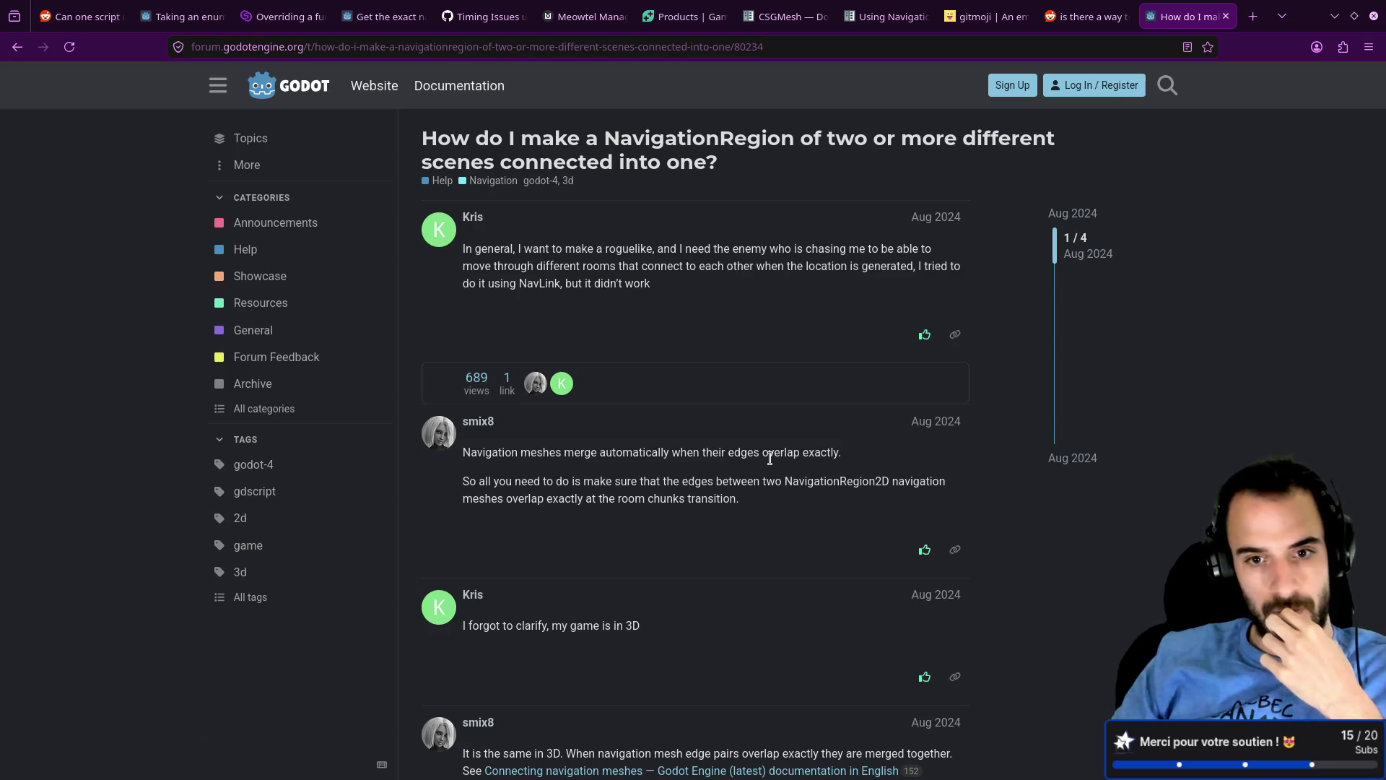
{"action": "scroll", "coordinate": [771, 458], "scroll_direction": "down", "scroll_amount": 3}
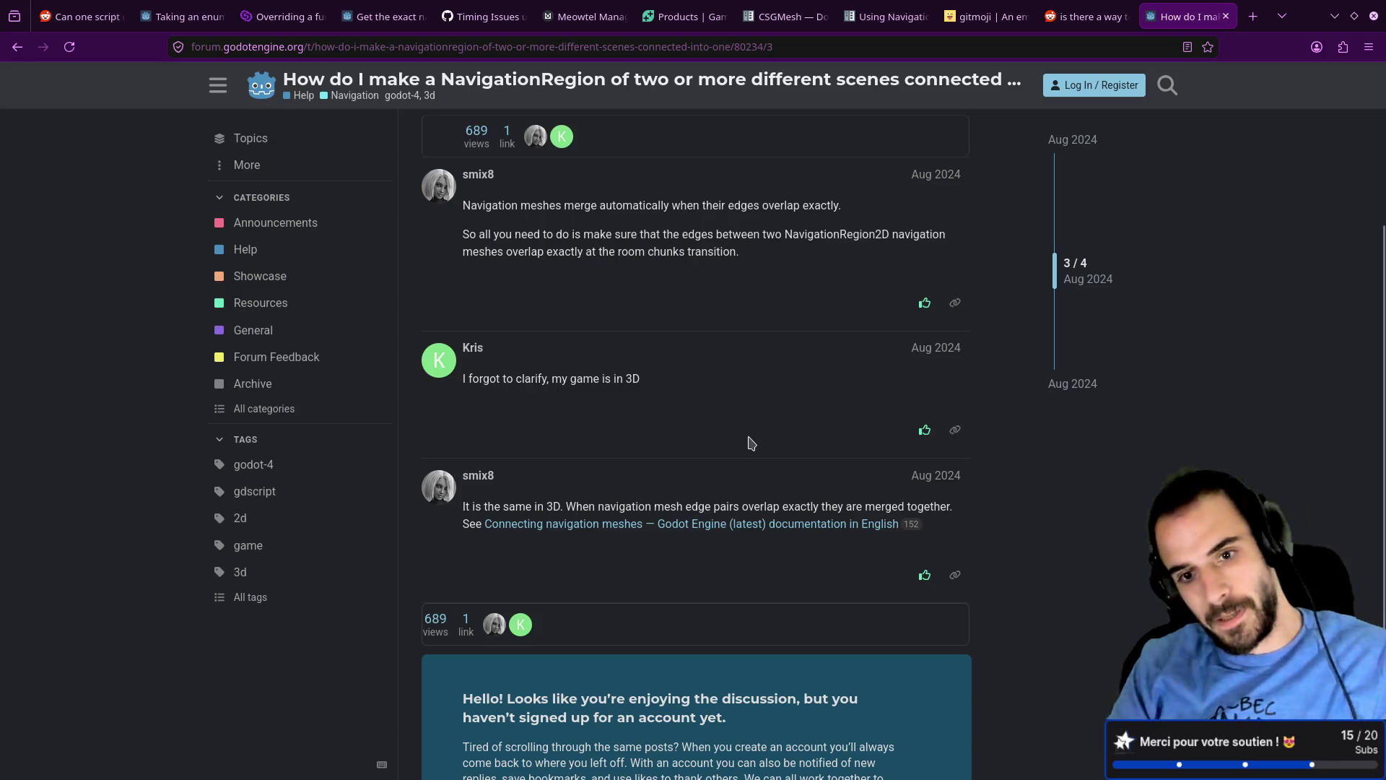
{"action": "key", "text": "alt+Tab"}
{"action": "key", "text": "alt+Tab"}
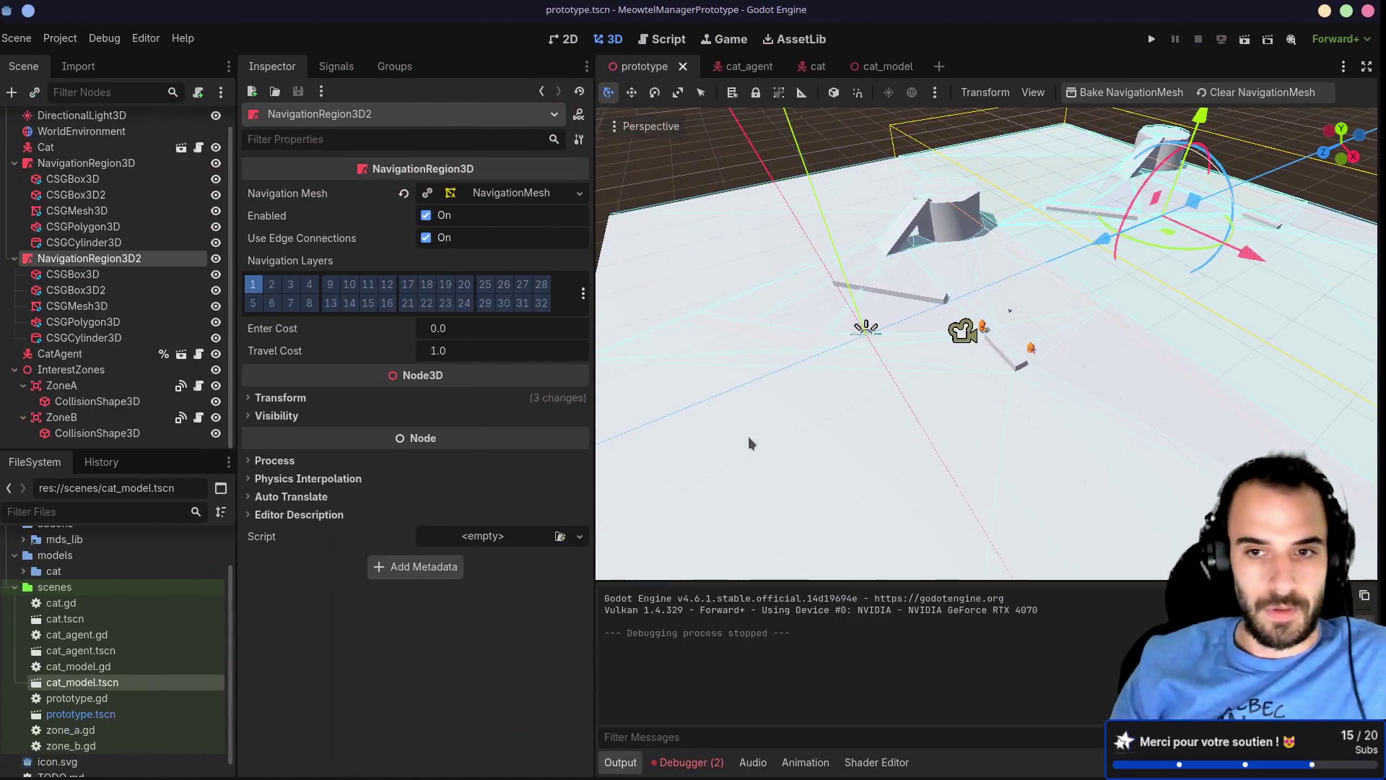
Step: Stretch the second region's floor mesh to 53.695 m deep
{"action": "scroll", "coordinate": [798, 305], "scroll_direction": "up", "scroll_amount": 3}
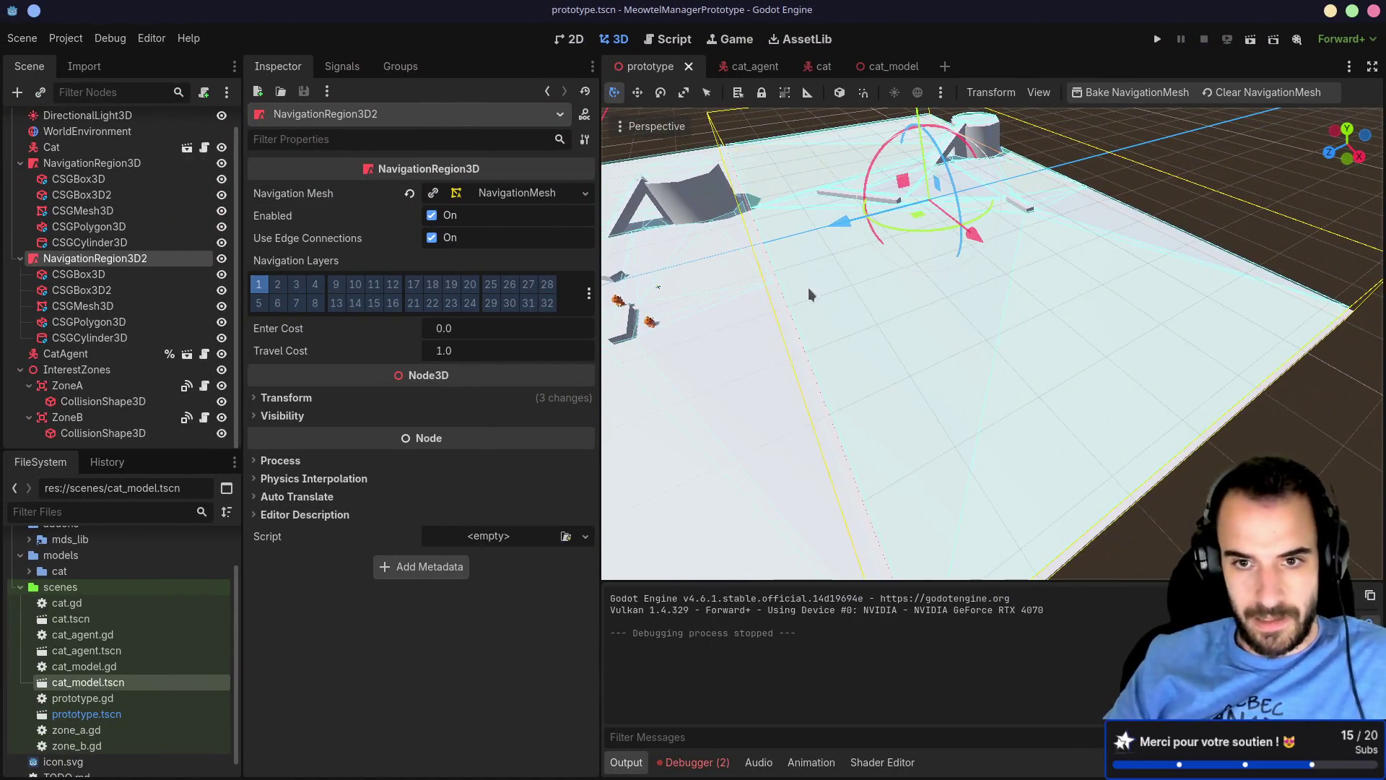
{"action": "mouse_move", "coordinate": [808, 287]}
{"action": "left_mouse_down"}
{"action": "mouse_move", "coordinate": [875, 154]}
{"action": "mouse_move", "coordinate": [941, 192]}
{"action": "mouse_move", "coordinate": [1002, 360]}
{"action": "left_mouse_up"}
{"action": "left_click", "coordinate": [981, 401]}
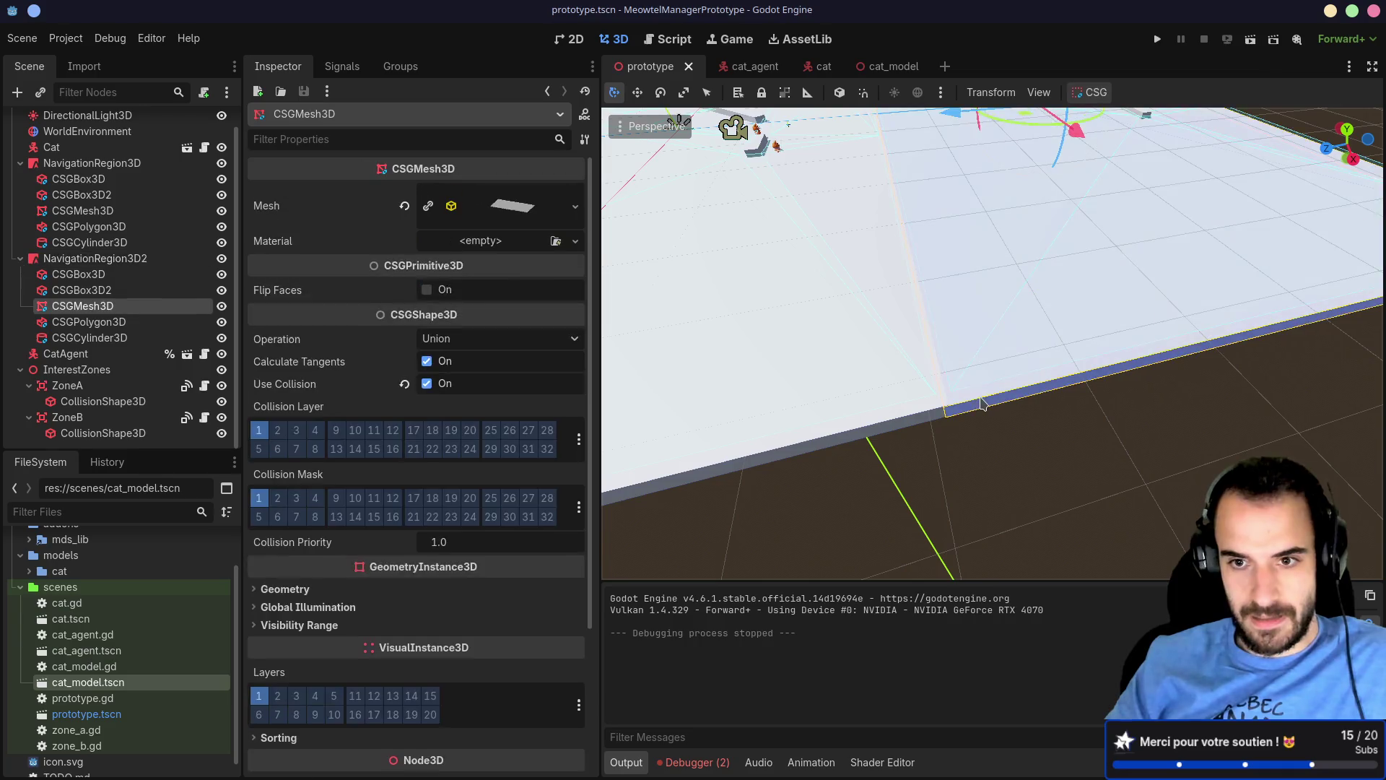
{"action": "left_click_drag", "start_coordinate": [988, 377], "coordinate": [905, 244]}
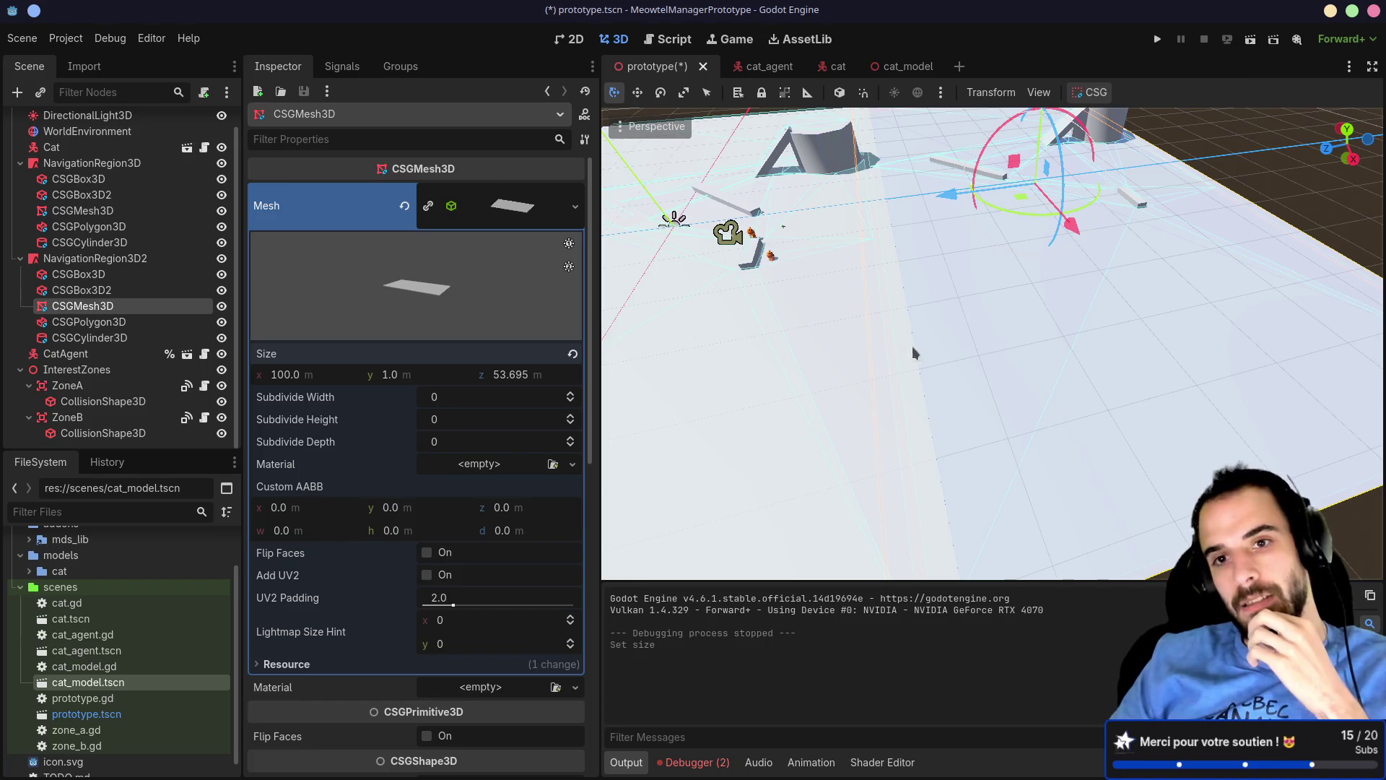
Step: Rebake NavigationRegion3D's navigation mesh and launch a test run
{"action": "left_click", "coordinate": [827, 410]}
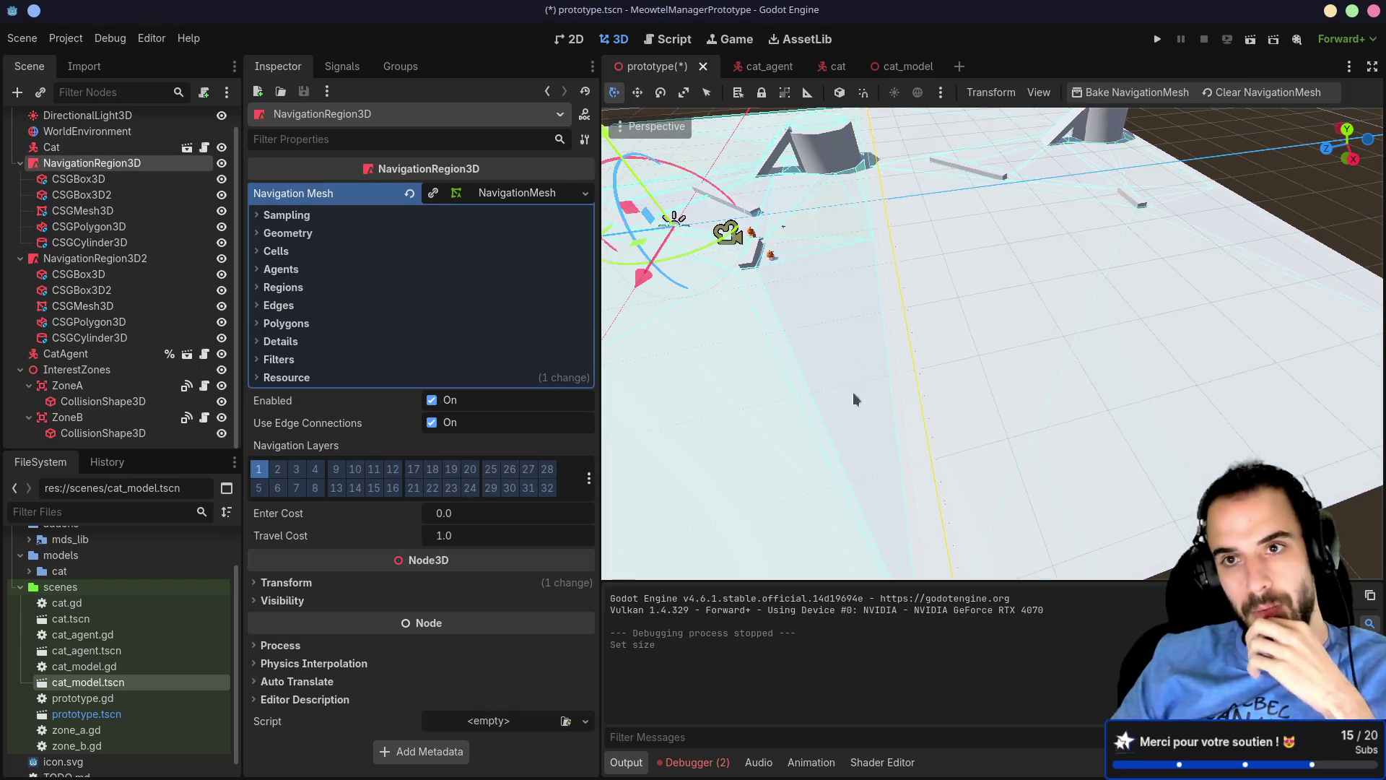
{"action": "left_click", "coordinate": [1120, 97]}
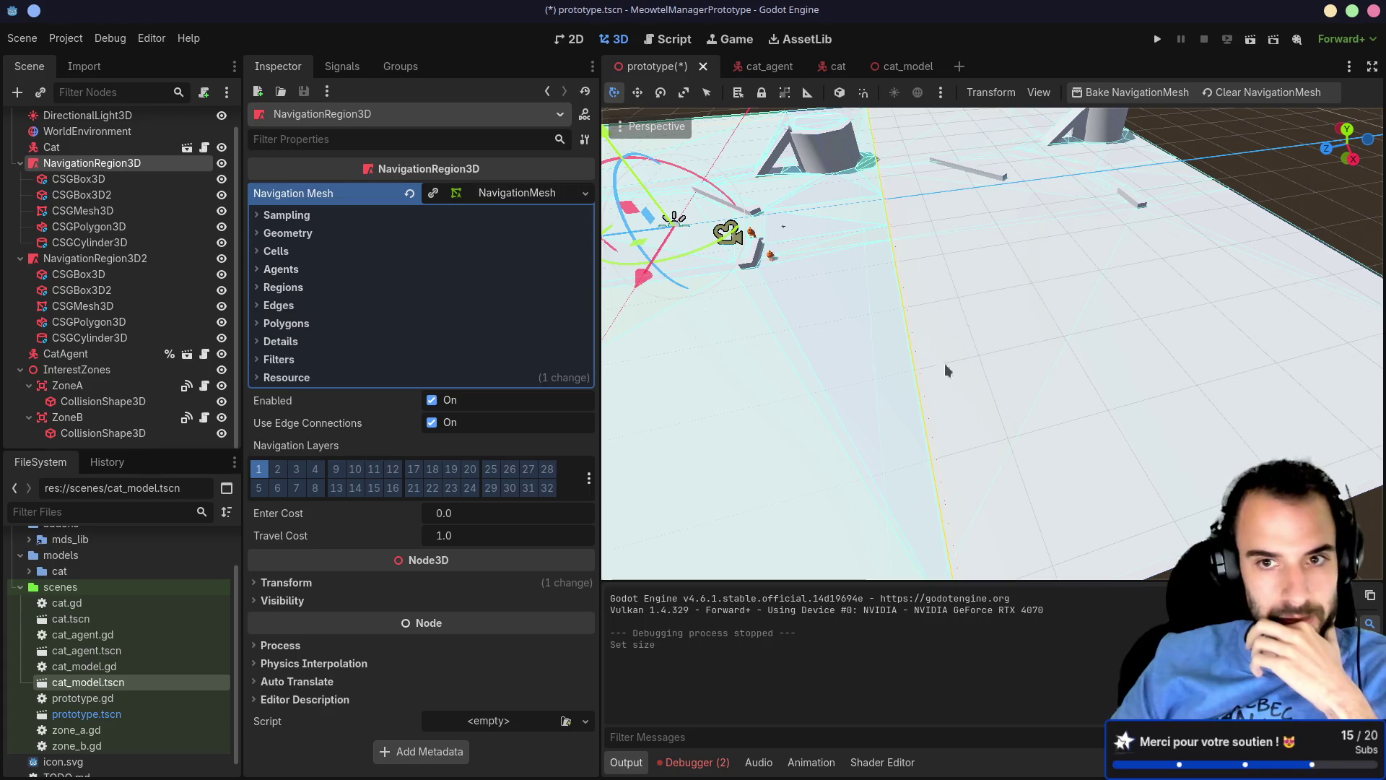
{"action": "left_click", "coordinate": [908, 357]}
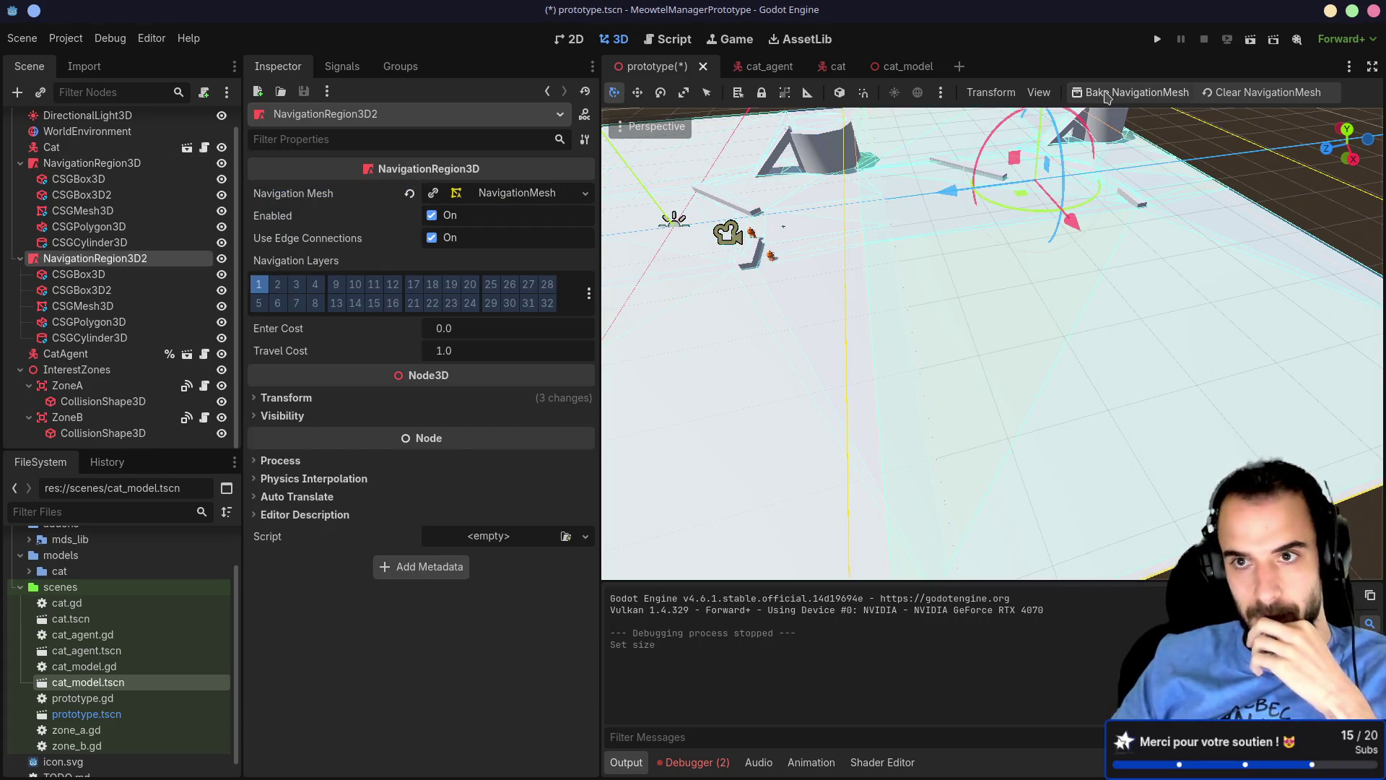
{"action": "left_click", "coordinate": [92, 163]}
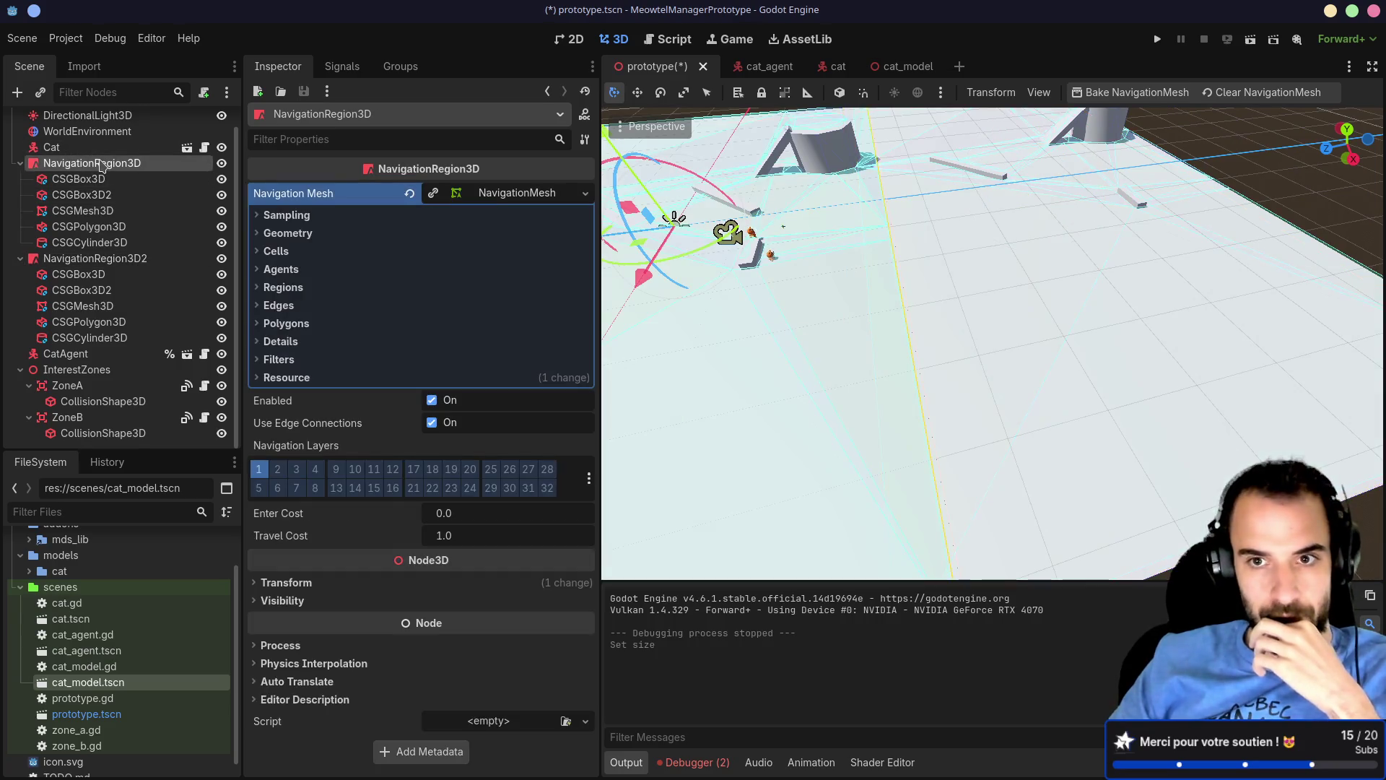
{"action": "left_click", "coordinate": [96, 258]}
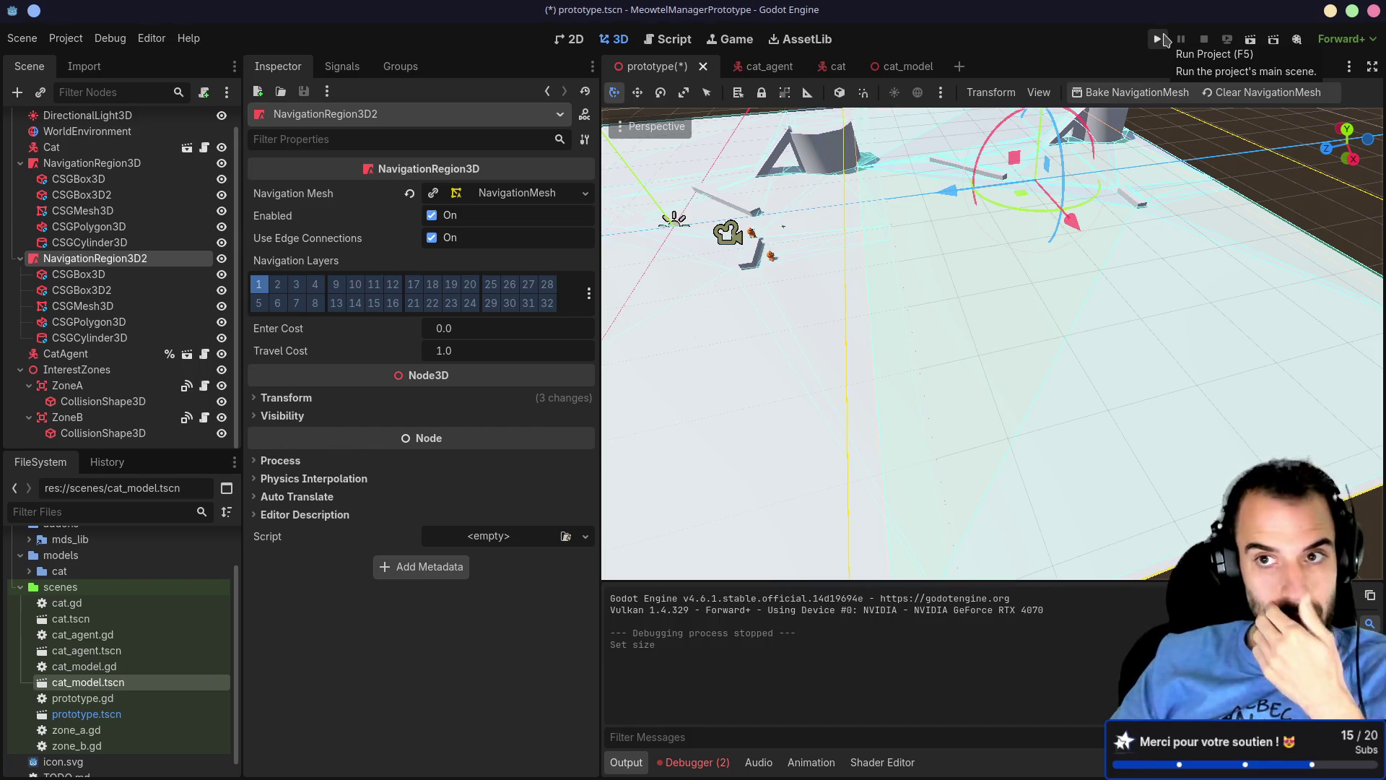
{"action": "left_click", "coordinate": [1159, 39]}
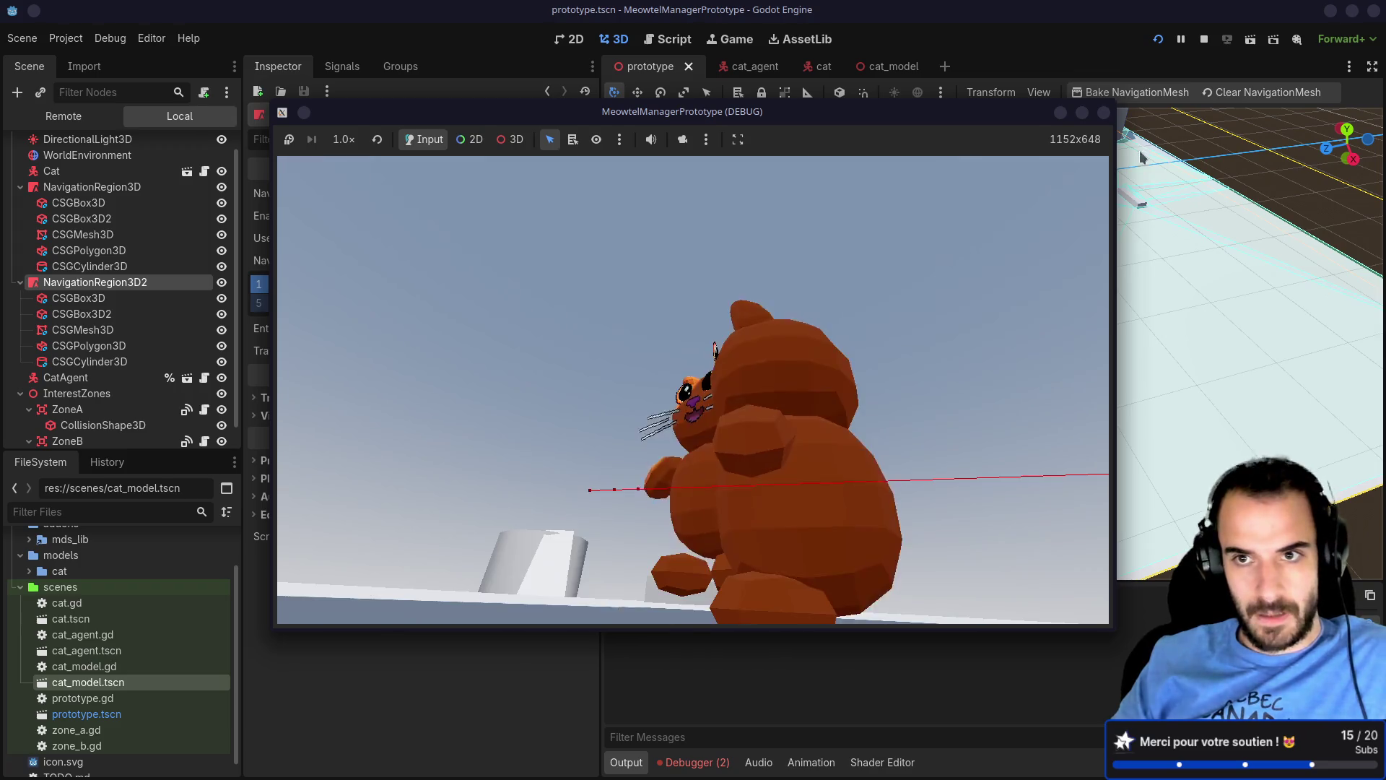
Step: Stop the running debug game
{"action": "left_click", "coordinate": [1103, 113]}
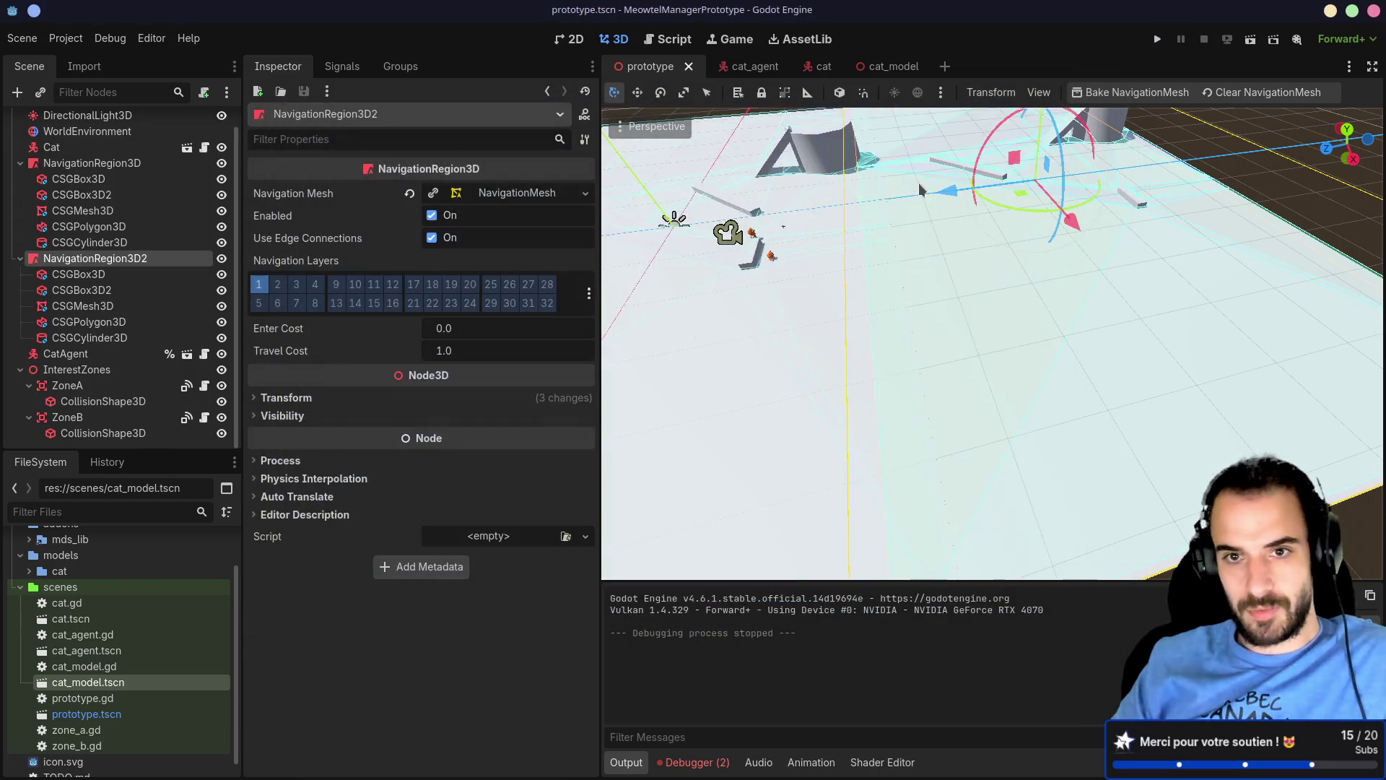
Step: Rebake NavigationRegion3D's navigation mesh from a lower viewing angle
{"action": "scroll", "coordinate": [946, 289], "scroll_direction": "up", "scroll_amount": 5}
{"action": "scroll", "coordinate": [950, 289], "scroll_direction": "down", "scroll_amount": 5}
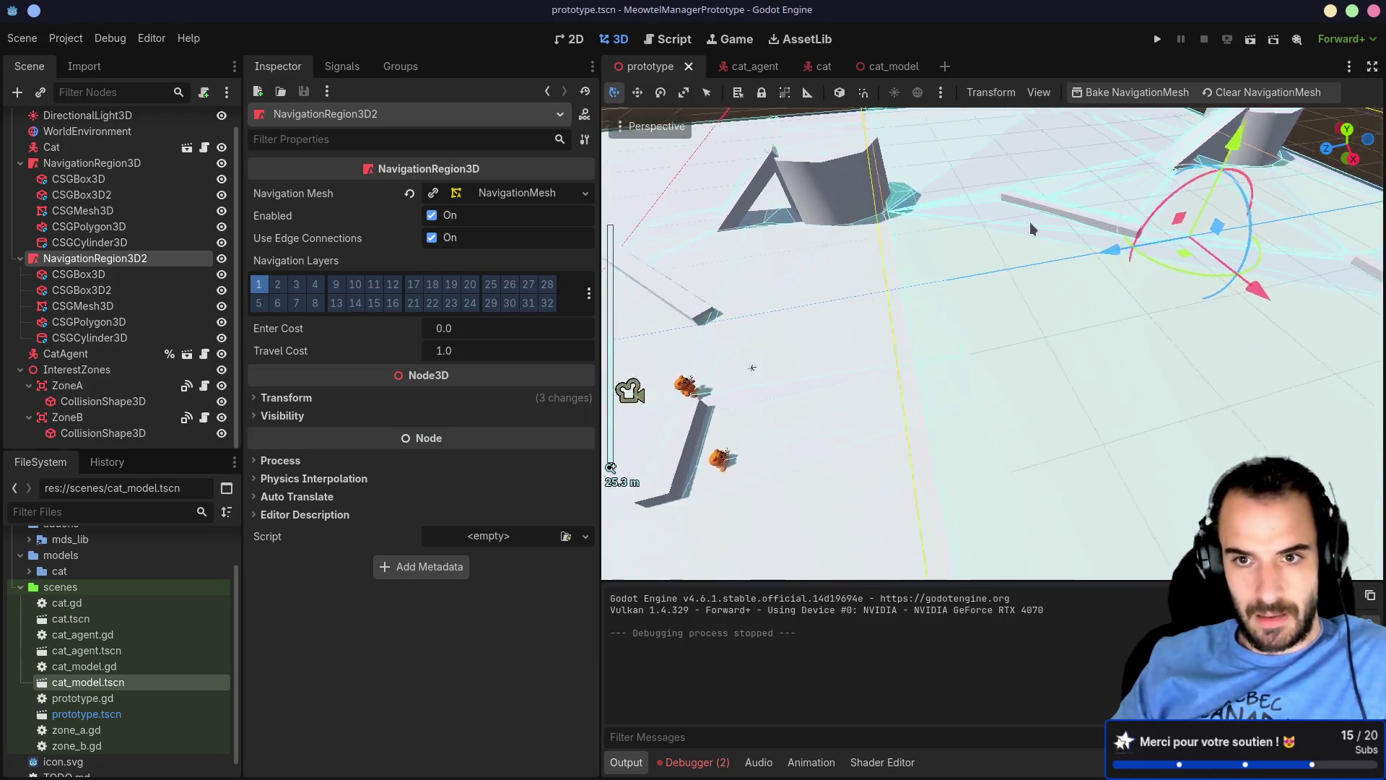
{"action": "mouse_move", "coordinate": [1061, 206]}
{"action": "left_mouse_down"}
{"action": "mouse_move", "coordinate": [1081, 134]}
{"action": "mouse_move", "coordinate": [1009, 172]}
{"action": "mouse_move", "coordinate": [1011, 224]}
{"action": "left_mouse_up"}
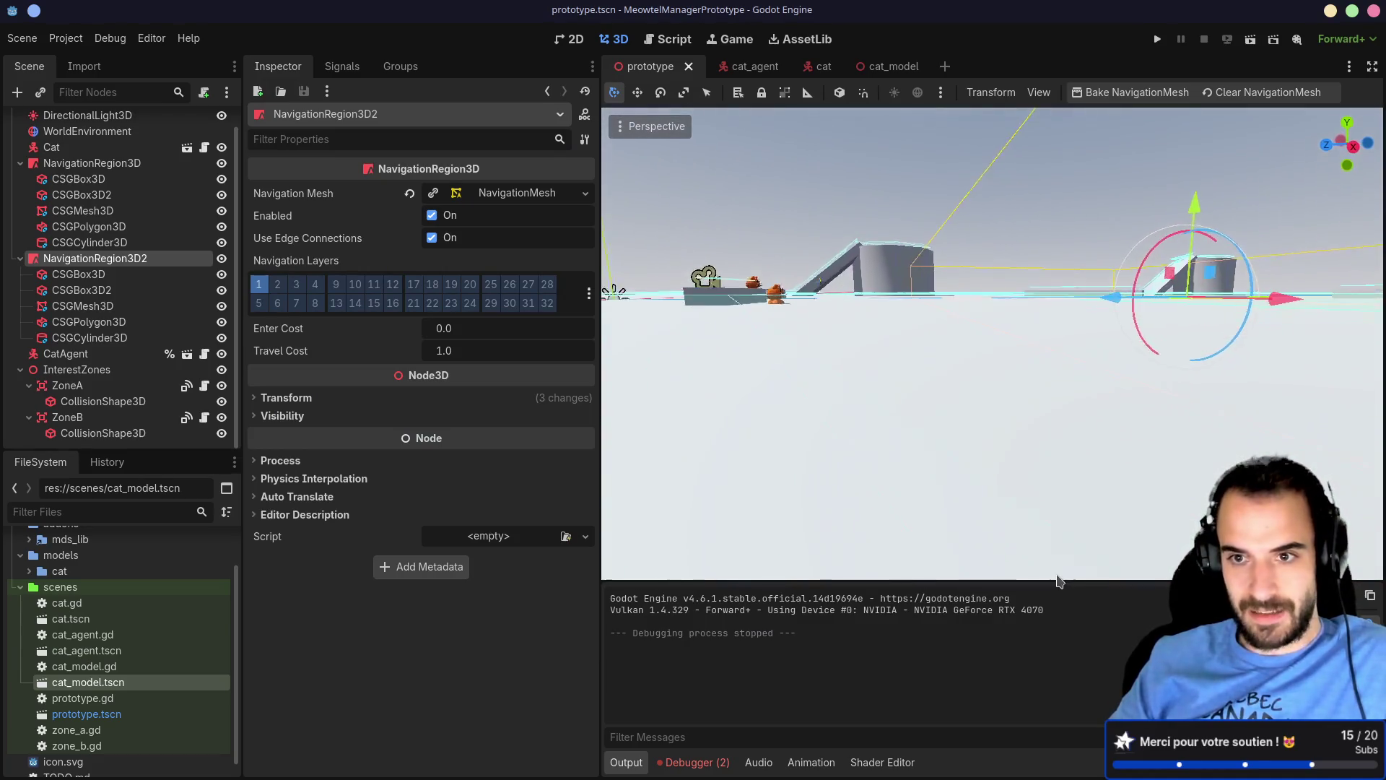
{"action": "scroll", "coordinate": [926, 269], "scroll_direction": "up", "scroll_amount": 3}
{"action": "left_click", "coordinate": [802, 302]}
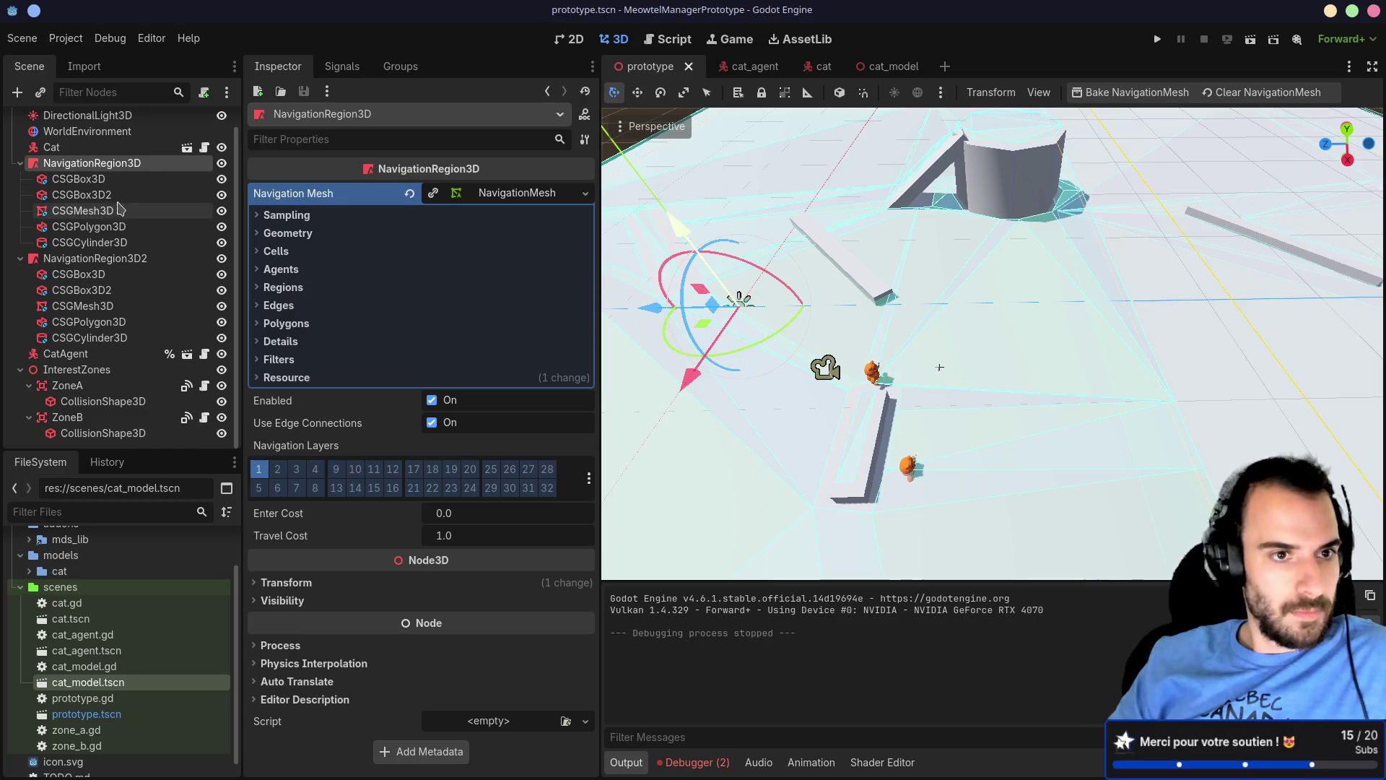
{"action": "left_click", "coordinate": [94, 257]}
{"action": "left_click", "coordinate": [112, 168]}
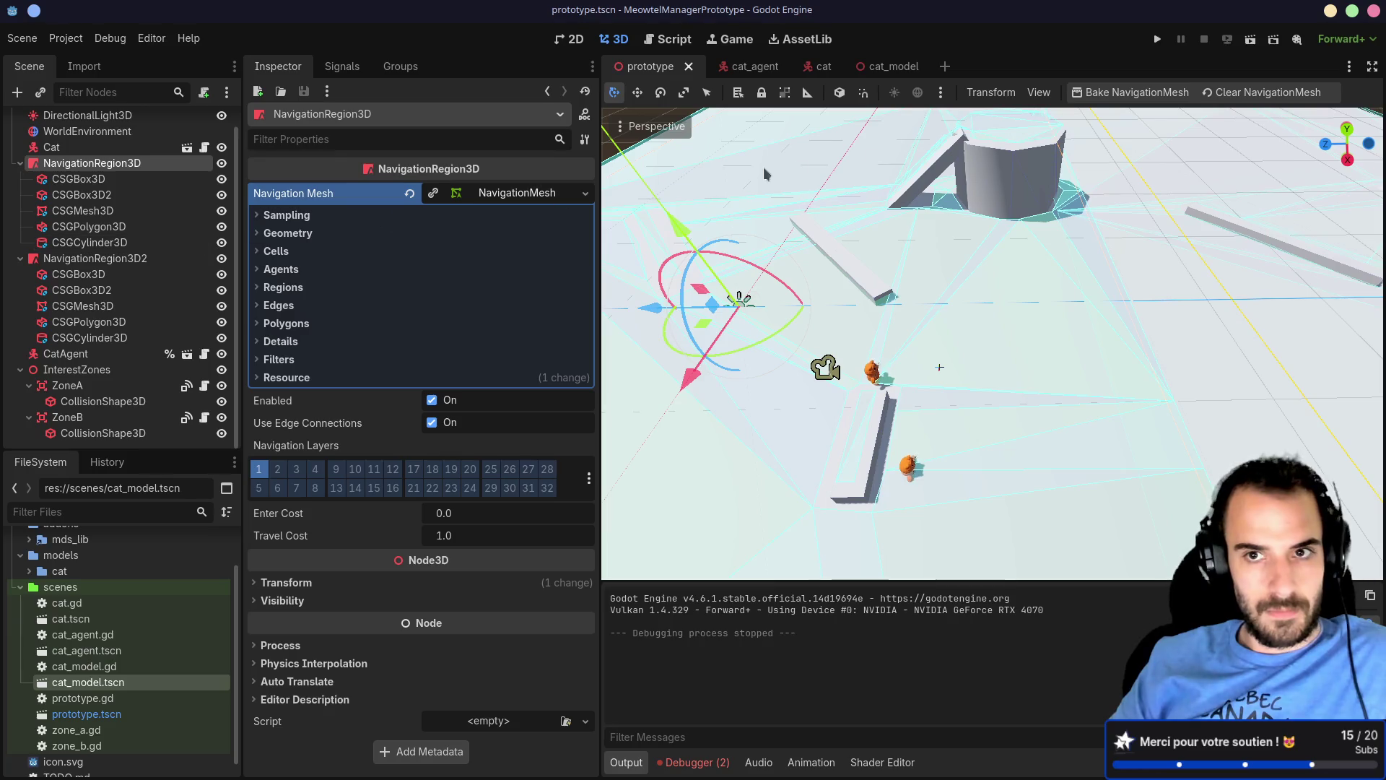
{"action": "left_click", "coordinate": [1129, 94]}
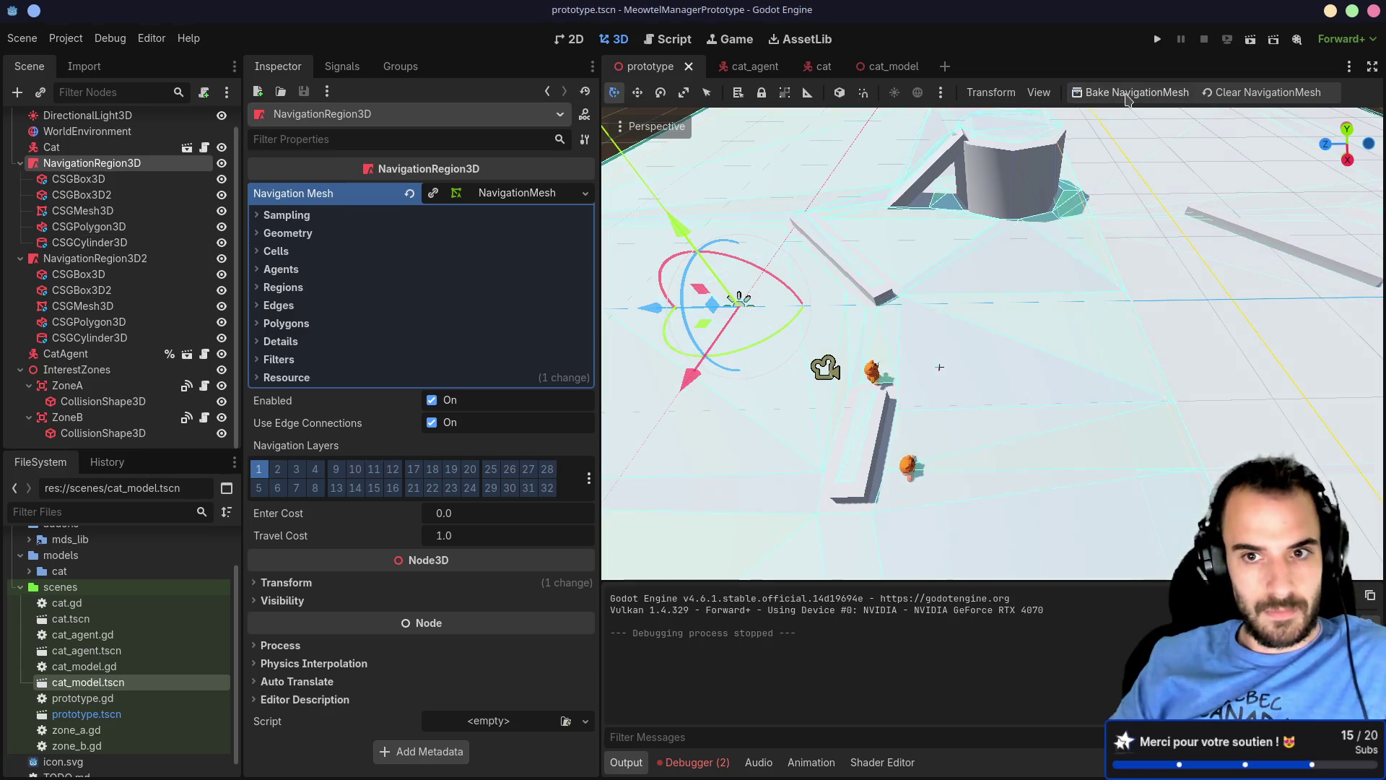
Step: Make NavigationRegion3D2's NavigationMesh resource unique so it no longer shares the first region's
{"action": "scroll", "coordinate": [1028, 288], "scroll_direction": "down", "scroll_amount": 10}
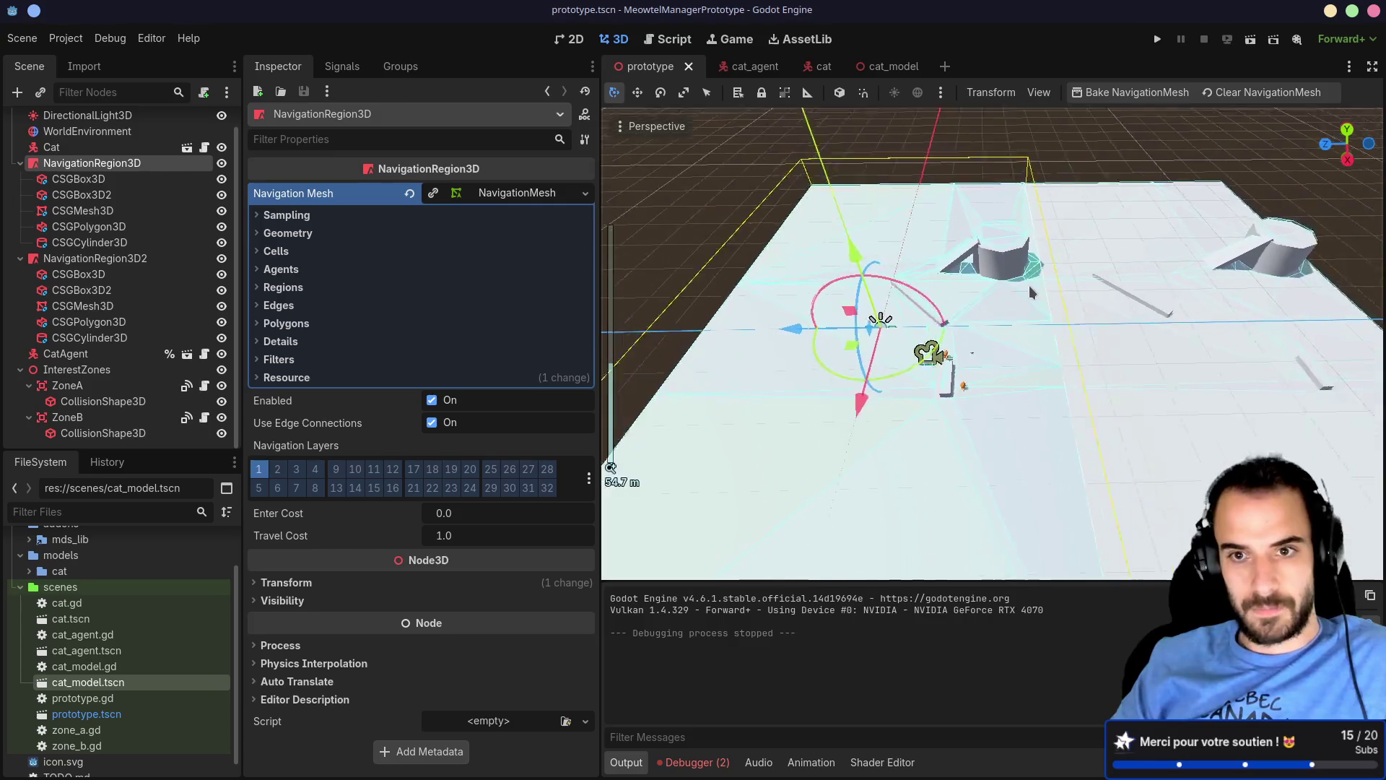
{"action": "left_click", "coordinate": [127, 259]}
{"action": "right_click", "coordinate": [125, 260]}
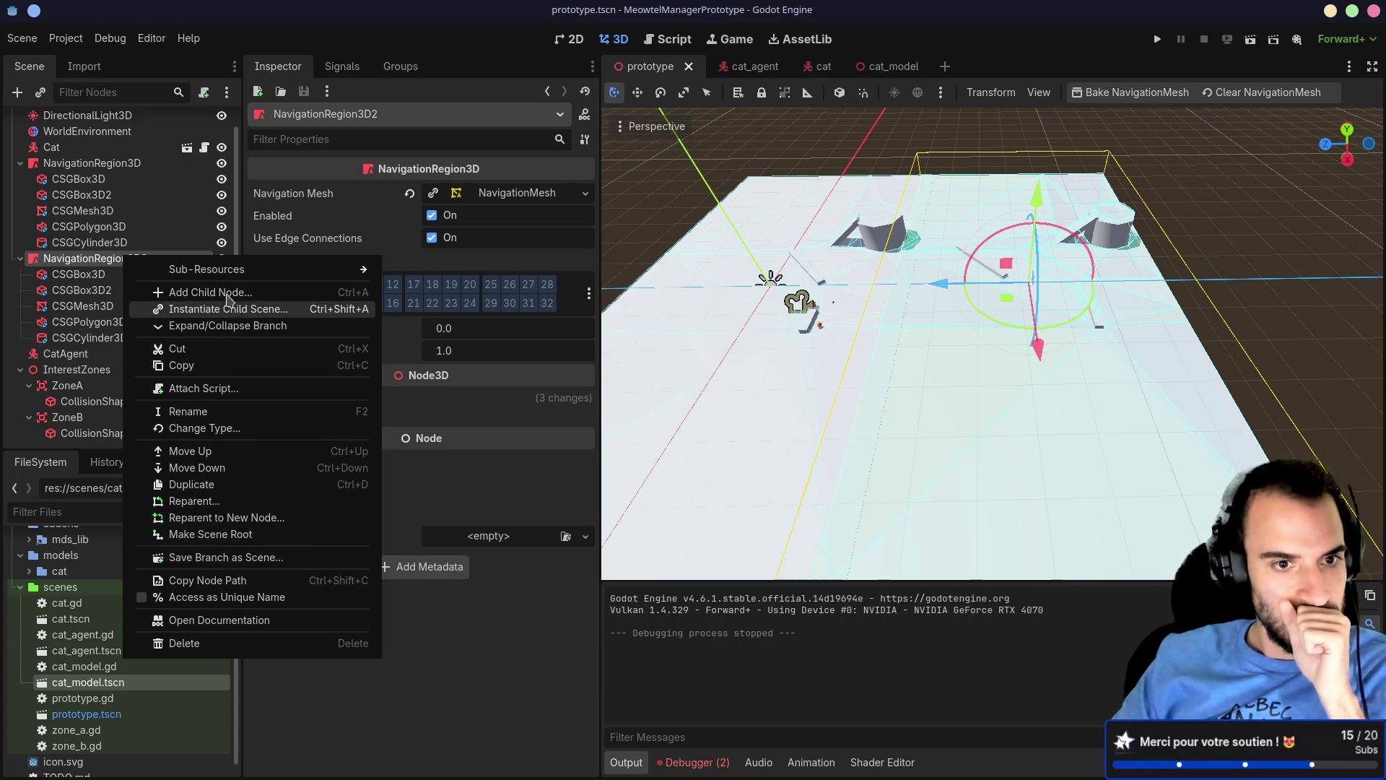
{"action": "left_click", "coordinate": [525, 193]}
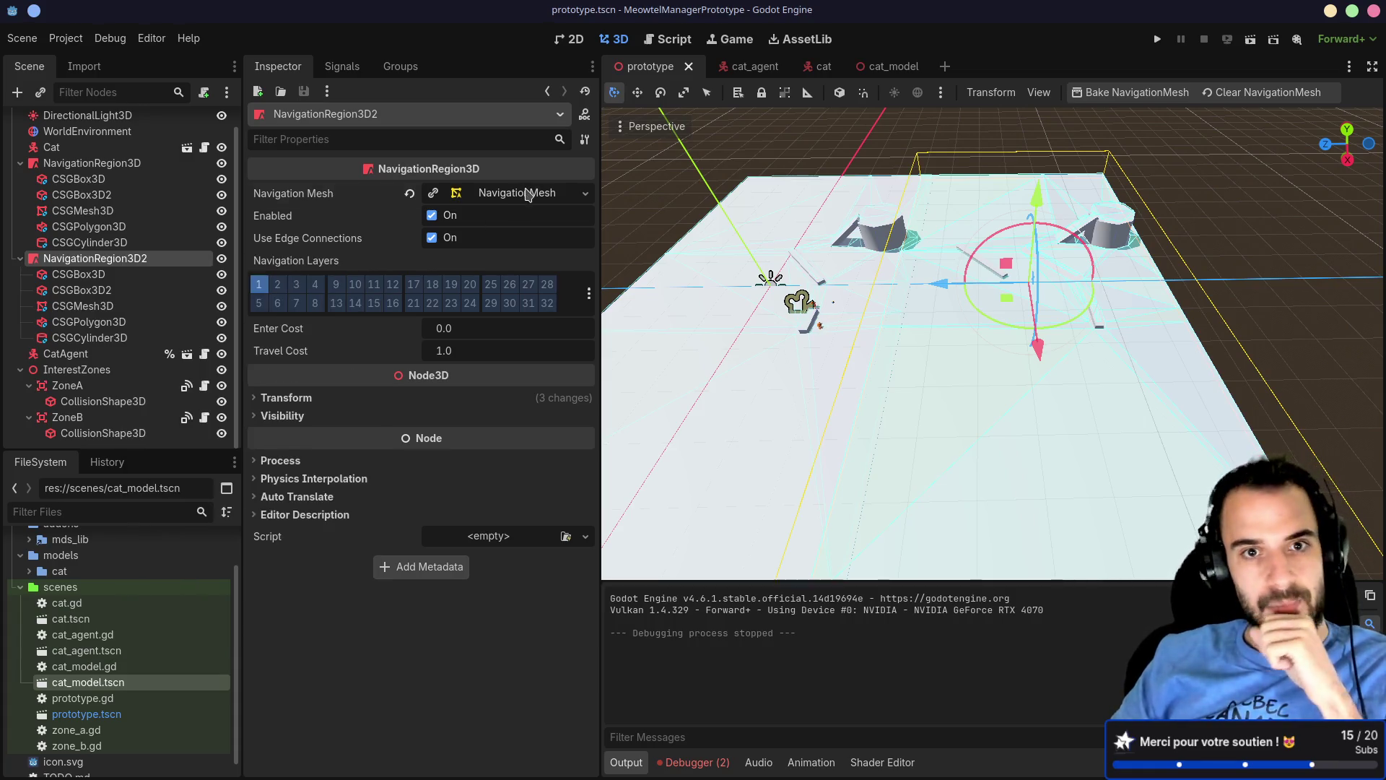
{"action": "left_click", "coordinate": [526, 194]}
{"action": "right_click", "coordinate": [526, 195]}
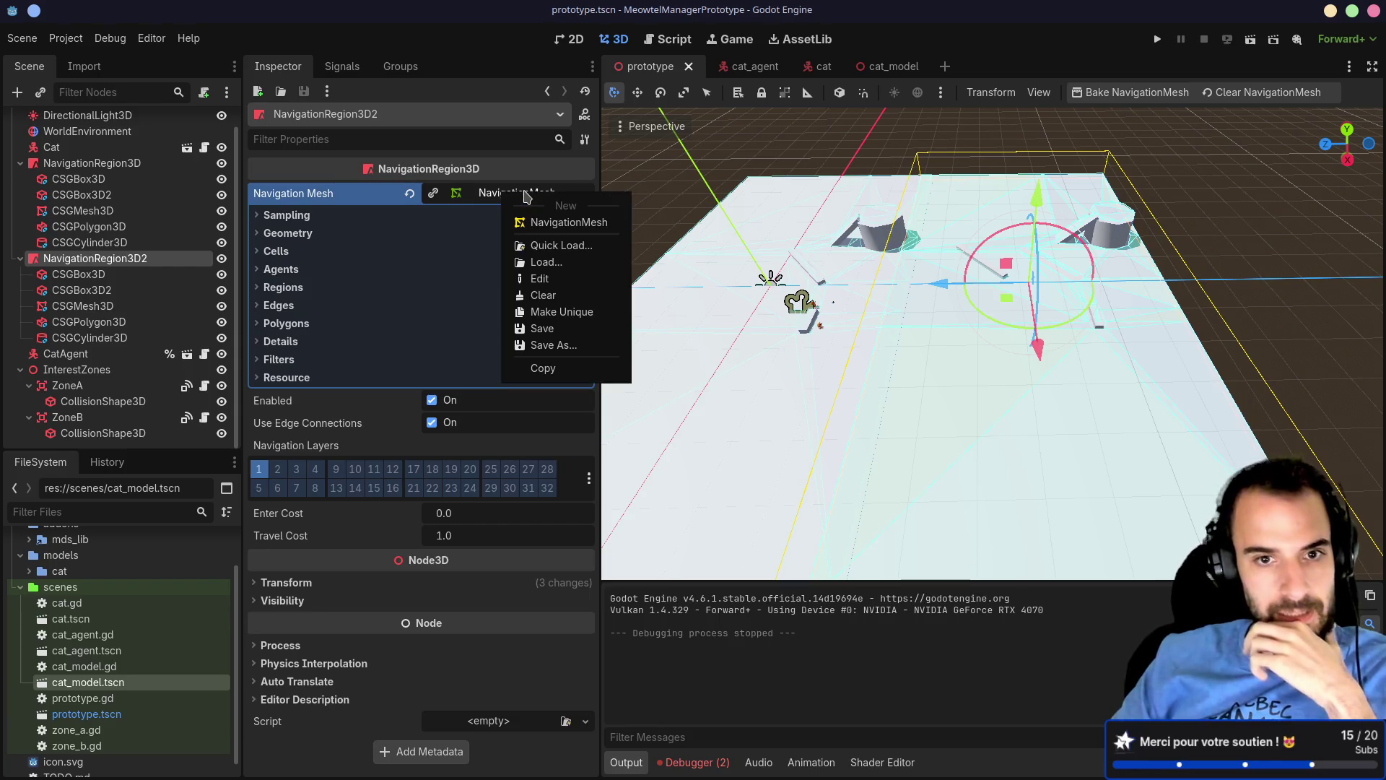
{"action": "left_click", "coordinate": [551, 312]}
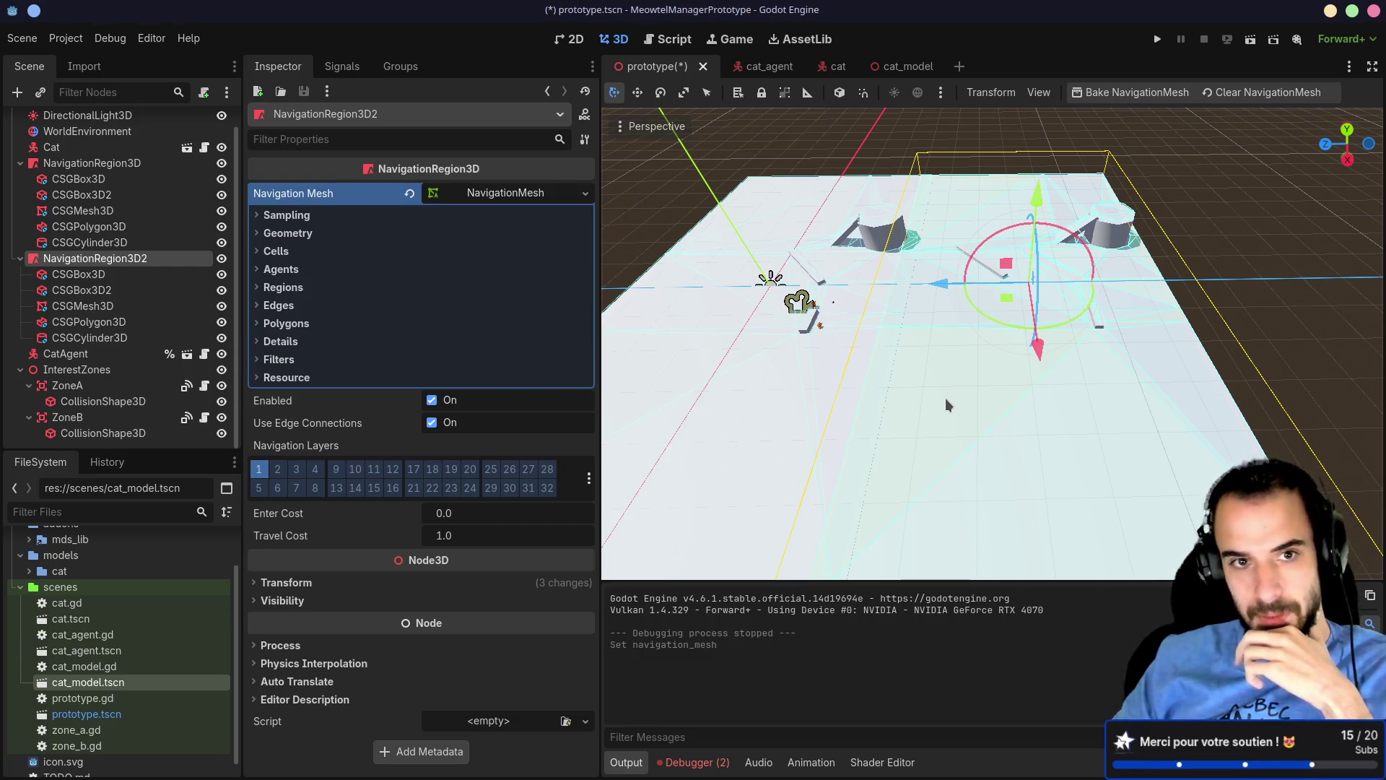
{"action": "scroll", "coordinate": [946, 397], "scroll_direction": "up", "scroll_amount": 4}
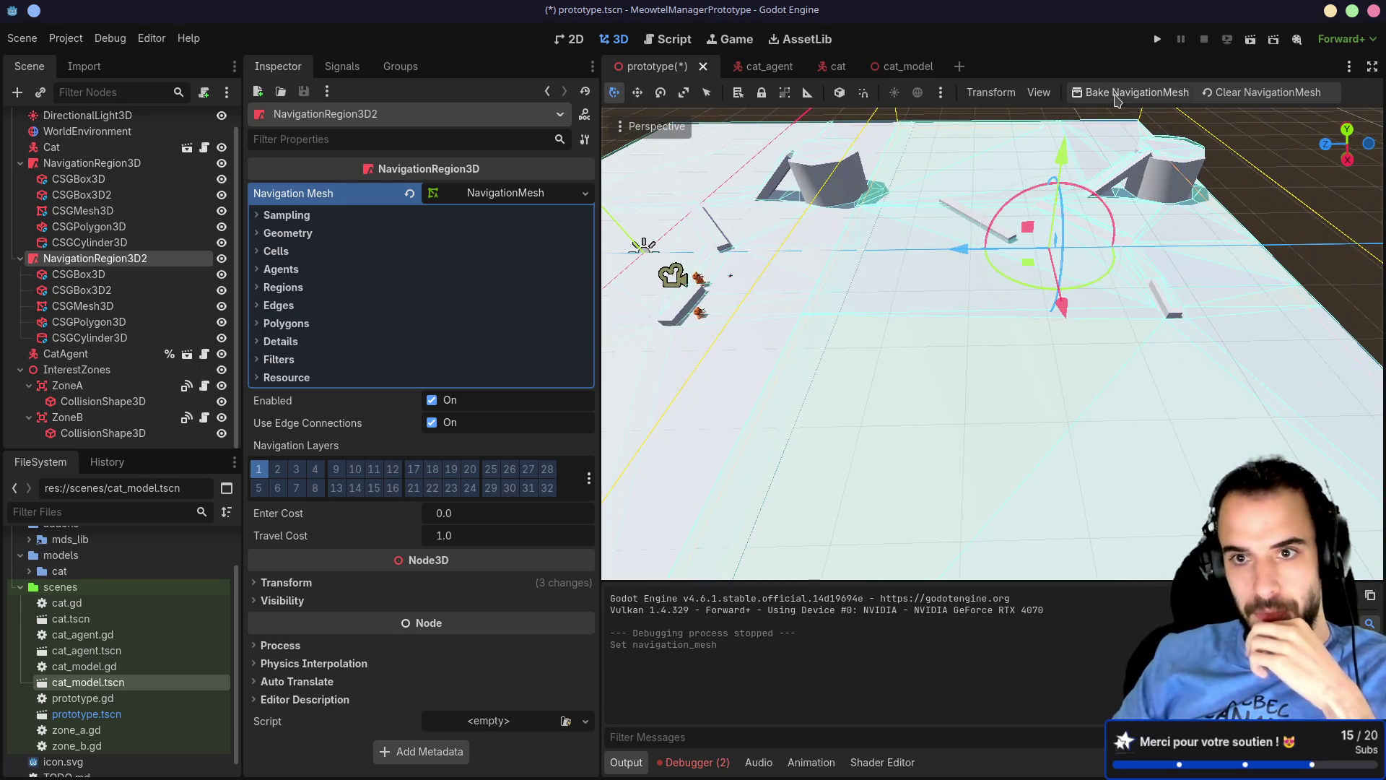
{"action": "left_click", "coordinate": [121, 166]}
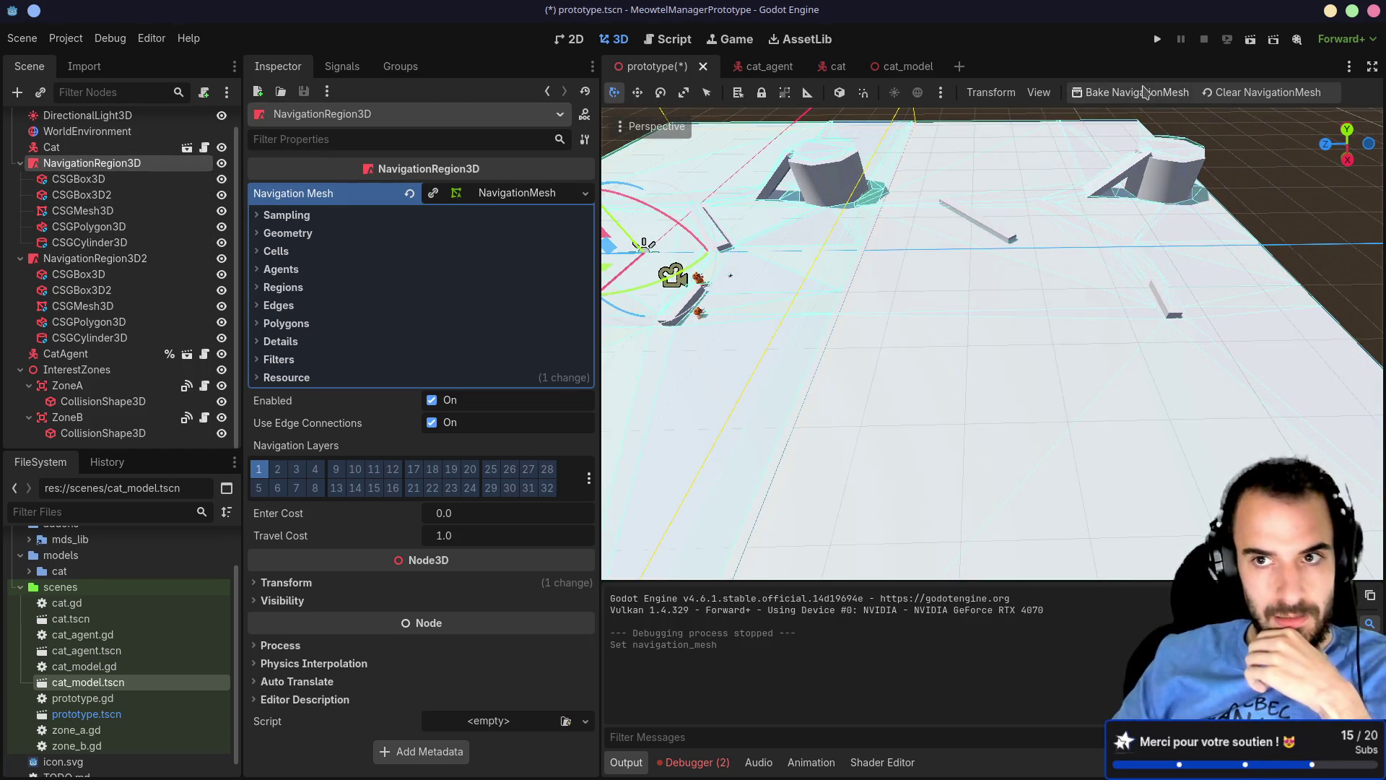
{"action": "left_click", "coordinate": [801, 221]}
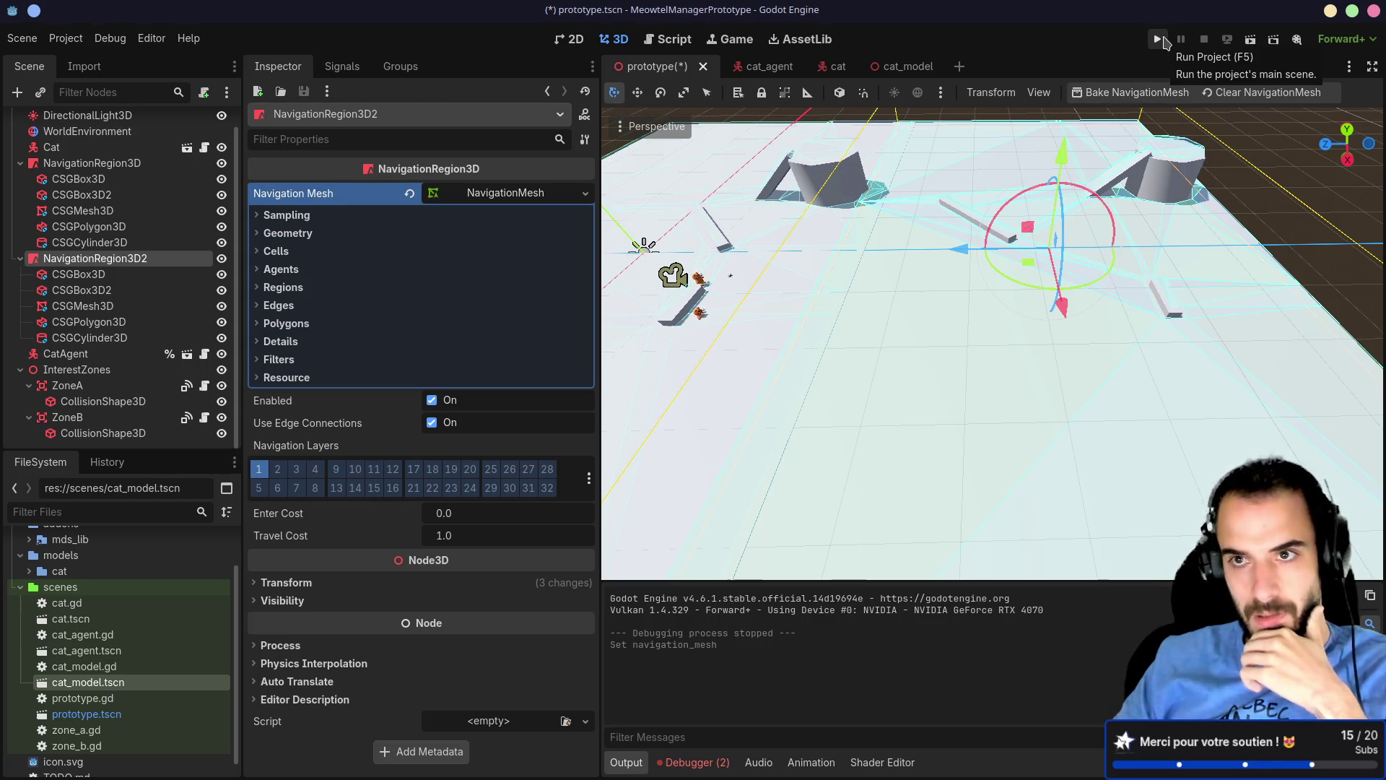
Step: Run the project to test navigation with the separate navigation meshes
{"action": "left_click", "coordinate": [1161, 40]}
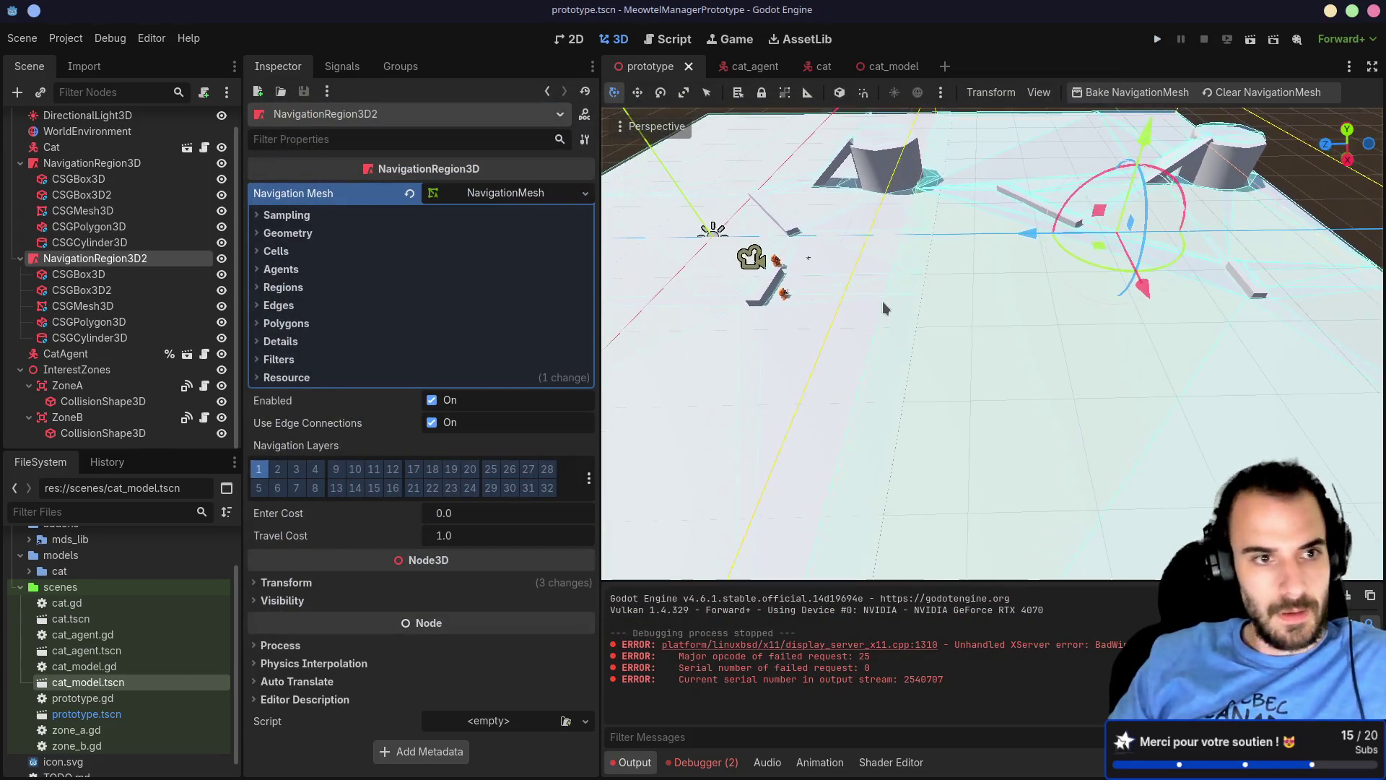
Step: Set the first region's CSGMesh3D floor Position y to -0.5
{"action": "left_click", "coordinate": [92, 163]}
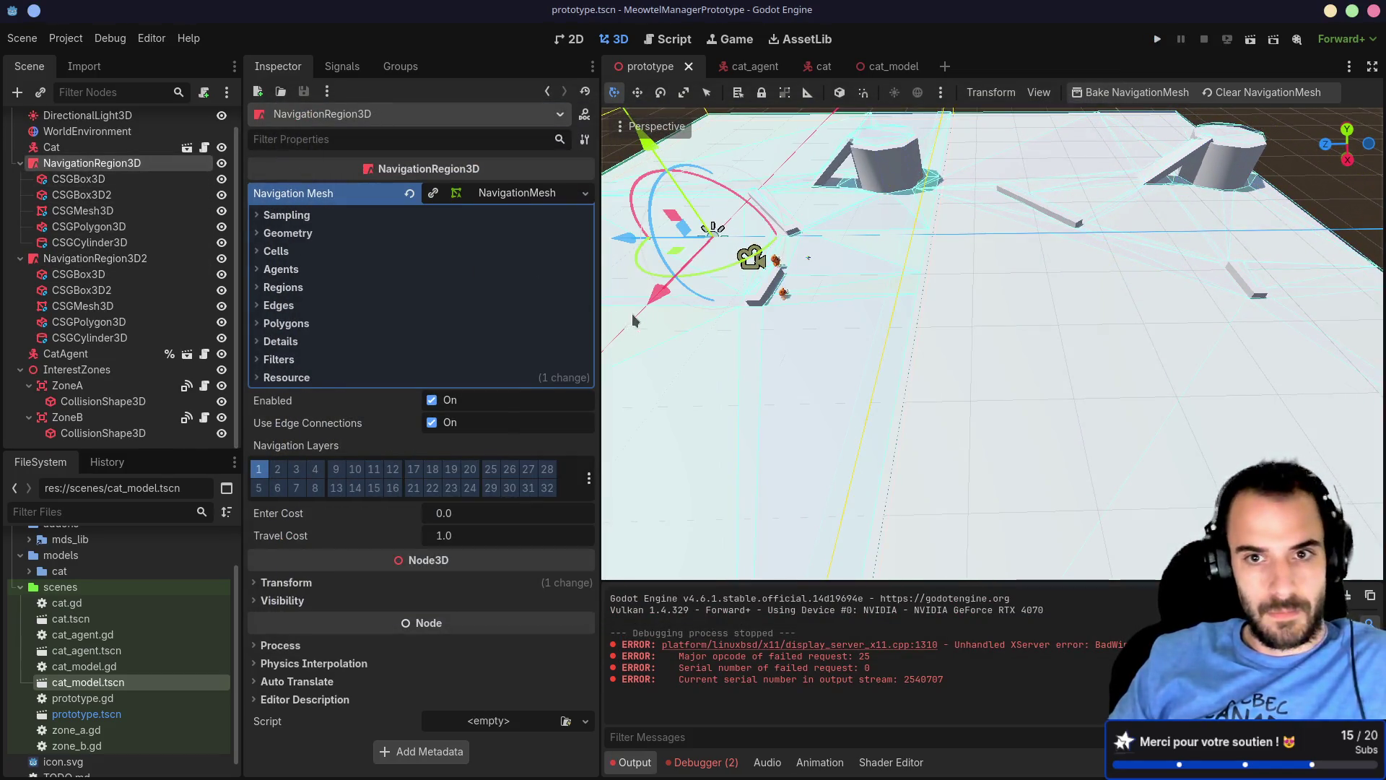
{"action": "scroll", "coordinate": [913, 332], "scroll_direction": "down", "scroll_amount": 5}
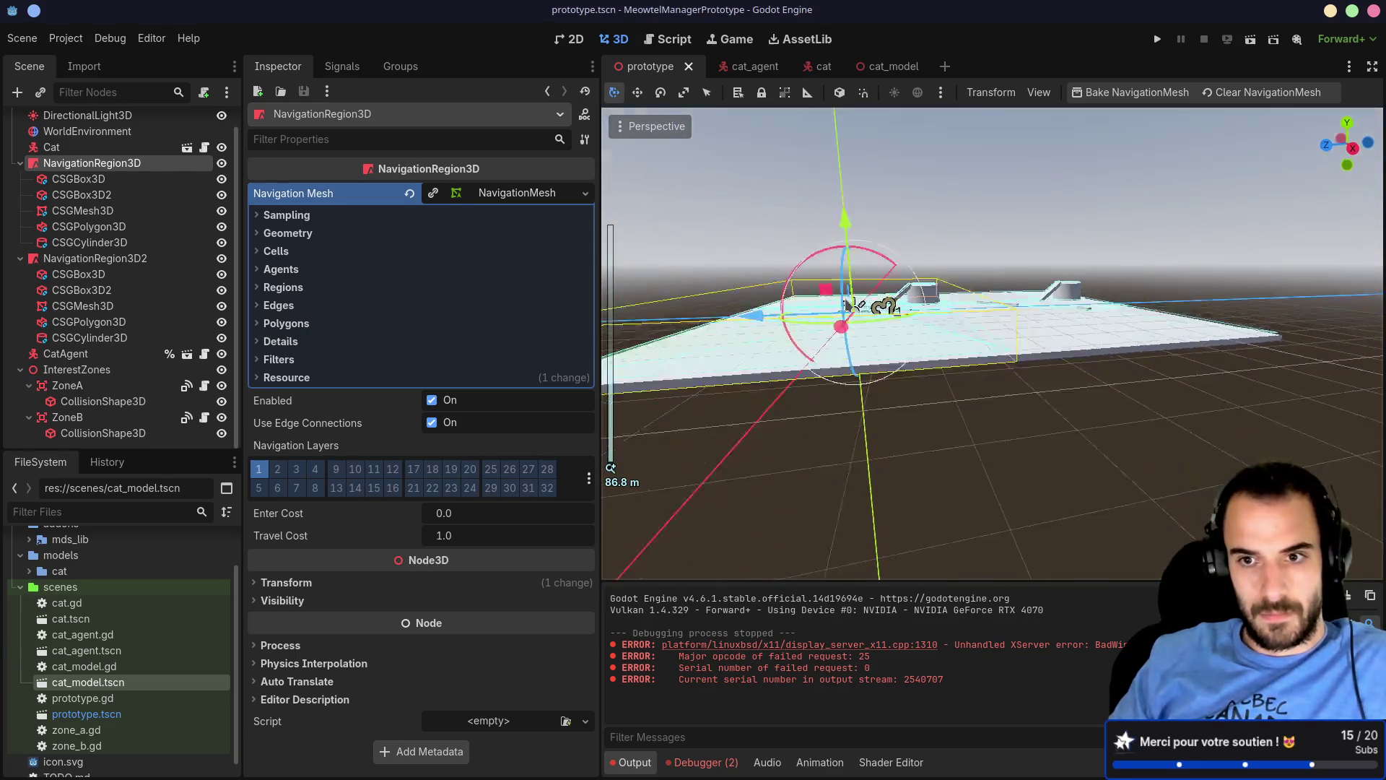
{"action": "scroll", "coordinate": [913, 333], "scroll_direction": "up", "scroll_amount": 8}
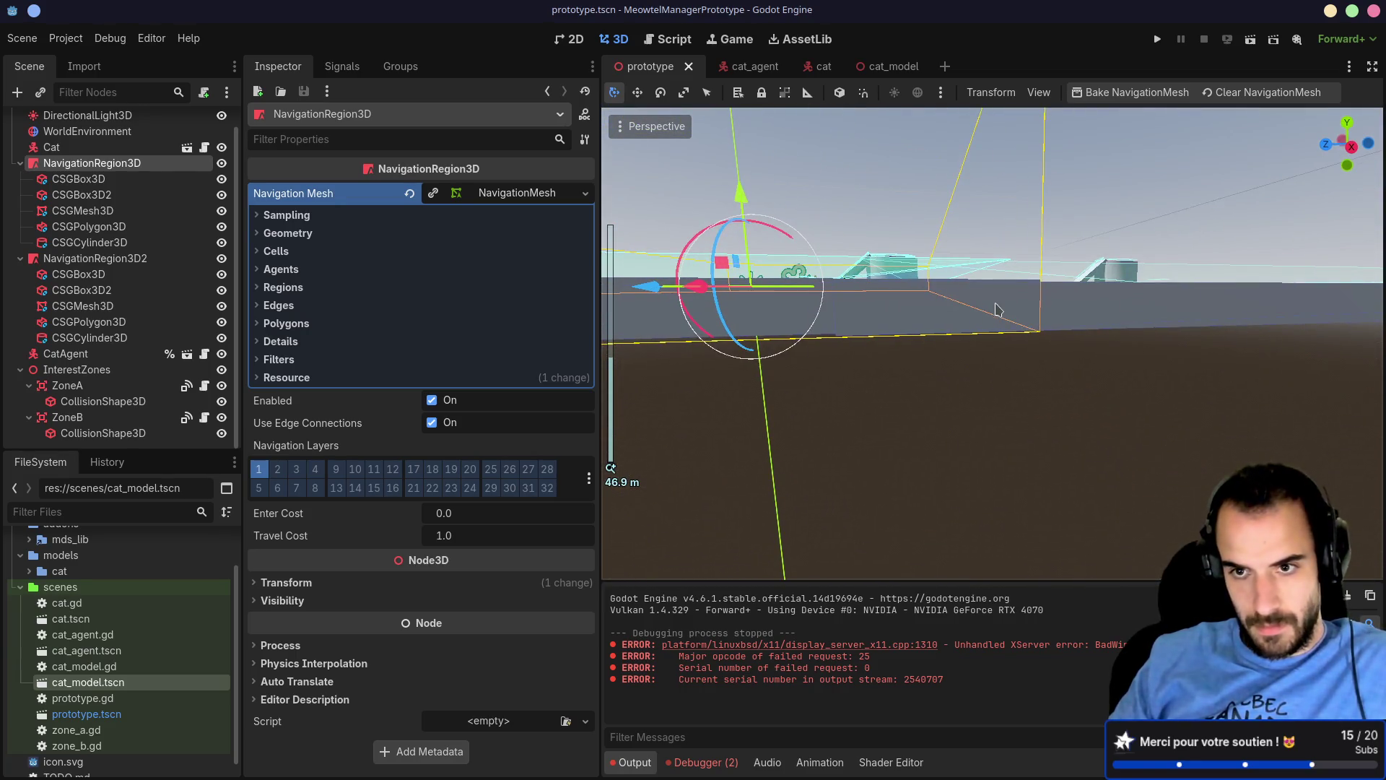
{"action": "scroll", "coordinate": [1007, 314], "scroll_direction": "down", "scroll_amount": 2}
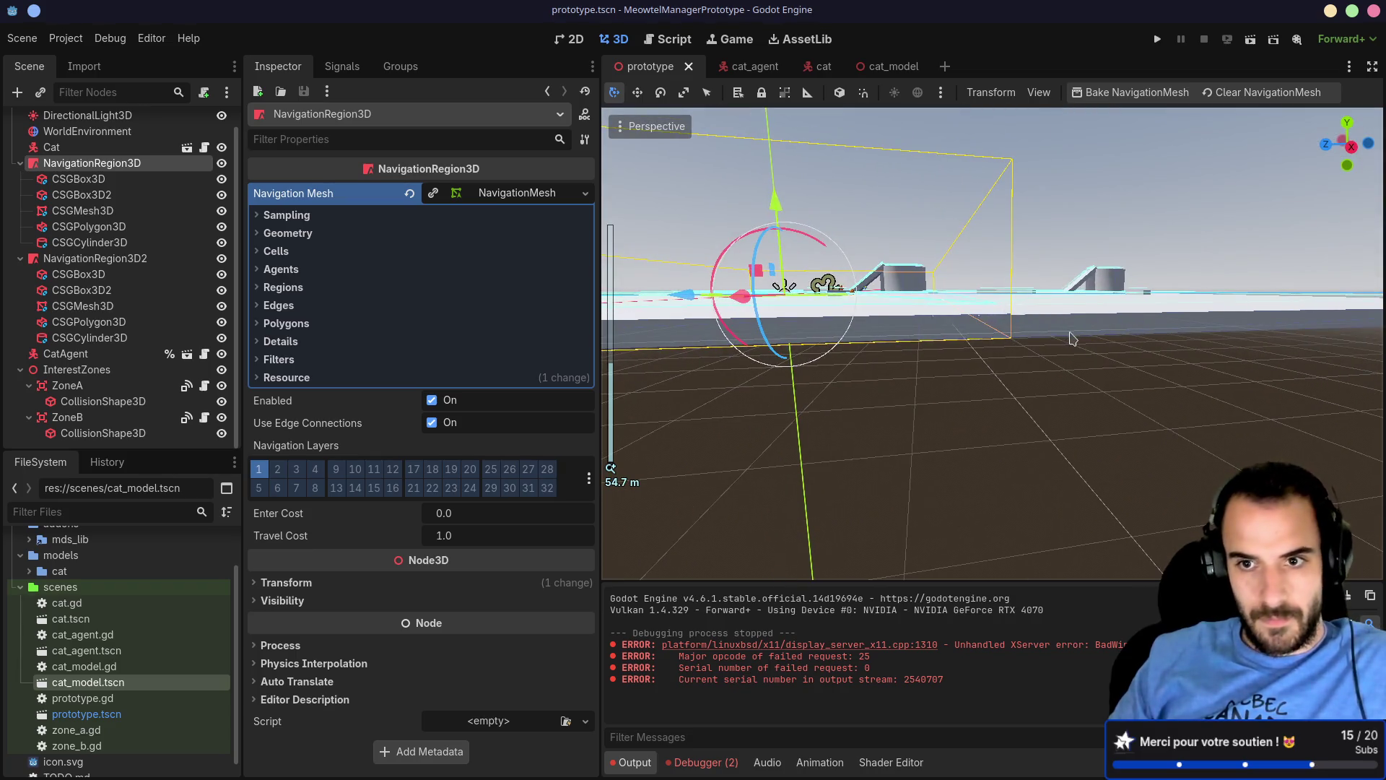
{"action": "left_click", "coordinate": [1062, 330]}
{"action": "left_click", "coordinate": [843, 314]}
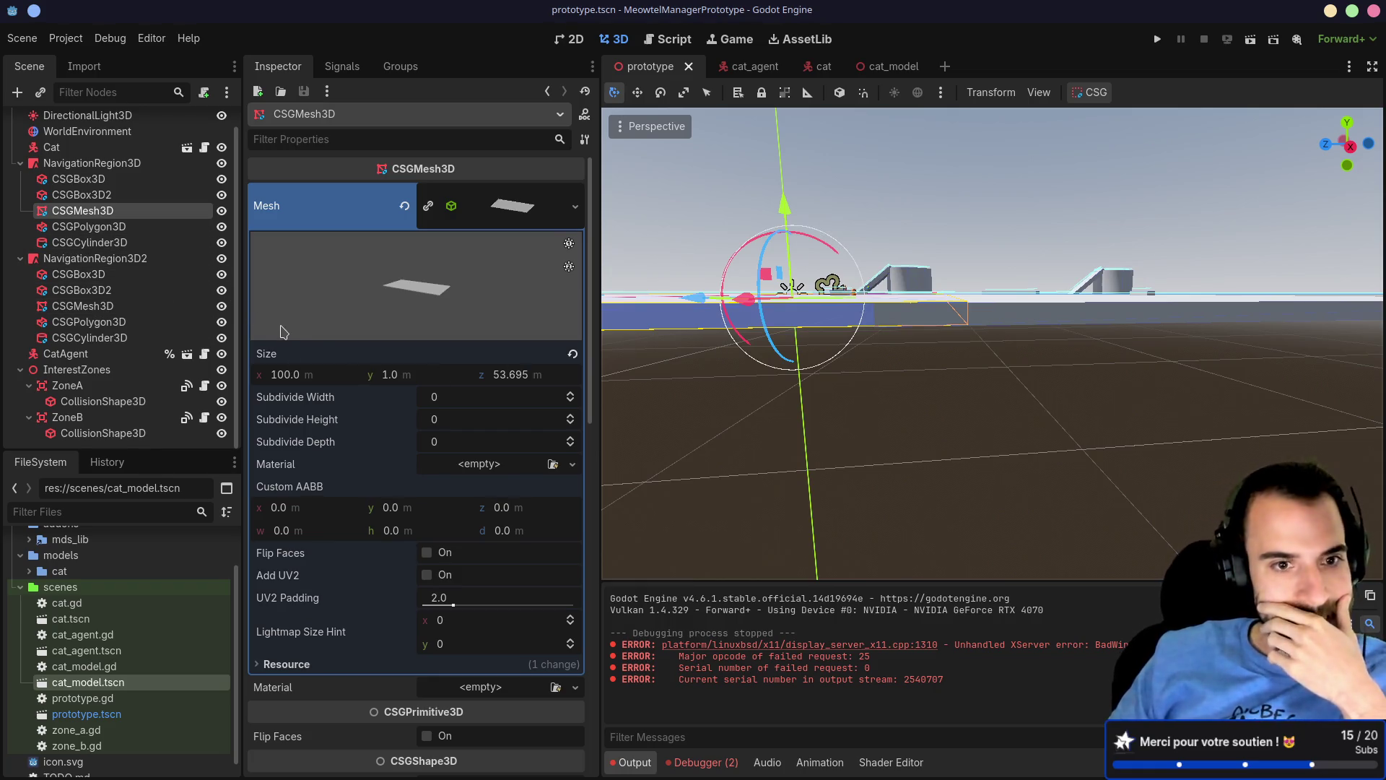
{"action": "scroll", "coordinate": [354, 410], "scroll_direction": "down", "scroll_amount": 5}
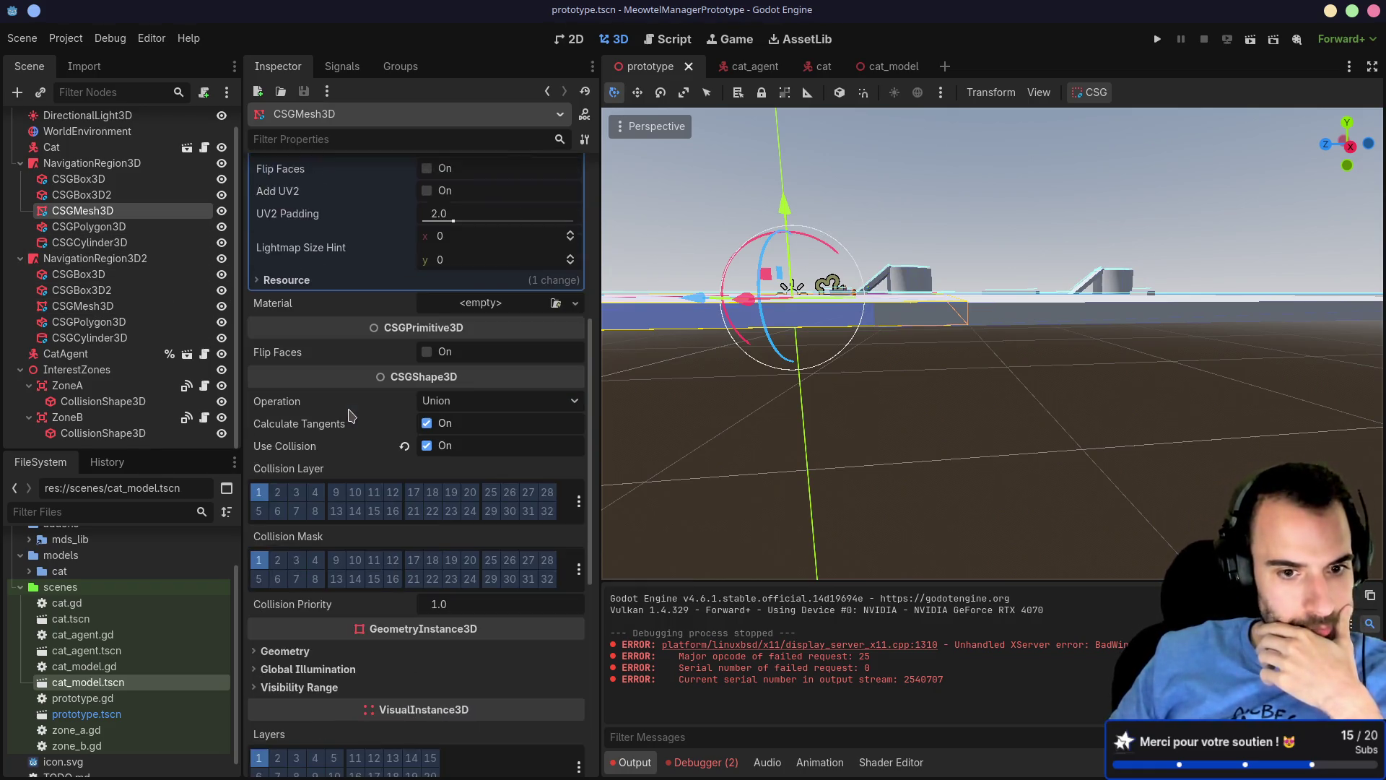
{"action": "scroll", "coordinate": [352, 415], "scroll_direction": "down", "scroll_amount": 5}
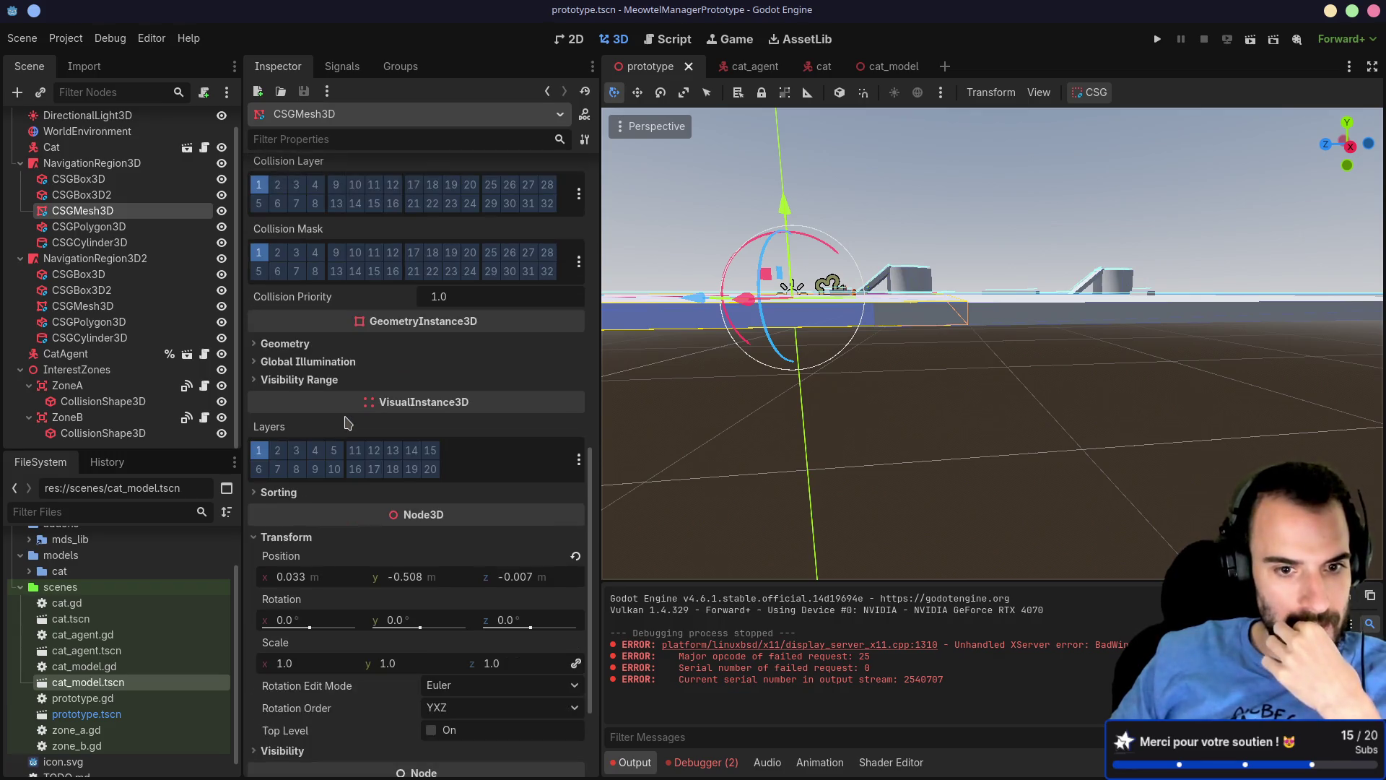
{"action": "left_click", "coordinate": [408, 502]}
{"action": "type", "text": "0"}
{"action": "key", "text": "Return"}
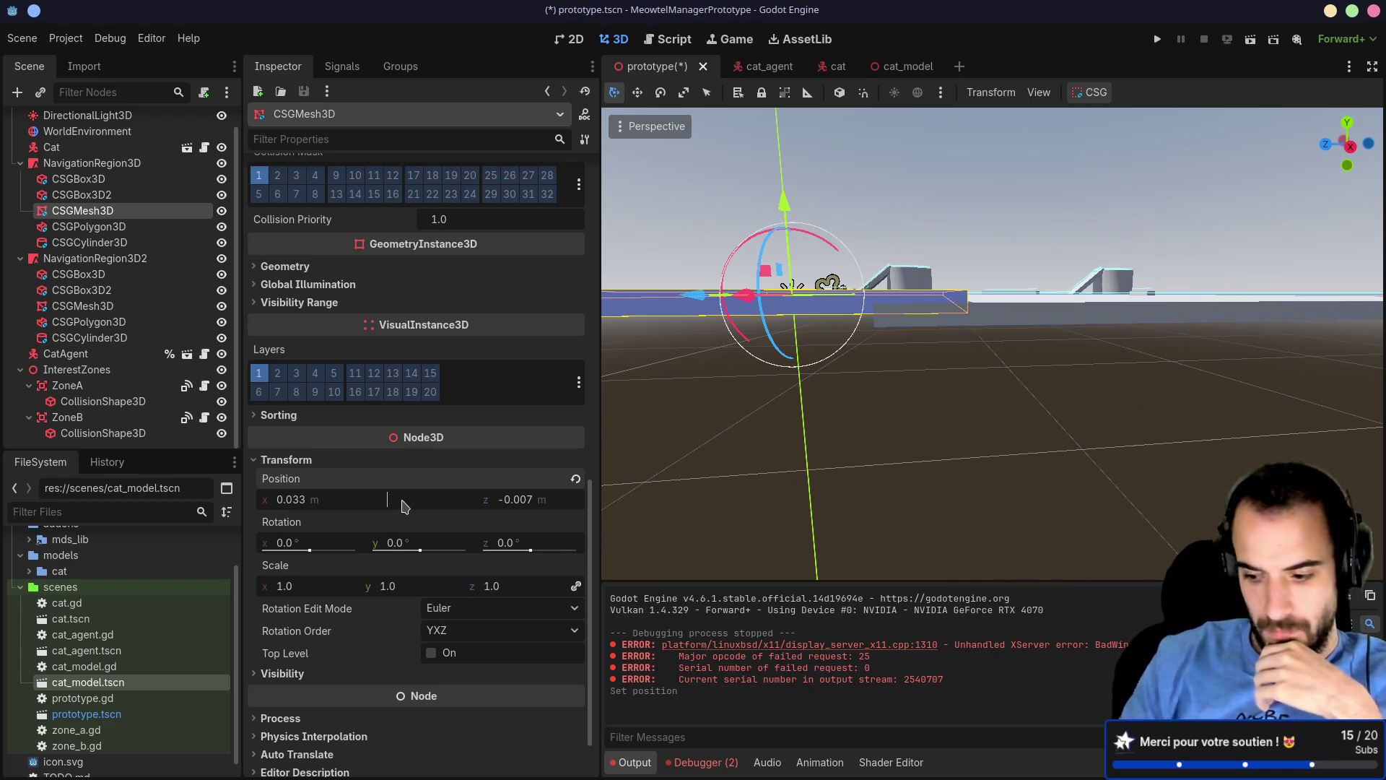
{"action": "type", "text": "0.5"}
{"action": "key", "text": "Return"}
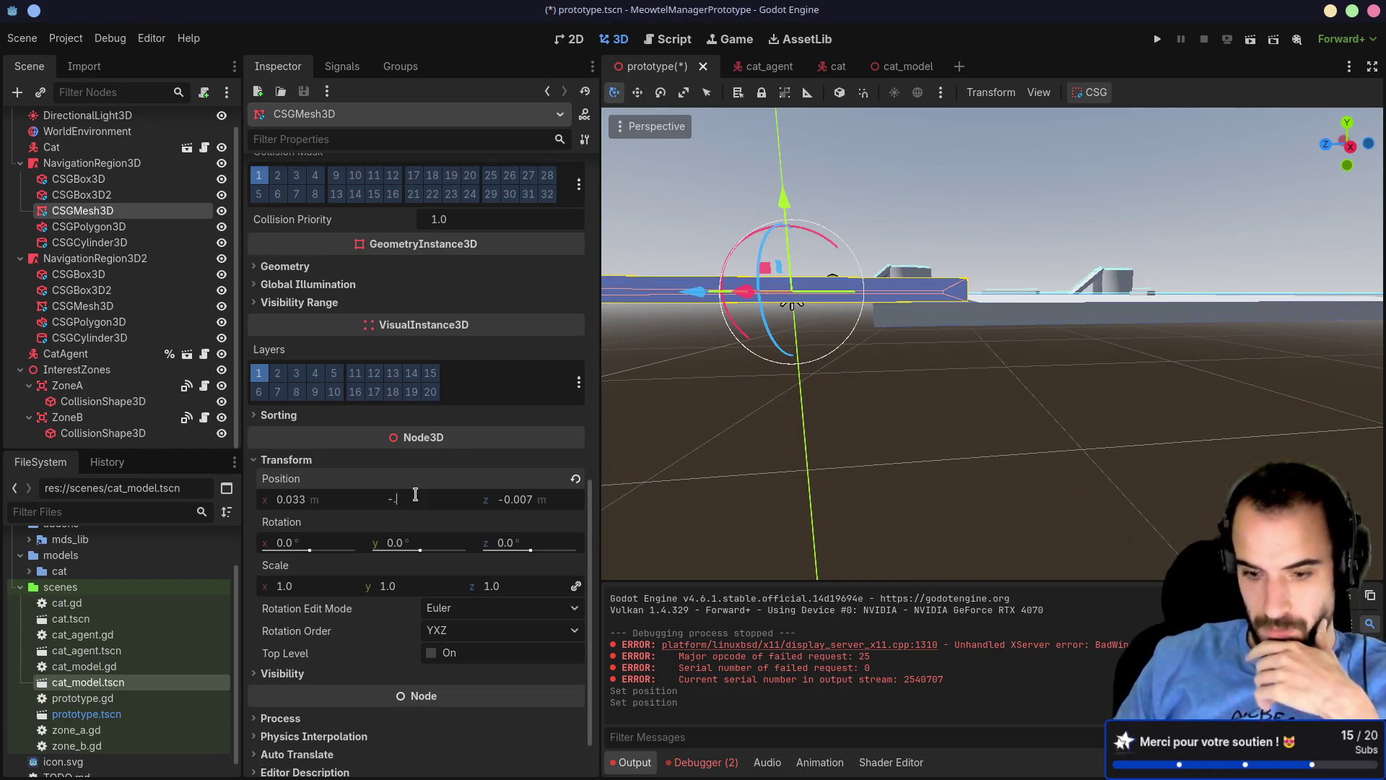
{"action": "type", "text": "0.5"}
{"action": "key", "text": "Return"}
Step: Lower the second region's CSGMesh3D floor from -0.508 to Position y -0.5
{"action": "left_click", "coordinate": [83, 306]}
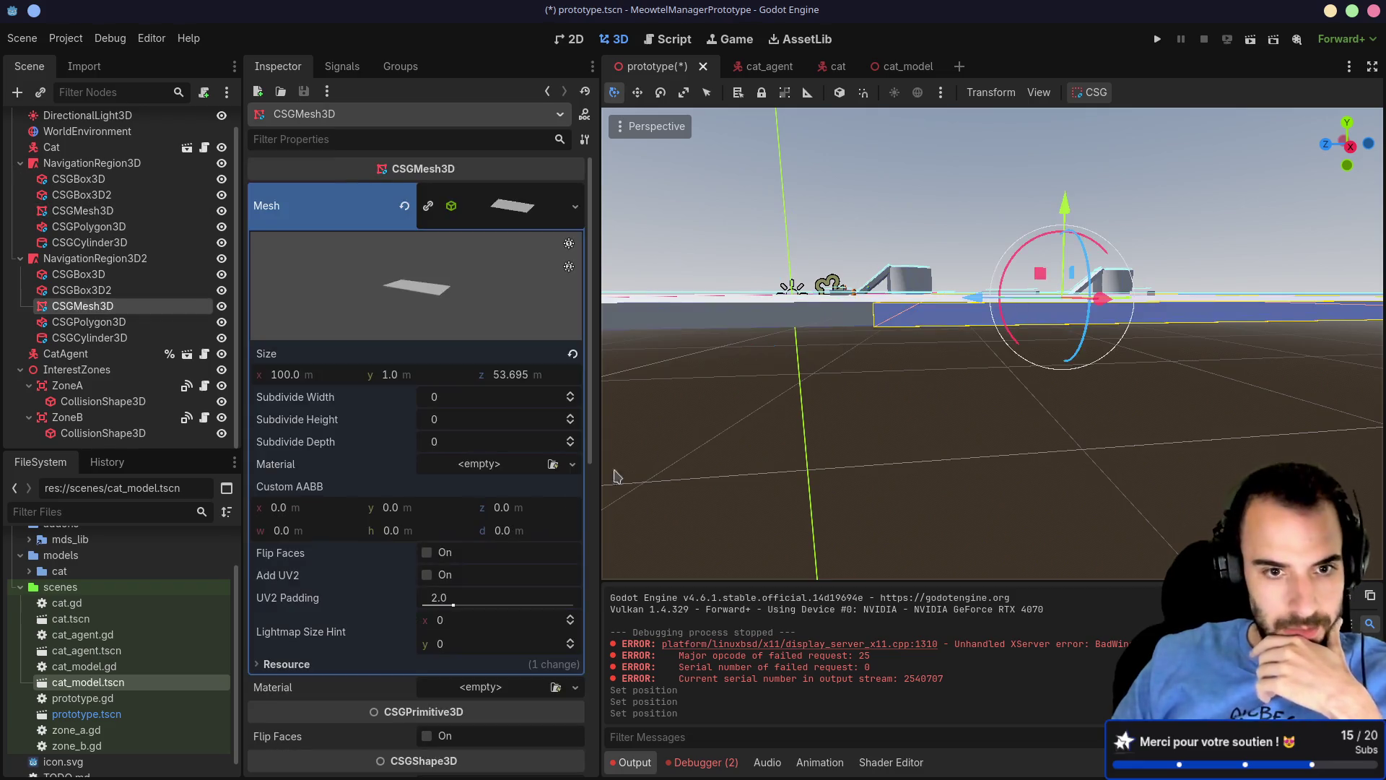
{"action": "scroll", "coordinate": [329, 603], "scroll_direction": "down", "scroll_amount": 10}
{"action": "left_click", "coordinate": [326, 593]}
{"action": "type", "text": "-.5"}
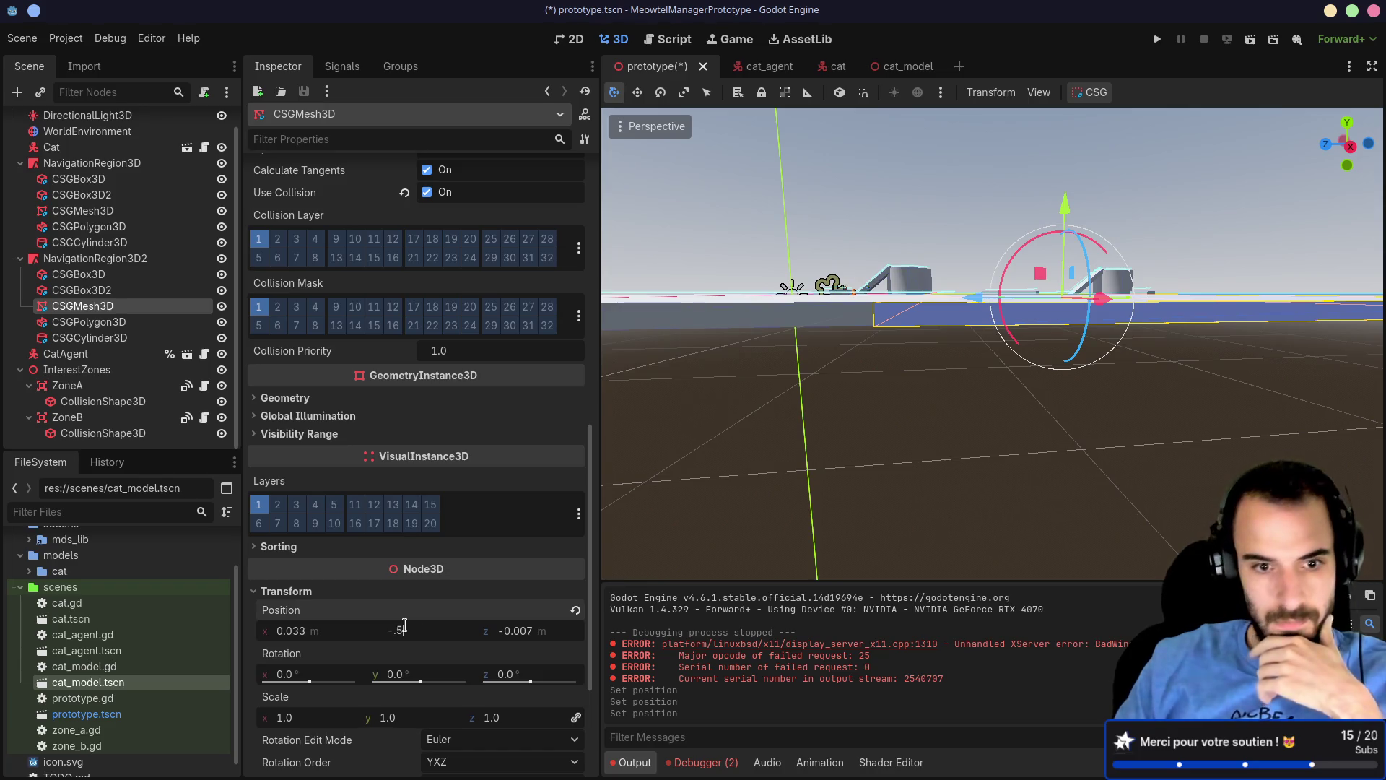
{"action": "key", "text": "Return"}
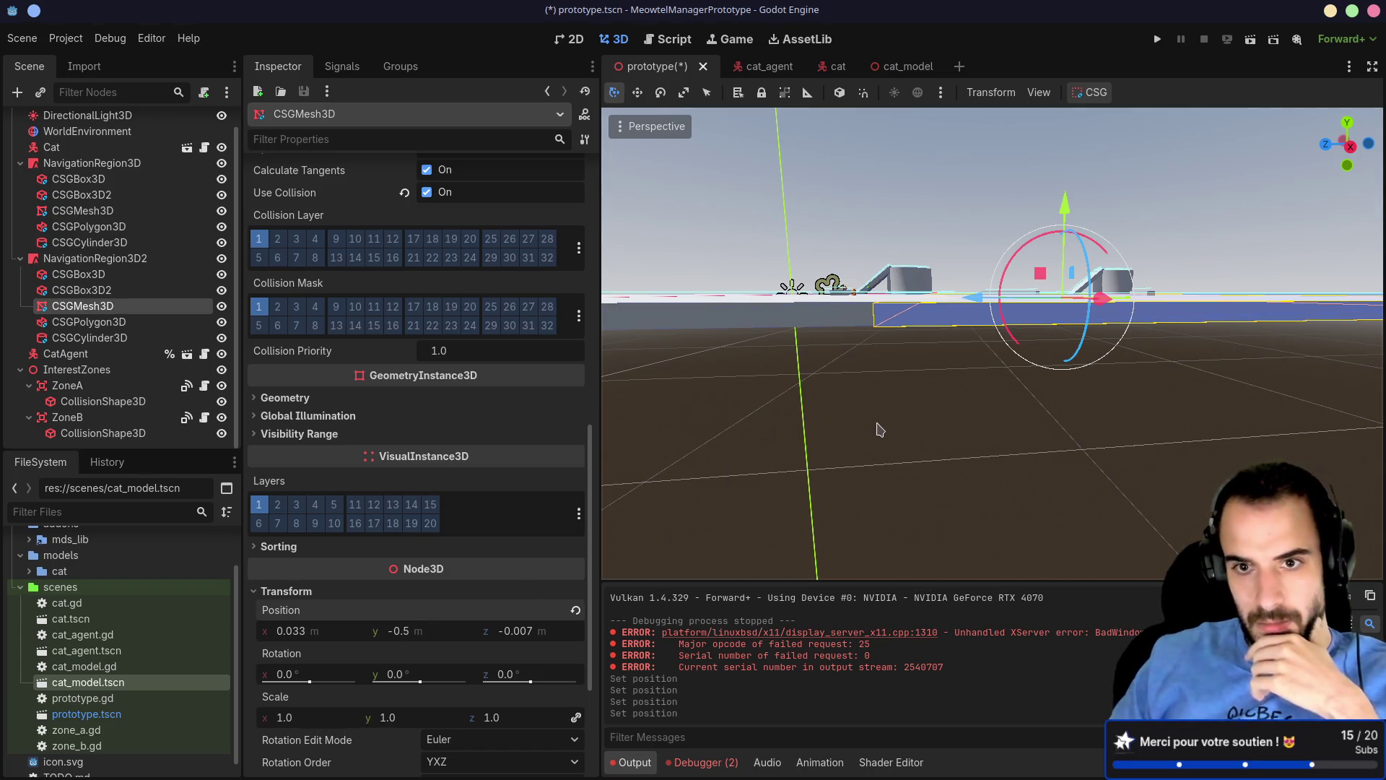
{"action": "left_click", "coordinate": [899, 428]}
{"action": "mouse_move", "coordinate": [884, 445]}
{"action": "left_mouse_down"}
{"action": "mouse_move", "coordinate": [889, 482]}
{"action": "mouse_move", "coordinate": [917, 483]}
{"action": "left_mouse_up"}
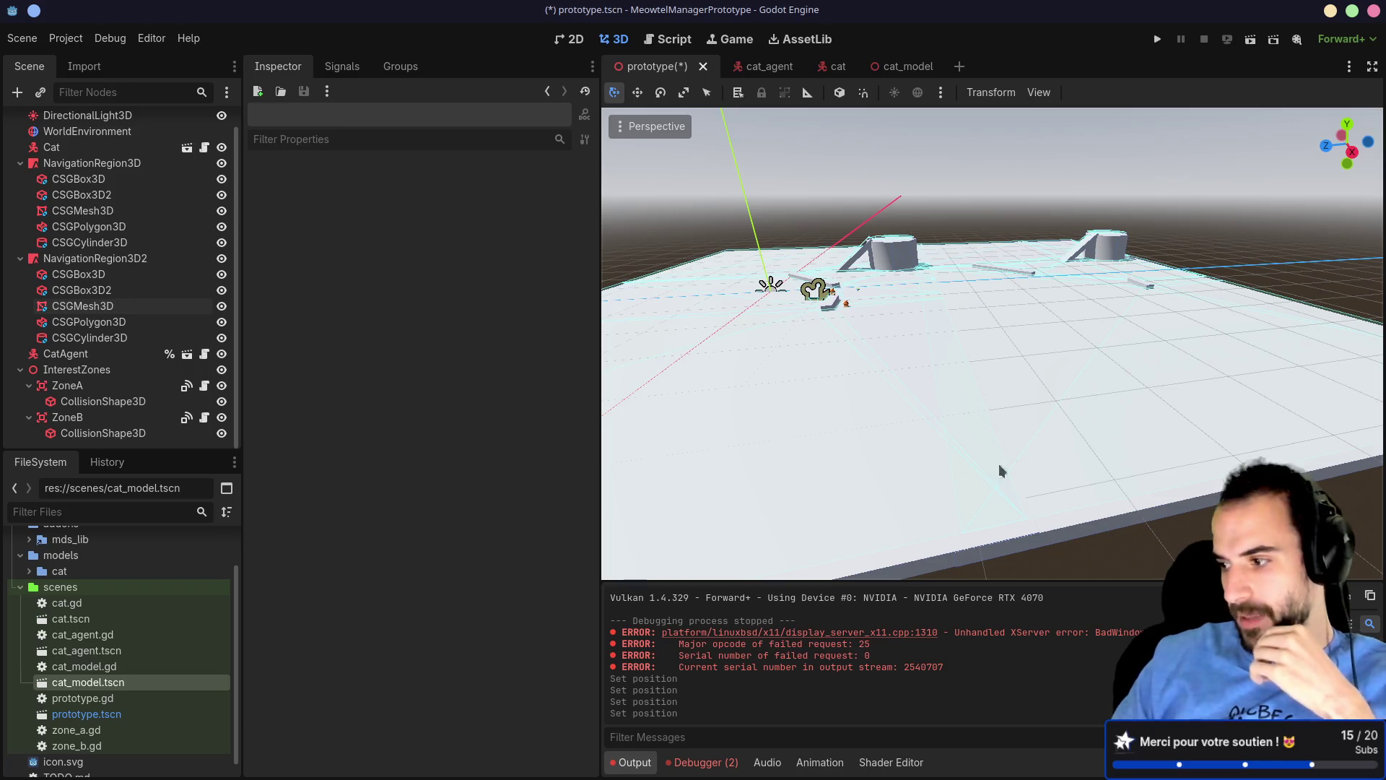
{"action": "left_click", "coordinate": [119, 259]}
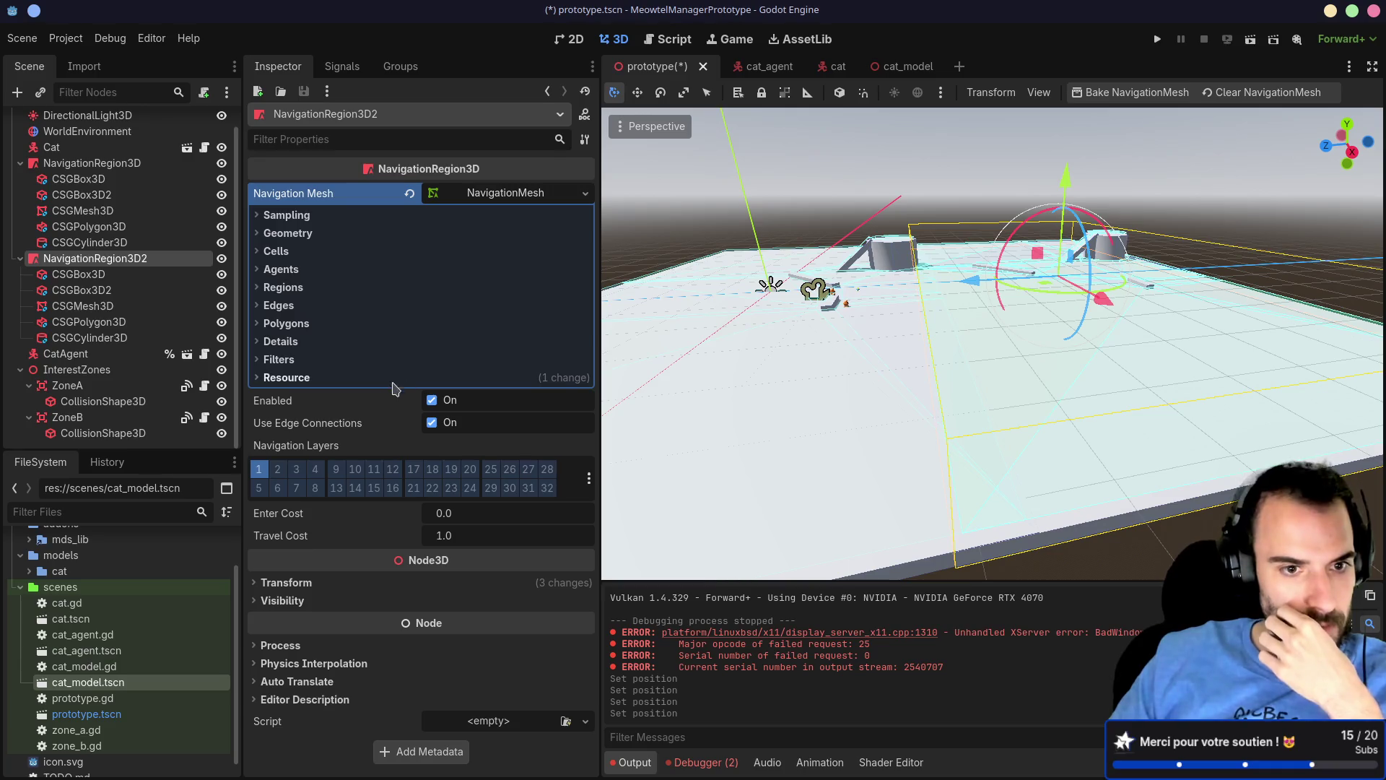
{"action": "mouse_move", "coordinate": [309, 431]}
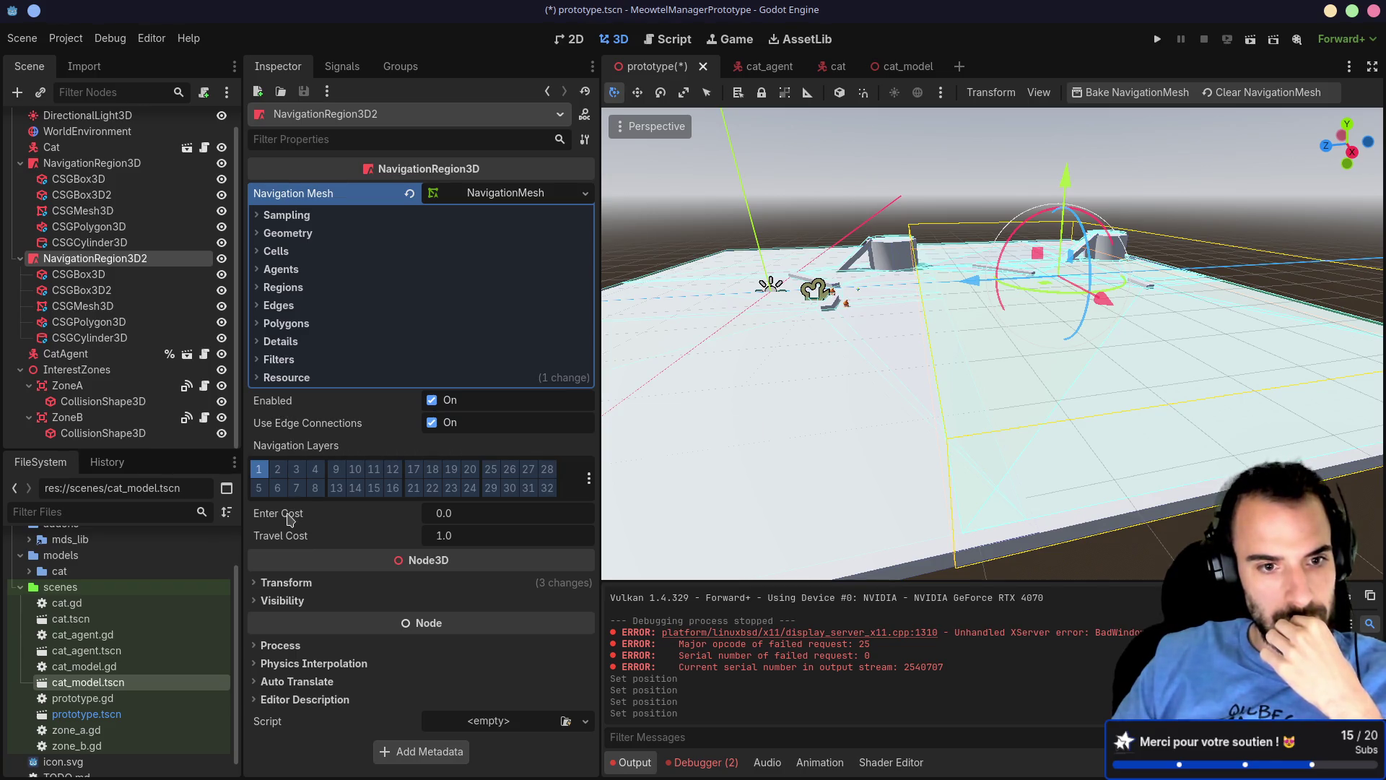
{"action": "mouse_move", "coordinate": [290, 520]}
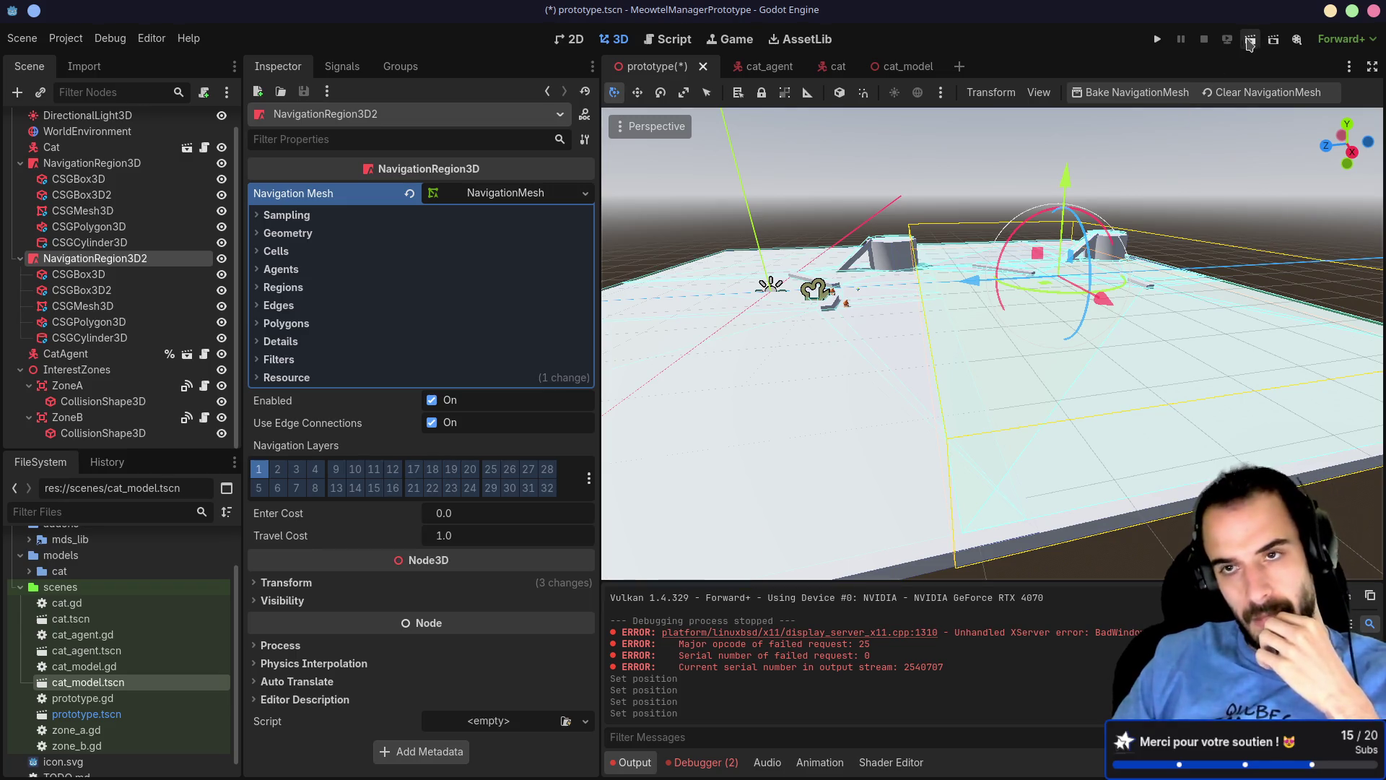
{"action": "left_click", "coordinate": [1164, 39]}
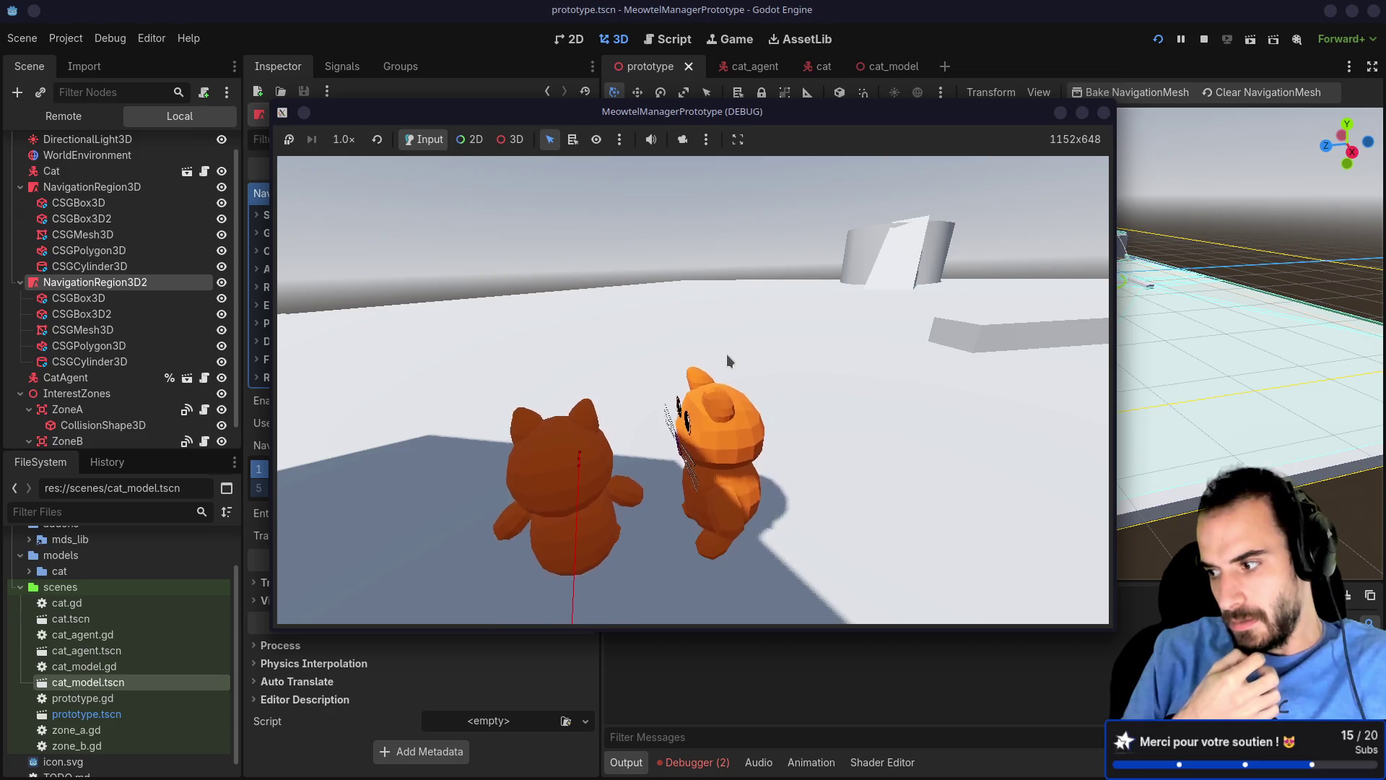
Step: Snap the 3D viewport to Top Orthogonal using the view gizmo's Y axis
{"action": "left_click_drag", "start_coordinate": [726, 349], "coordinate": [1009, 209]}
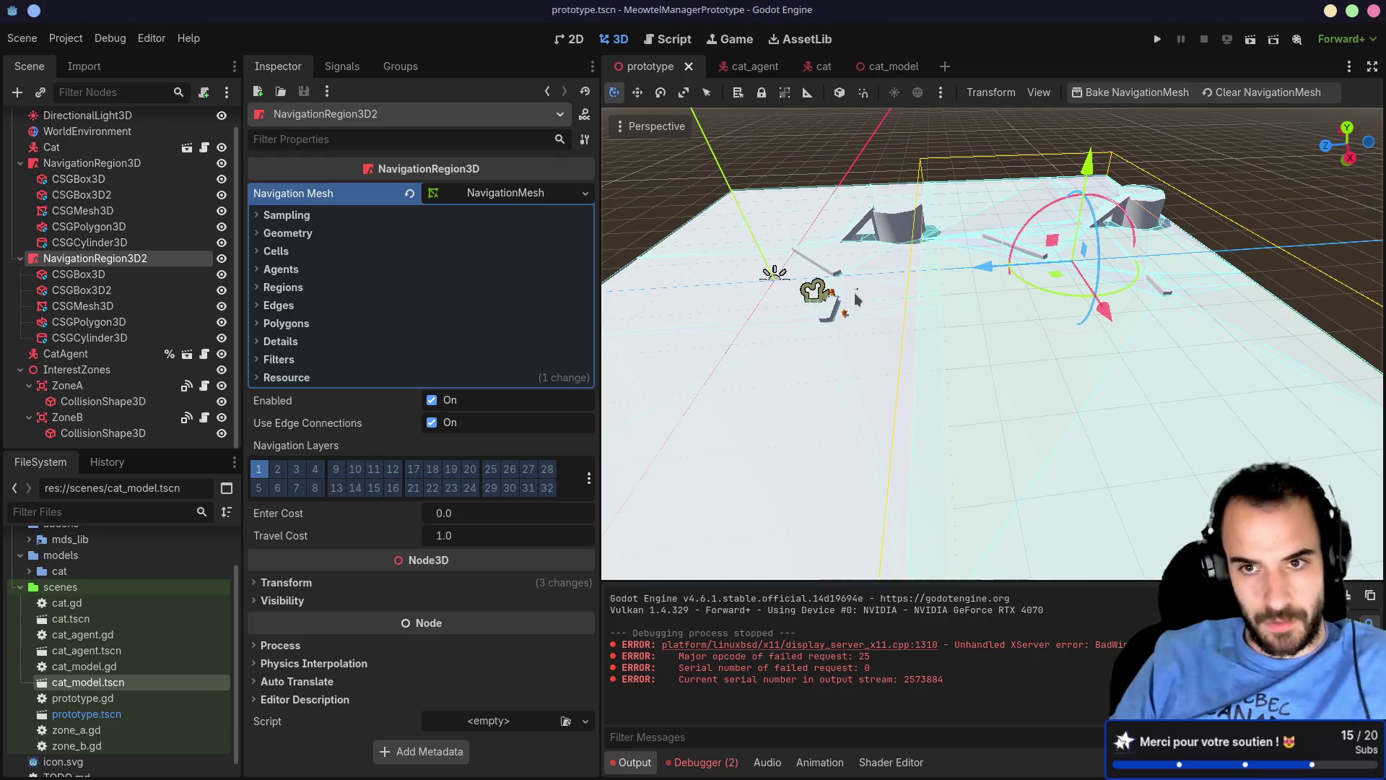
{"action": "left_click", "coordinate": [1348, 128]}
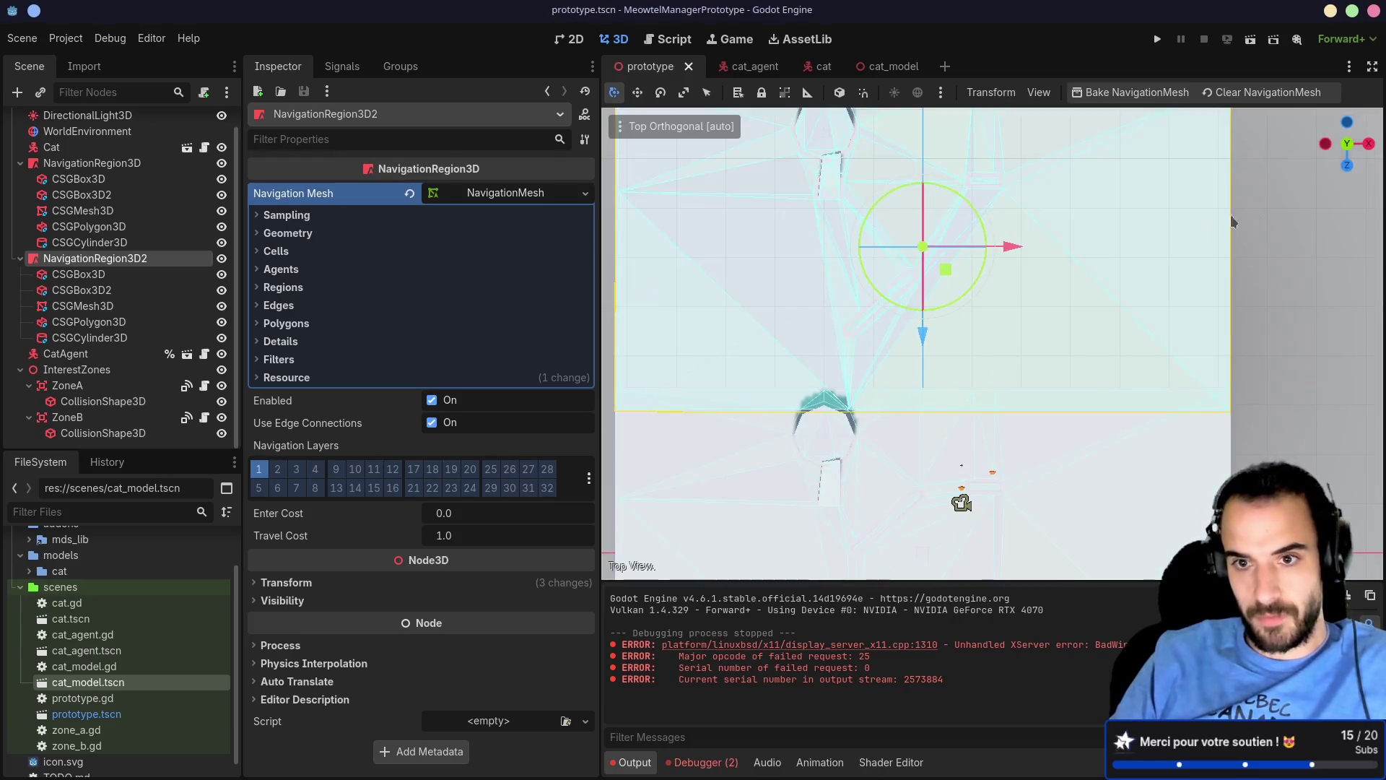
Step: Collapse NavigationRegion3D and NavigationRegion3D2 in the Scene dock and compare their Inspector settings
{"action": "scroll", "coordinate": [997, 301], "scroll_direction": "up", "scroll_amount": 2}
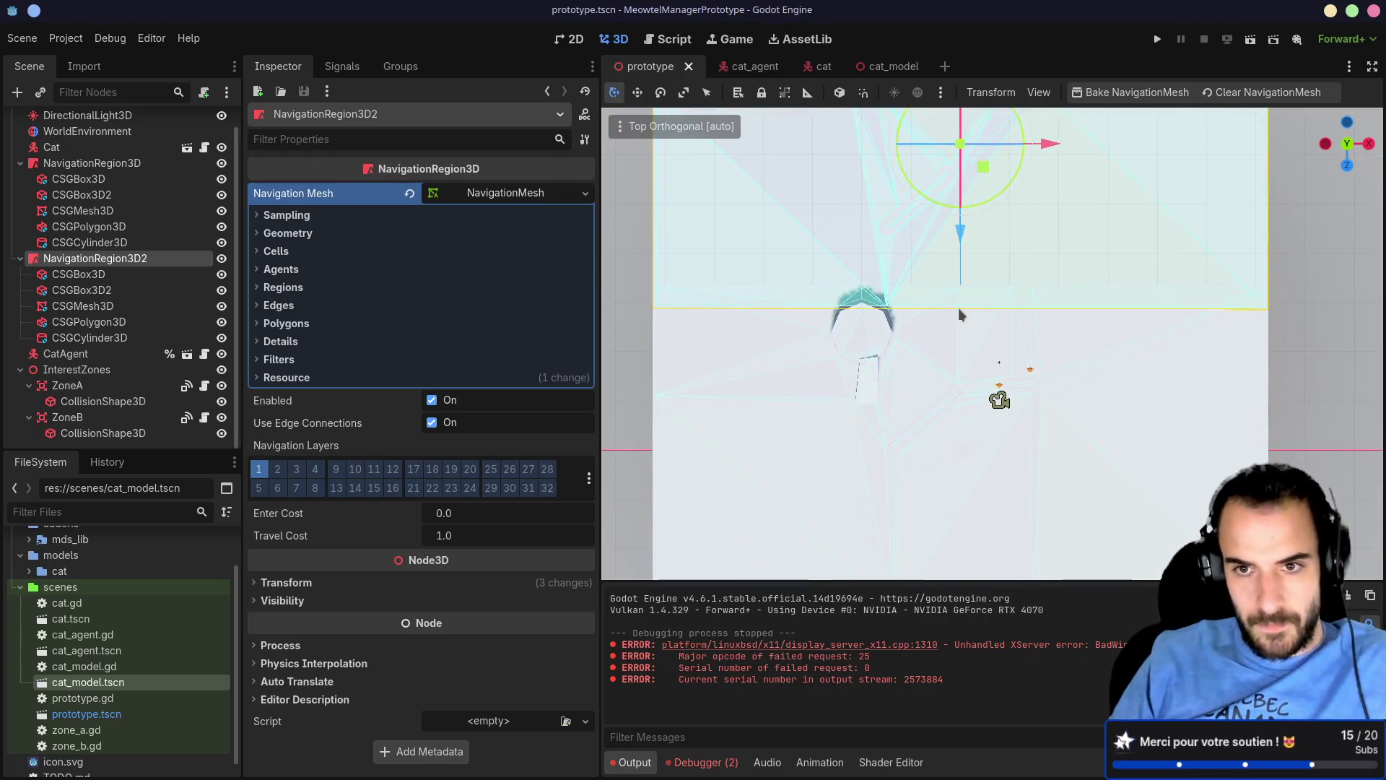
{"action": "scroll", "coordinate": [959, 315], "scroll_direction": "up", "scroll_amount": 6}
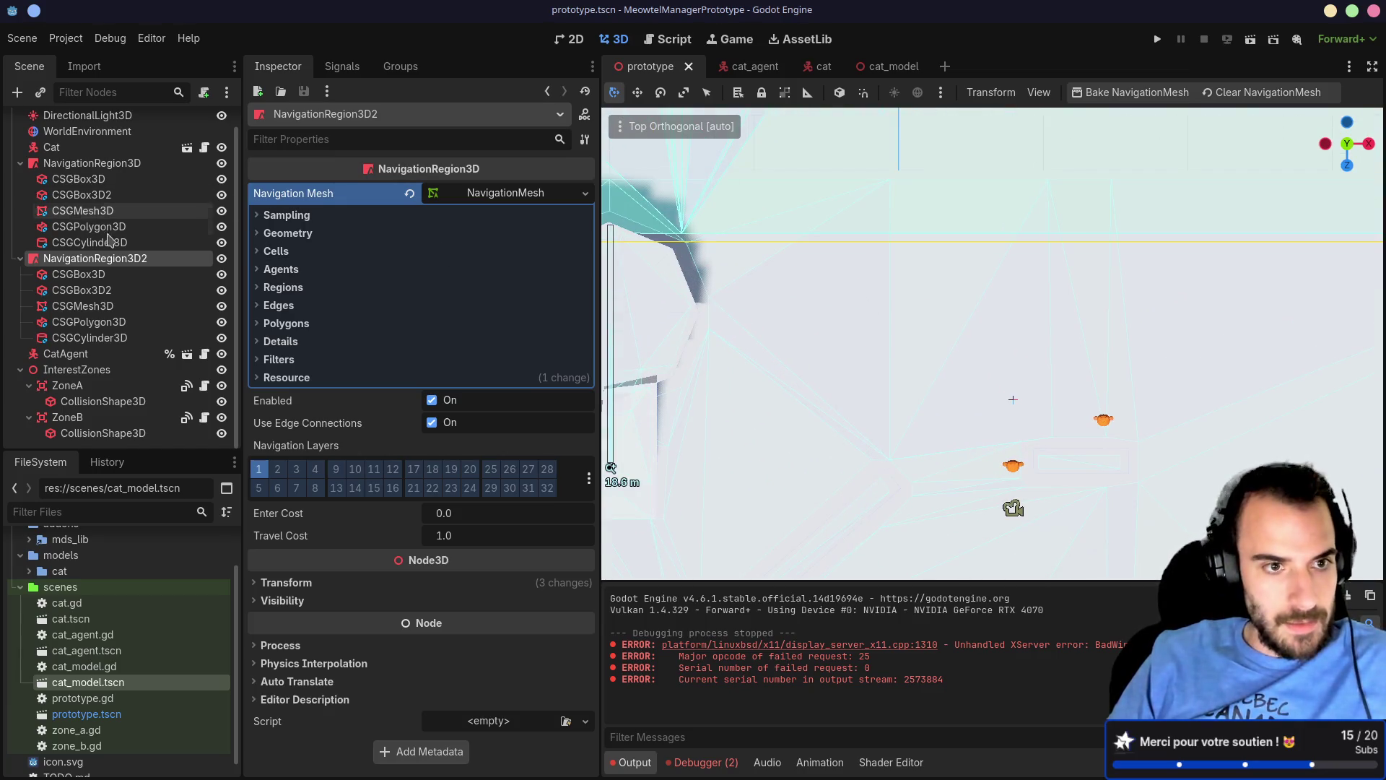
{"action": "left_click", "coordinate": [20, 258]}
{"action": "left_click", "coordinate": [20, 185]}
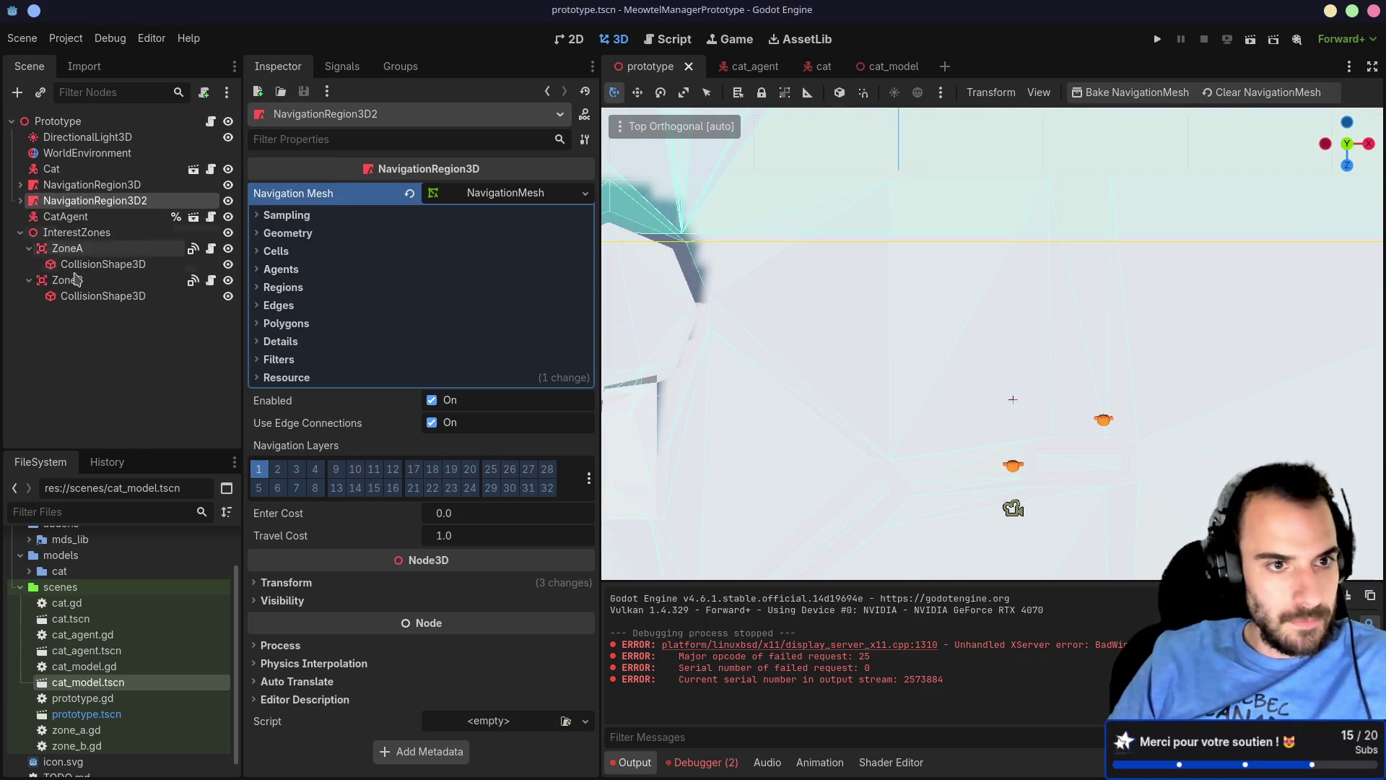
{"action": "left_click", "coordinate": [116, 186]}
{"action": "left_click", "coordinate": [116, 201]}
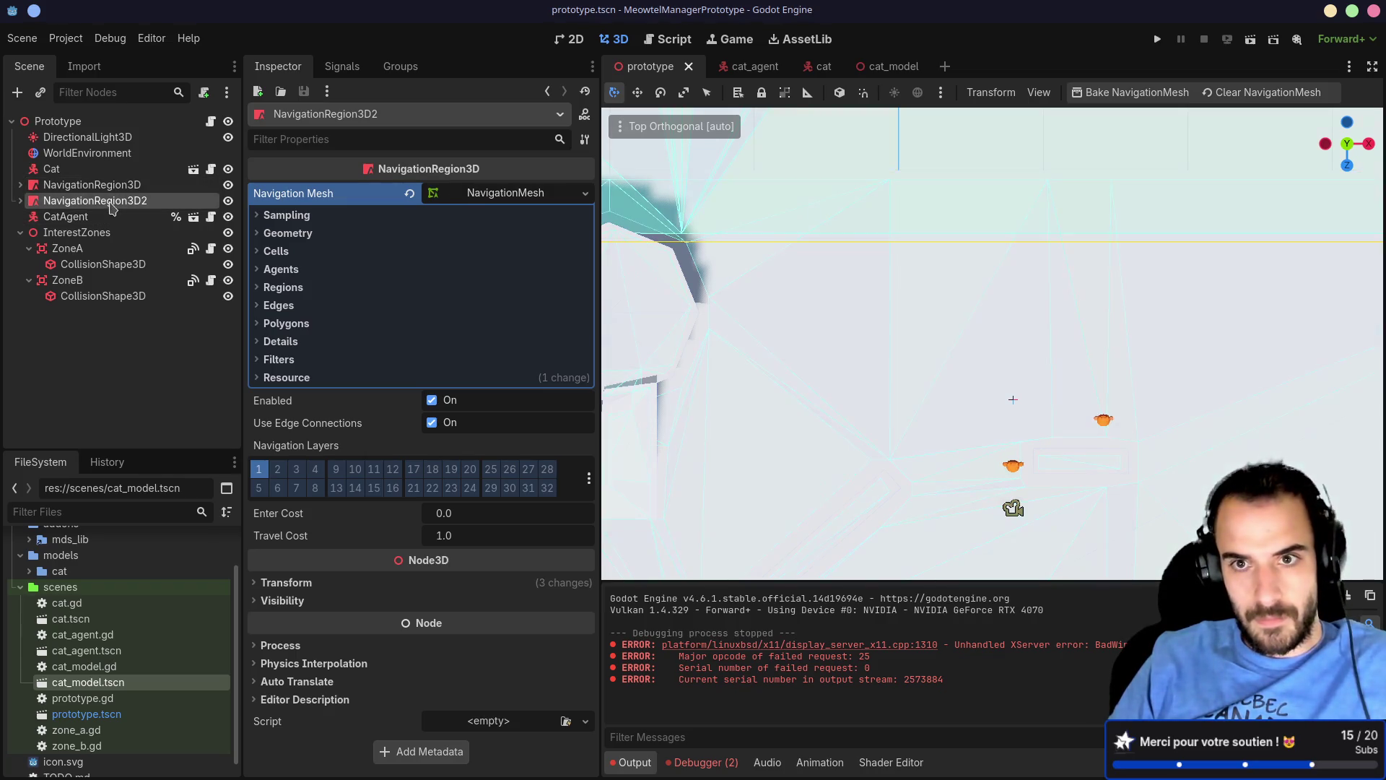
{"action": "left_click", "coordinate": [117, 186]}
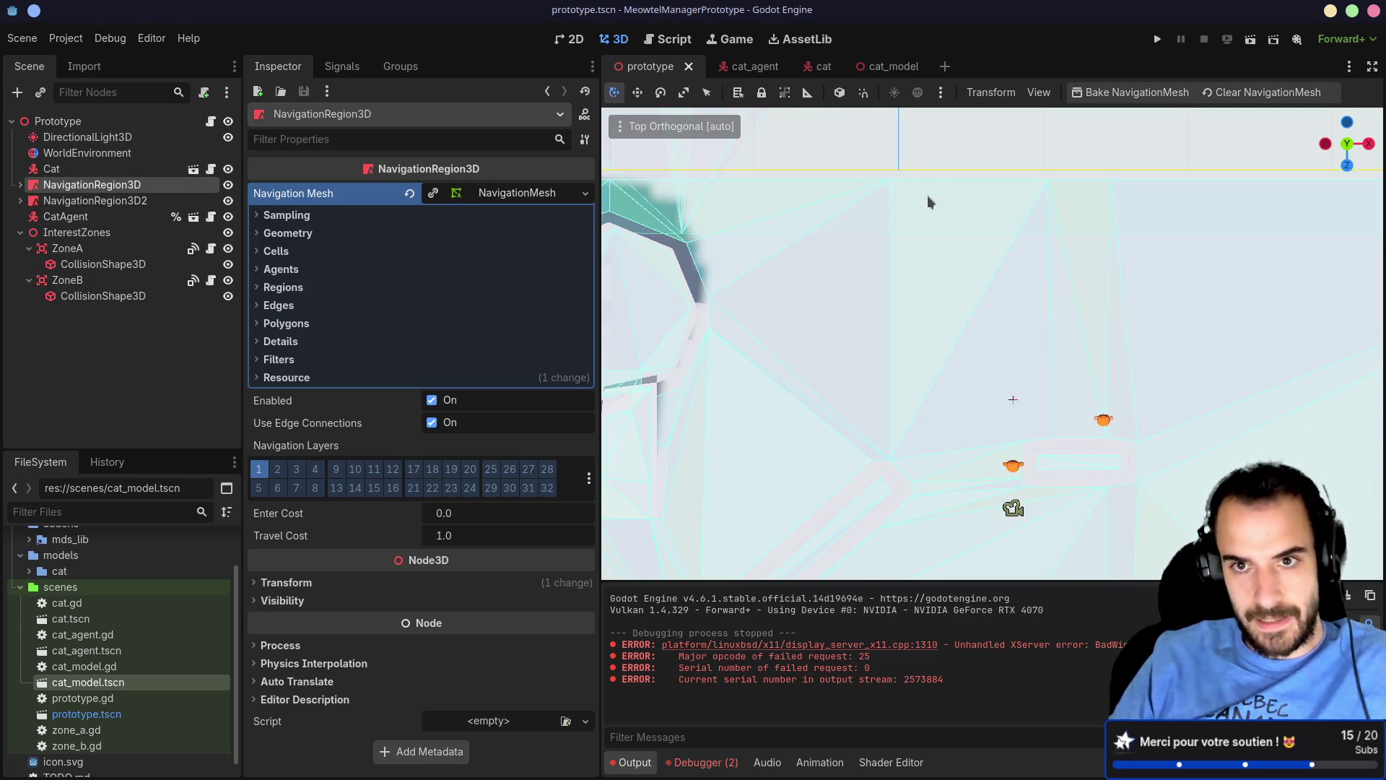
{"action": "left_click", "coordinate": [116, 201]}
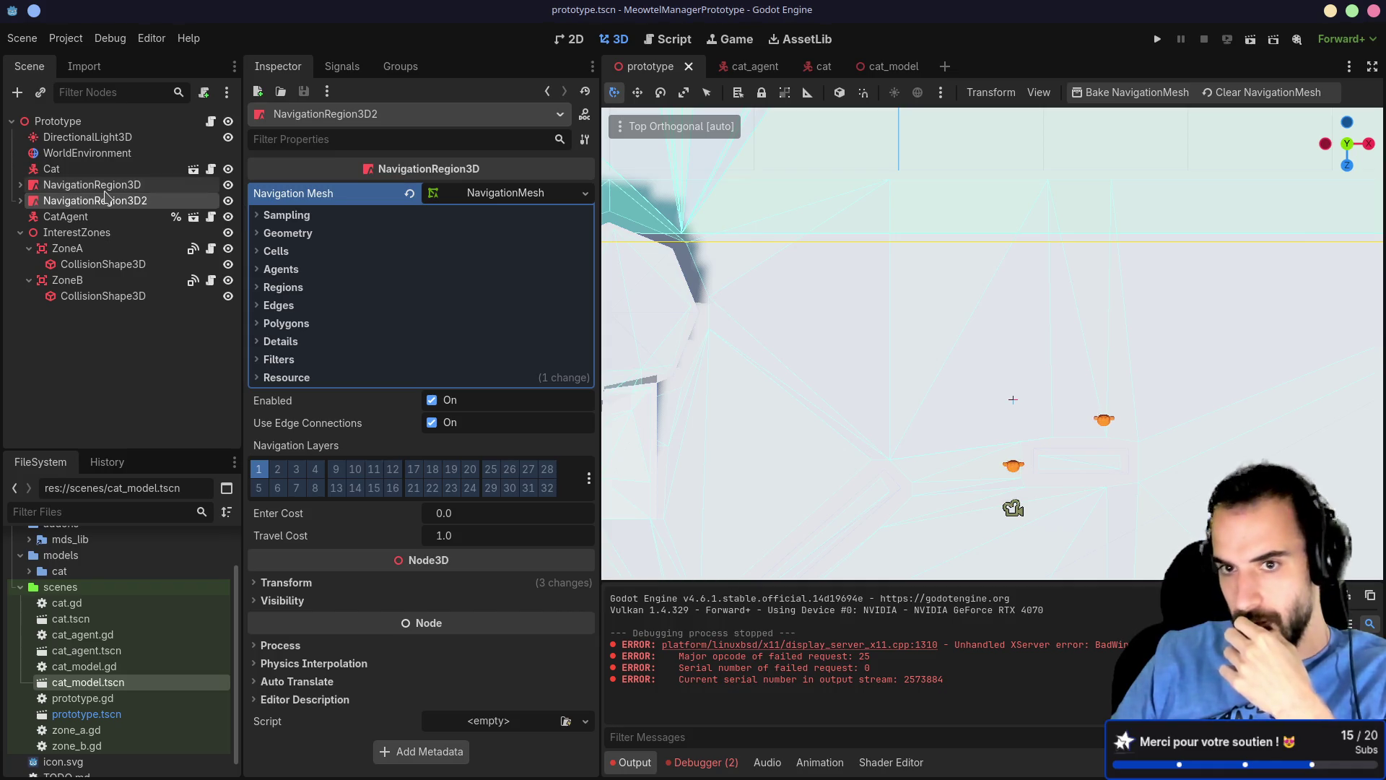
{"action": "mouse_move", "coordinate": [1000, 294]}
{"action": "left_mouse_down"}
{"action": "mouse_move", "coordinate": [633, 114]}
{"action": "mouse_move", "coordinate": [836, 325]}
{"action": "left_mouse_up"}
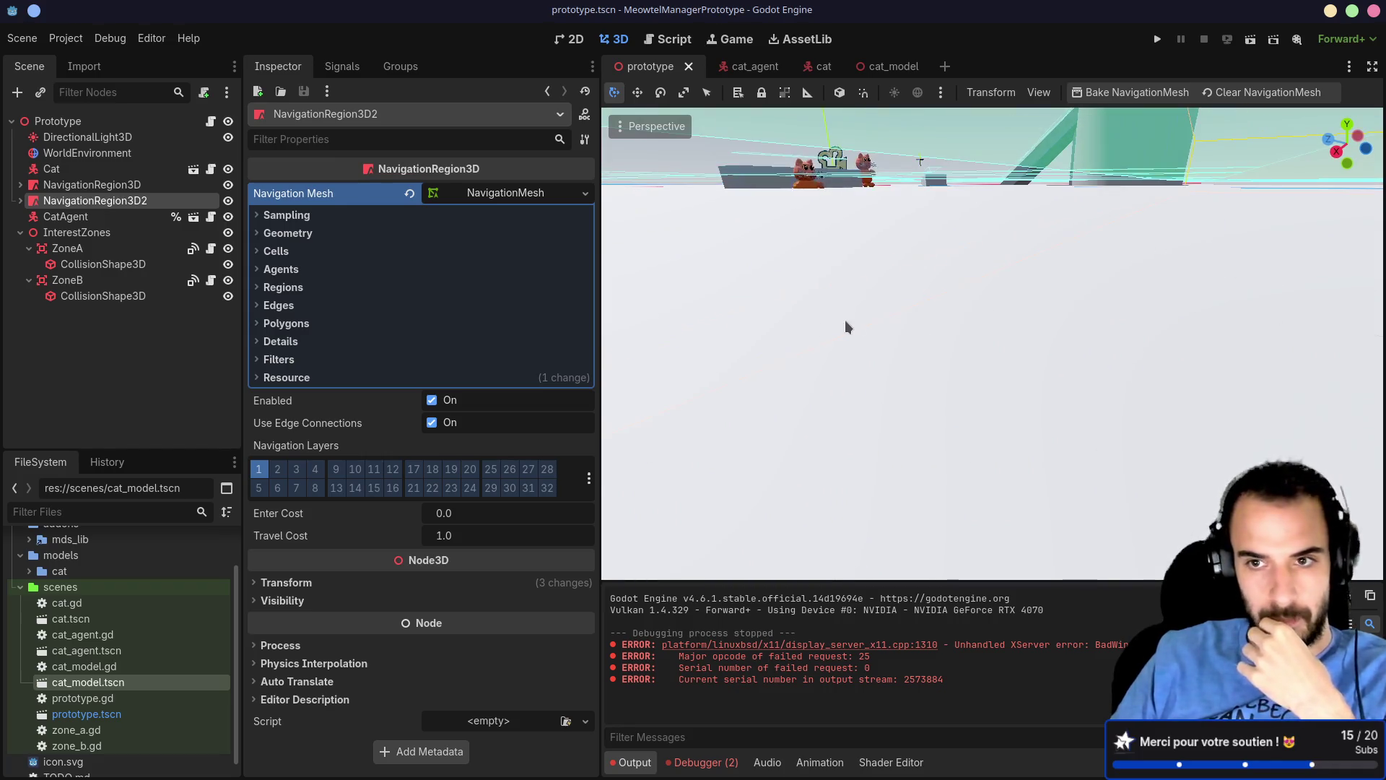
Step: Inspect the first region's CSGMesh3D floor and the second region's navigation mesh settings
{"action": "scroll", "coordinate": [837, 325], "scroll_direction": "down", "scroll_amount": 3}
{"action": "scroll", "coordinate": [858, 324], "scroll_direction": "up", "scroll_amount": 5}
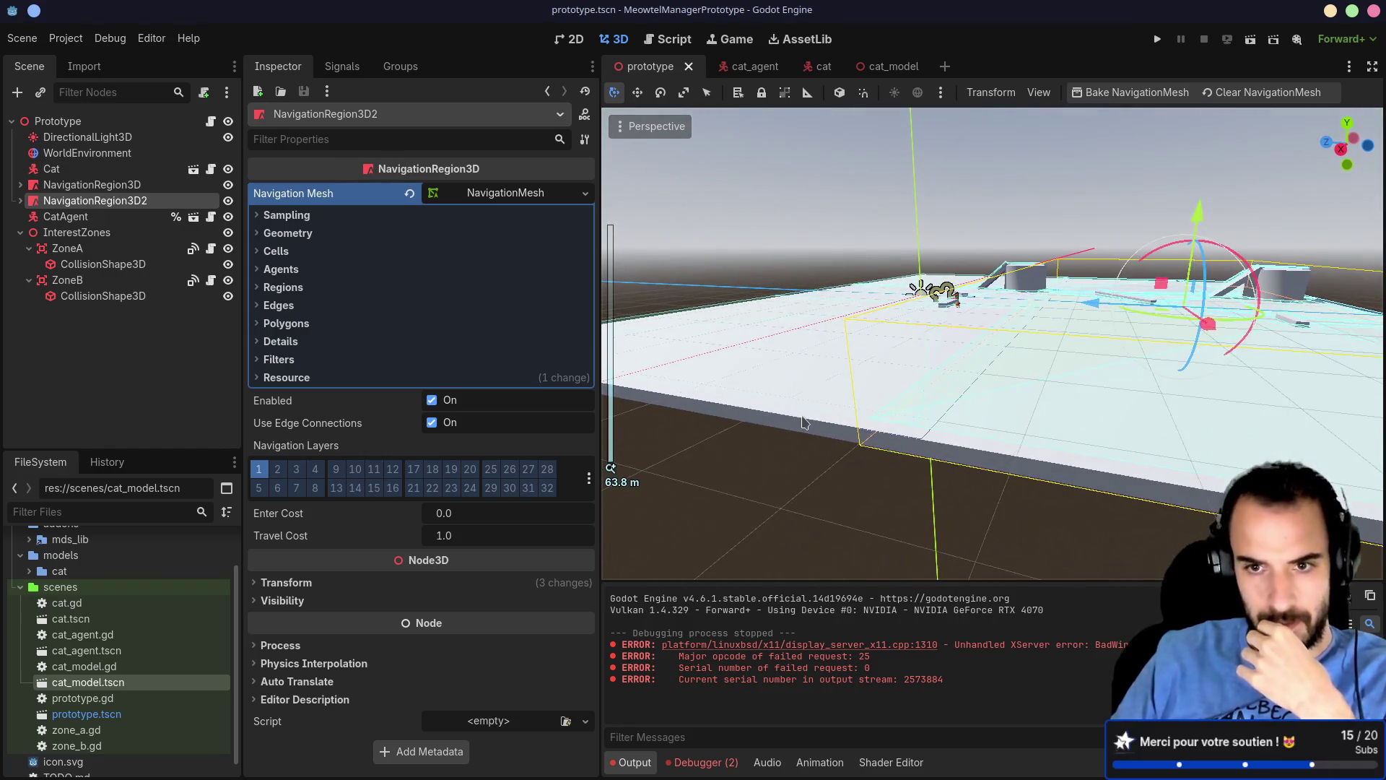
{"action": "left_click", "coordinate": [807, 424]}
{"action": "scroll", "coordinate": [499, 390], "scroll_direction": "up", "scroll_amount": 15}
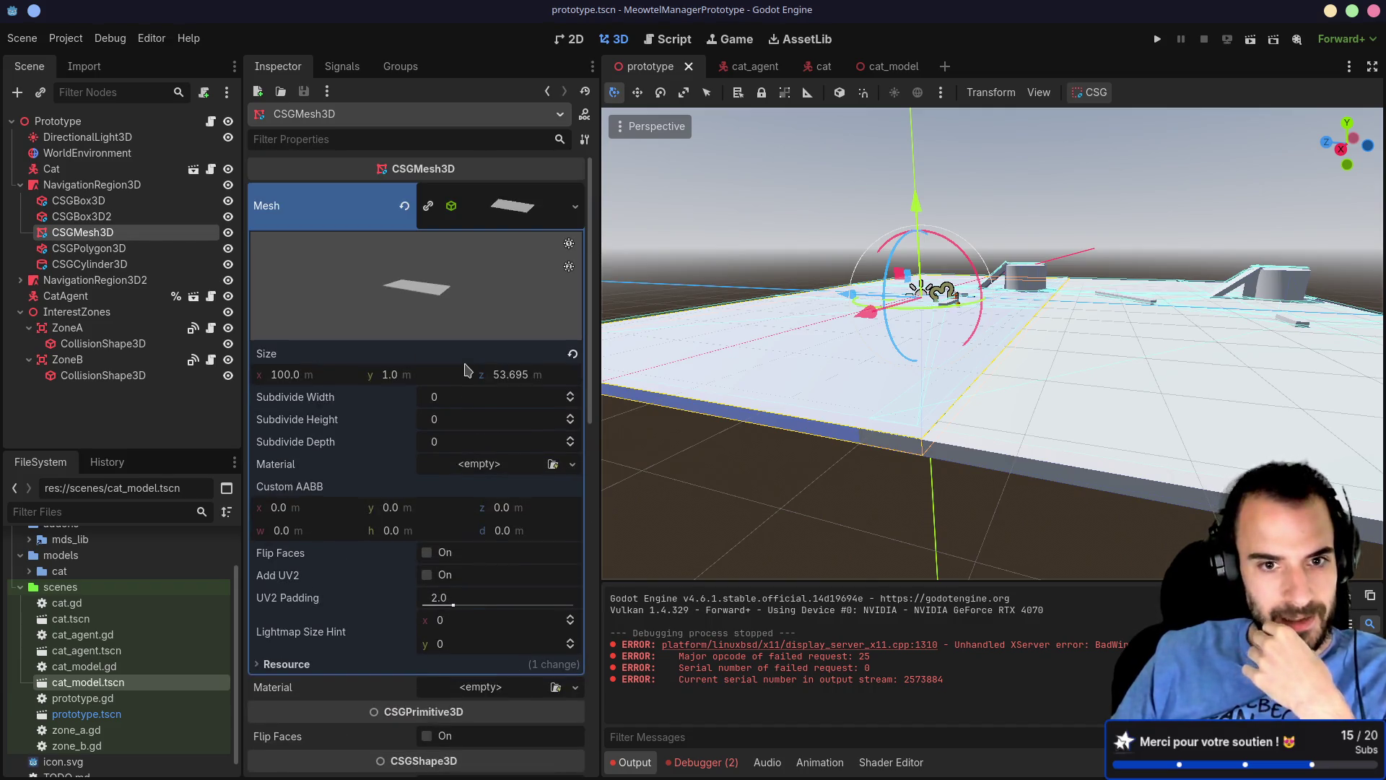
{"action": "scroll", "coordinate": [465, 369], "scroll_direction": "down", "scroll_amount": 15}
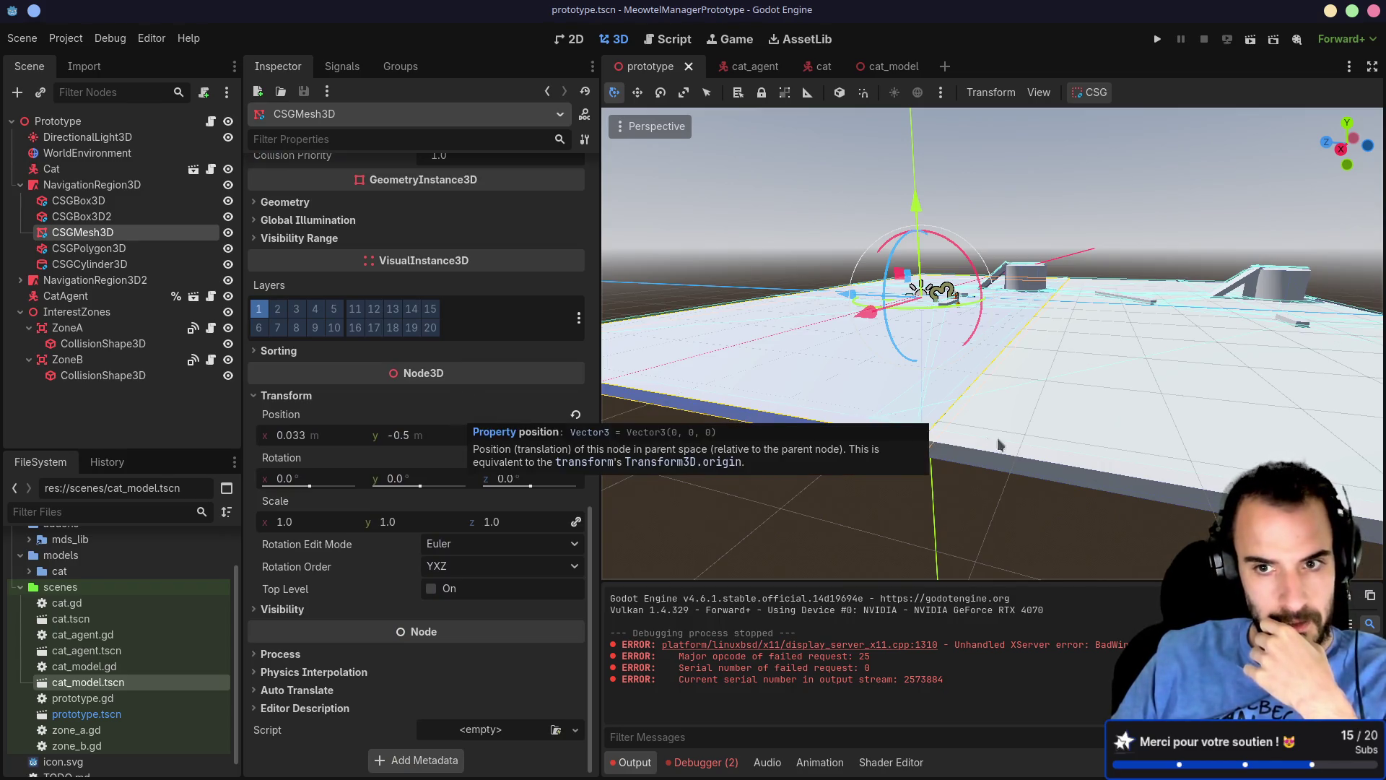
{"action": "left_click", "coordinate": [1071, 448]}
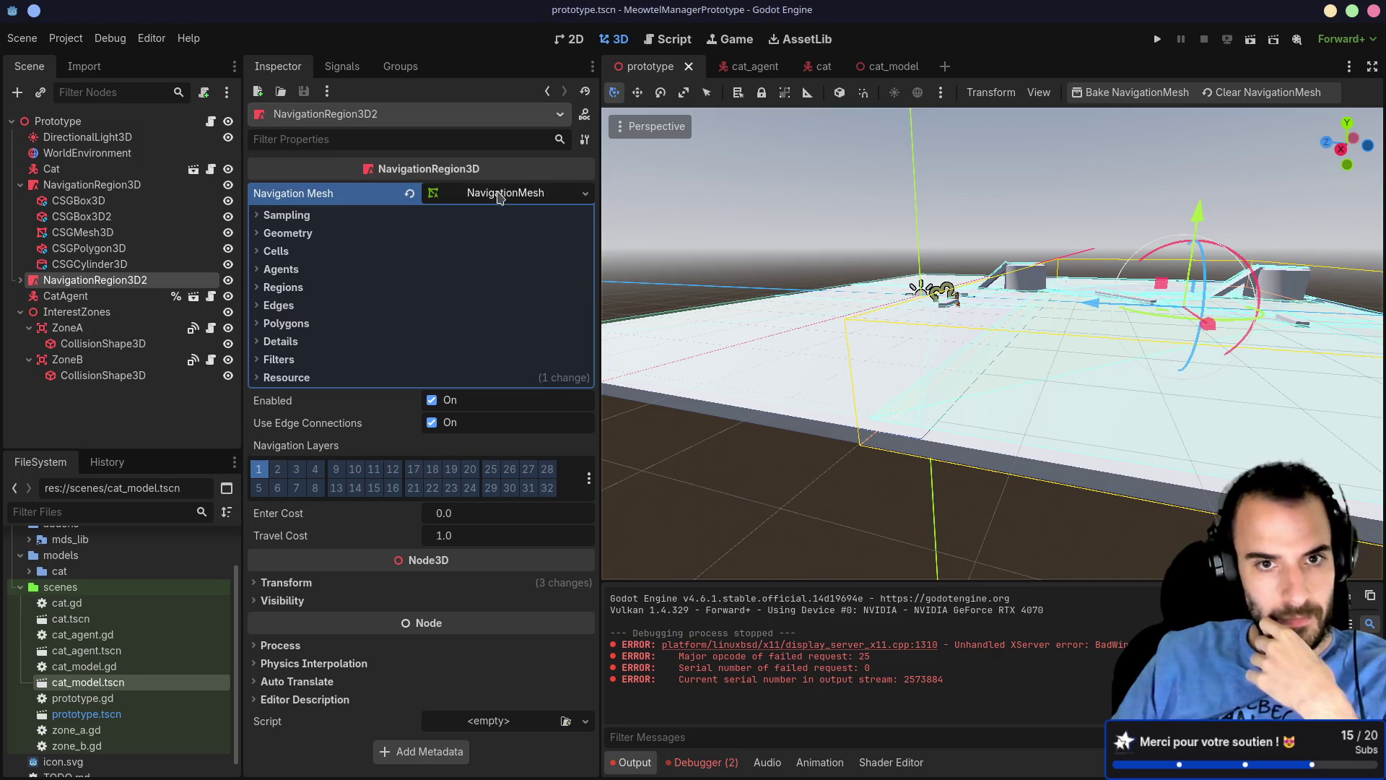
{"action": "left_click", "coordinate": [513, 197]}
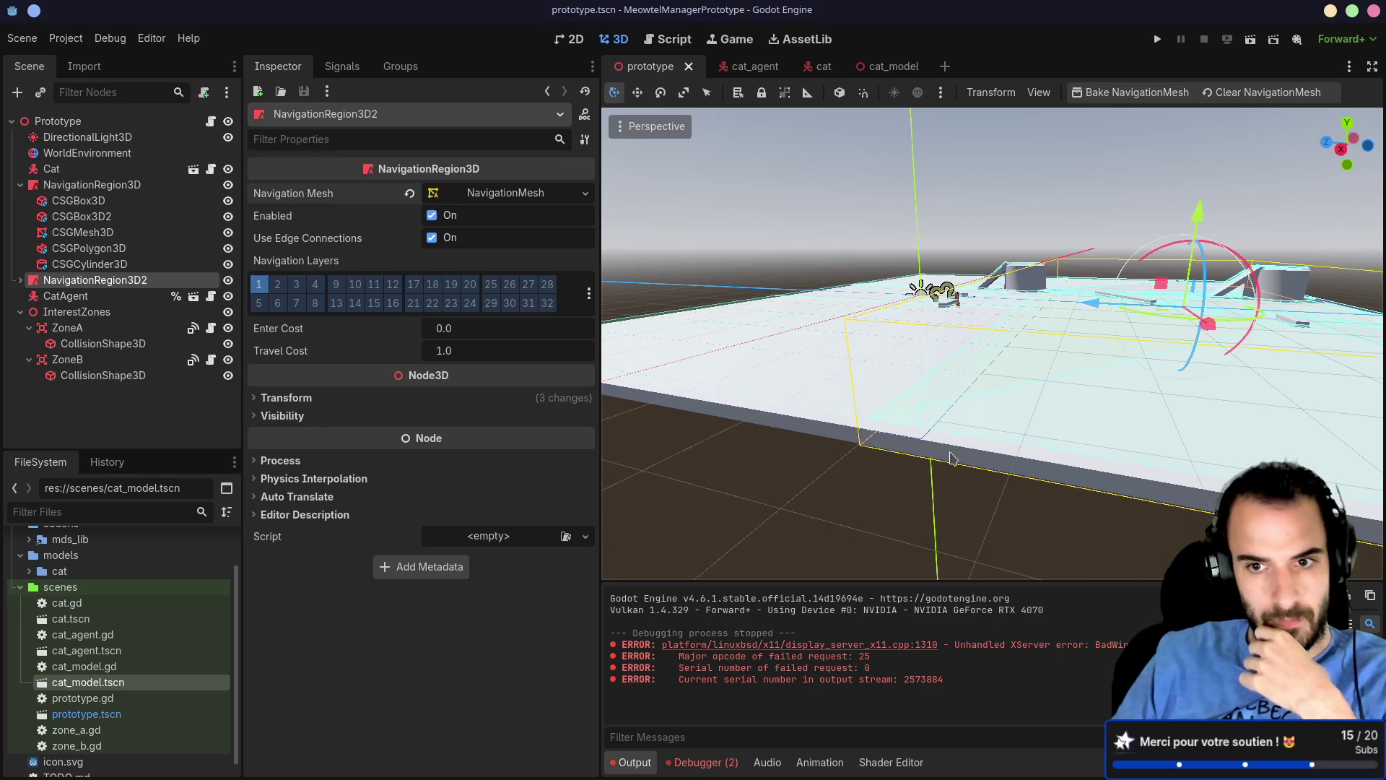
Step: Inspect the second floor mesh, then show NavigationRegion3D's Transform values
{"action": "left_click", "coordinate": [950, 457]}
{"action": "scroll", "coordinate": [480, 336], "scroll_direction": "up", "scroll_amount": 10}
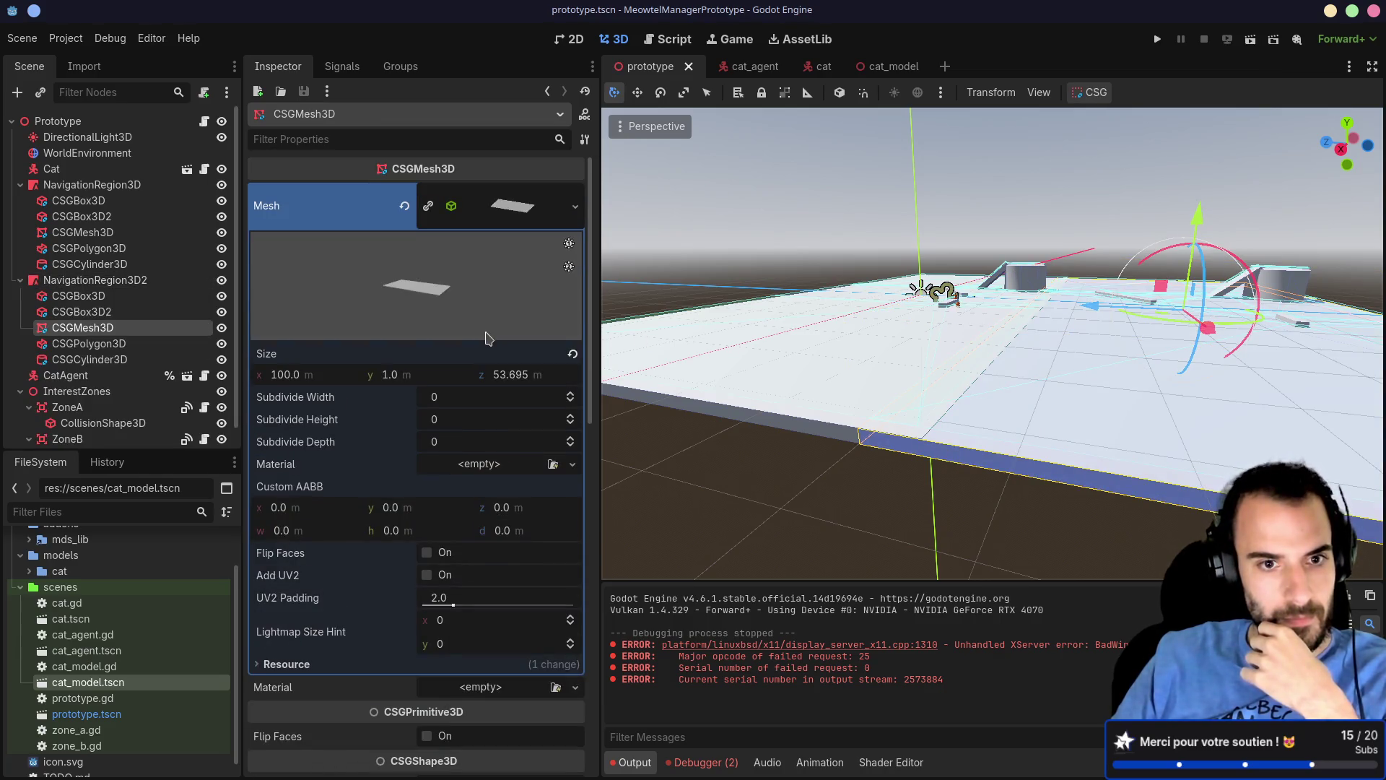
{"action": "scroll", "coordinate": [488, 337], "scroll_direction": "down", "scroll_amount": 10}
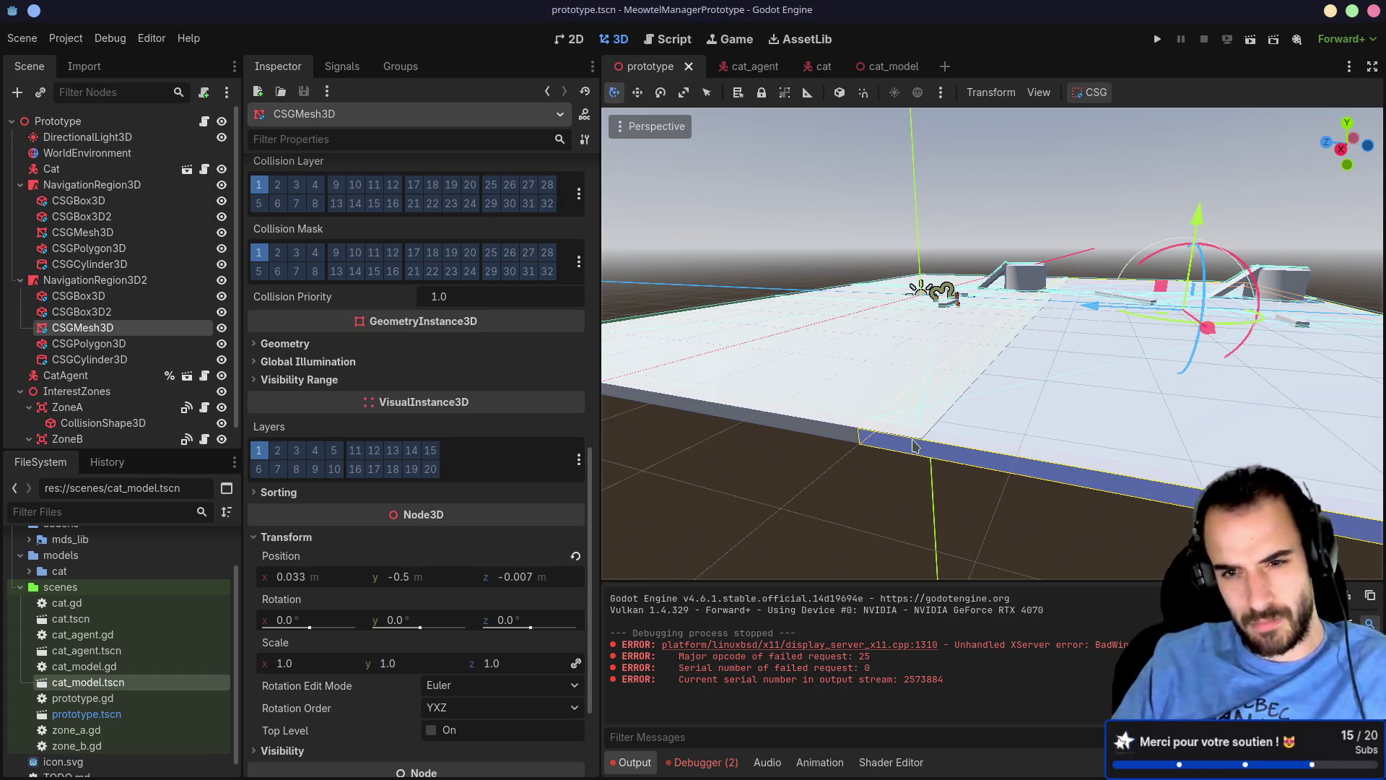
{"action": "left_click", "coordinate": [129, 282]}
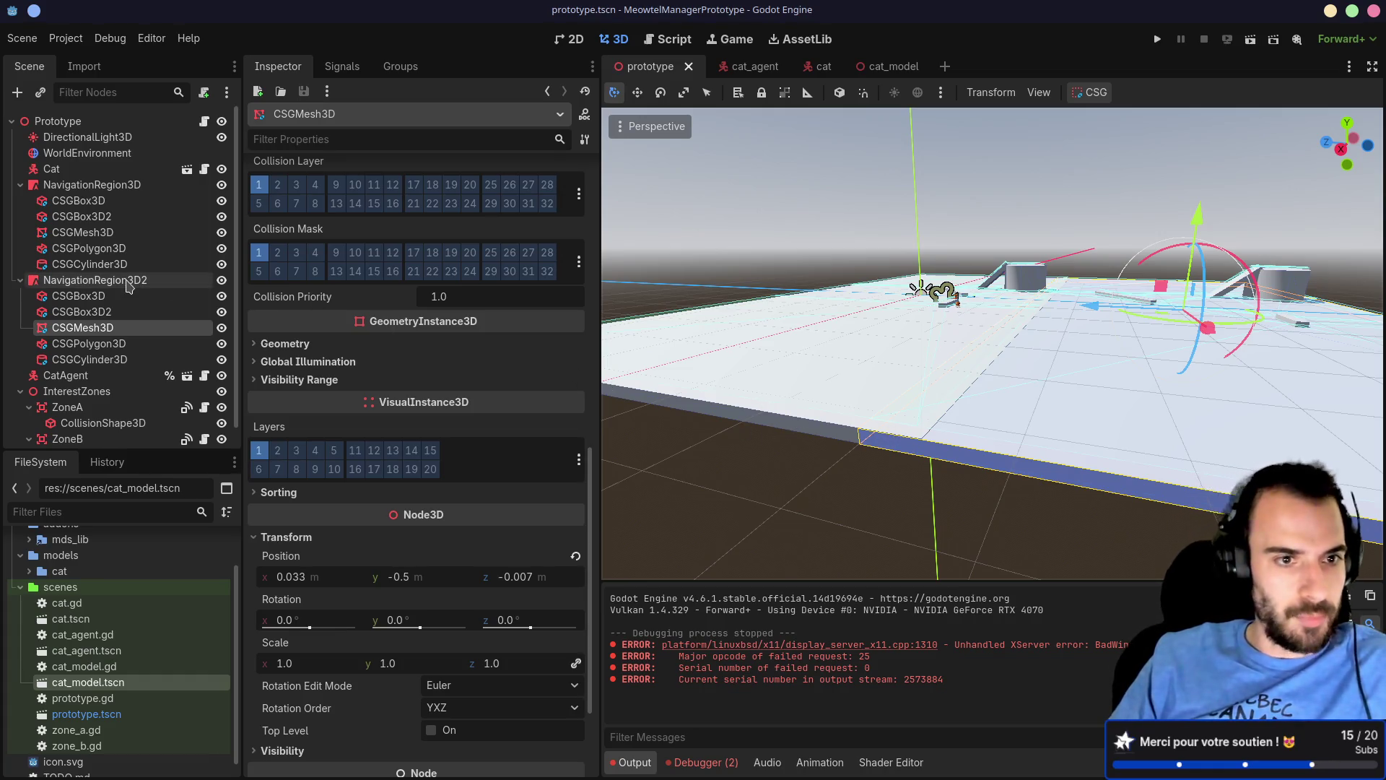
{"action": "left_click", "coordinate": [127, 185]}
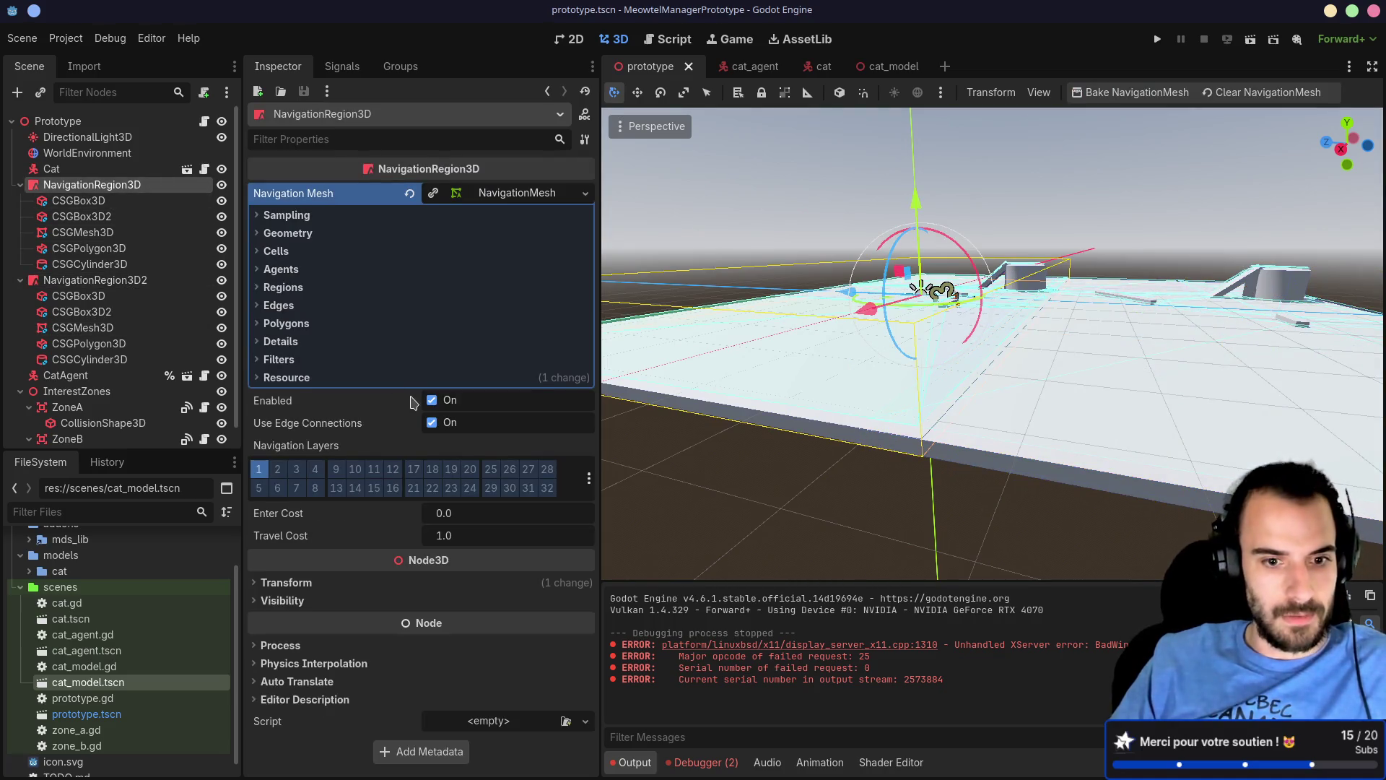
{"action": "left_click", "coordinate": [253, 582]}
Step: Set NavigationRegion3D's Position to 0, 0, 0
{"action": "scroll", "coordinate": [406, 512], "scroll_direction": "down", "scroll_amount": 3}
{"action": "left_click", "coordinate": [399, 471]}
{"action": "type", "text": "0"}
{"action": "key", "text": "Return"}
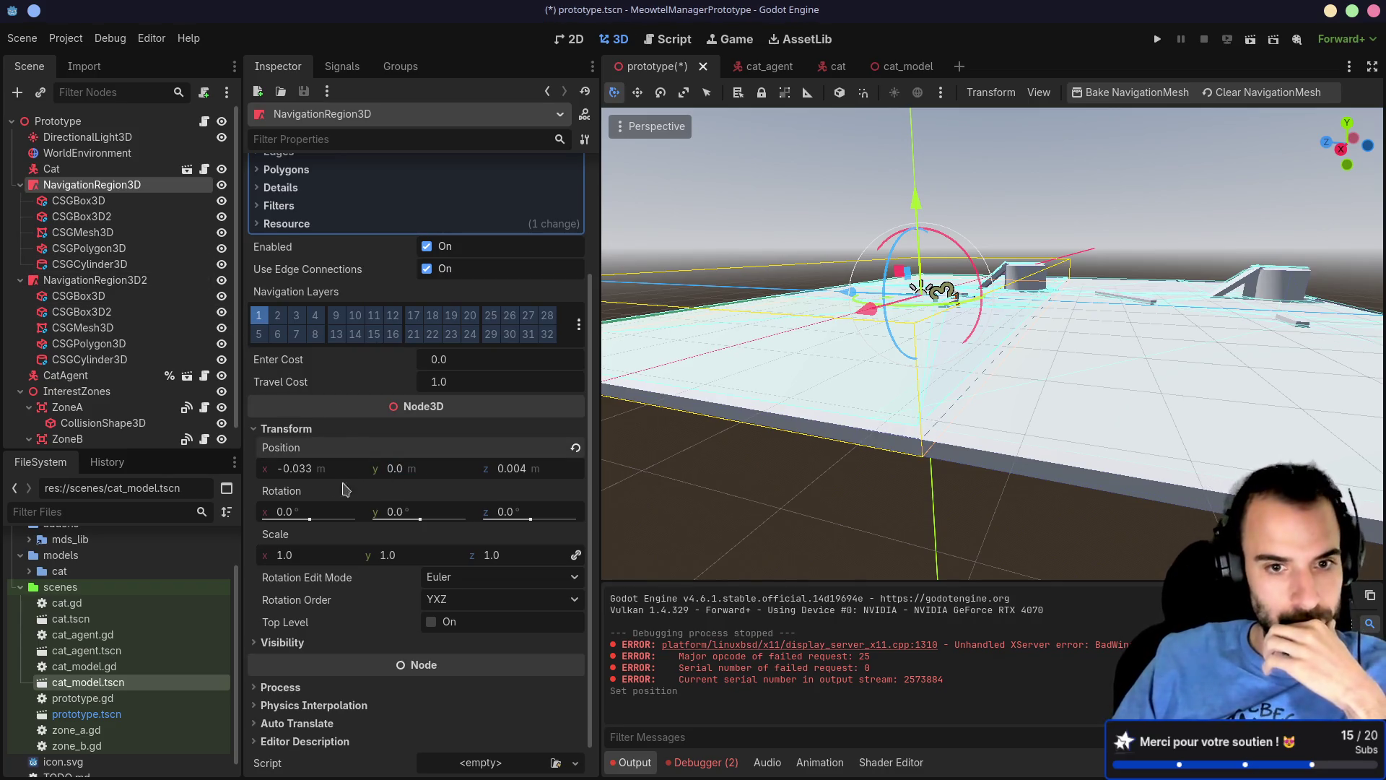
{"action": "left_click", "coordinate": [307, 471]}
{"action": "type", "text": "0"}
{"action": "key", "text": "Return"}
{"action": "left_click", "coordinate": [525, 469]}
{"action": "type", "text": "0"}
{"action": "key", "text": "Return"}
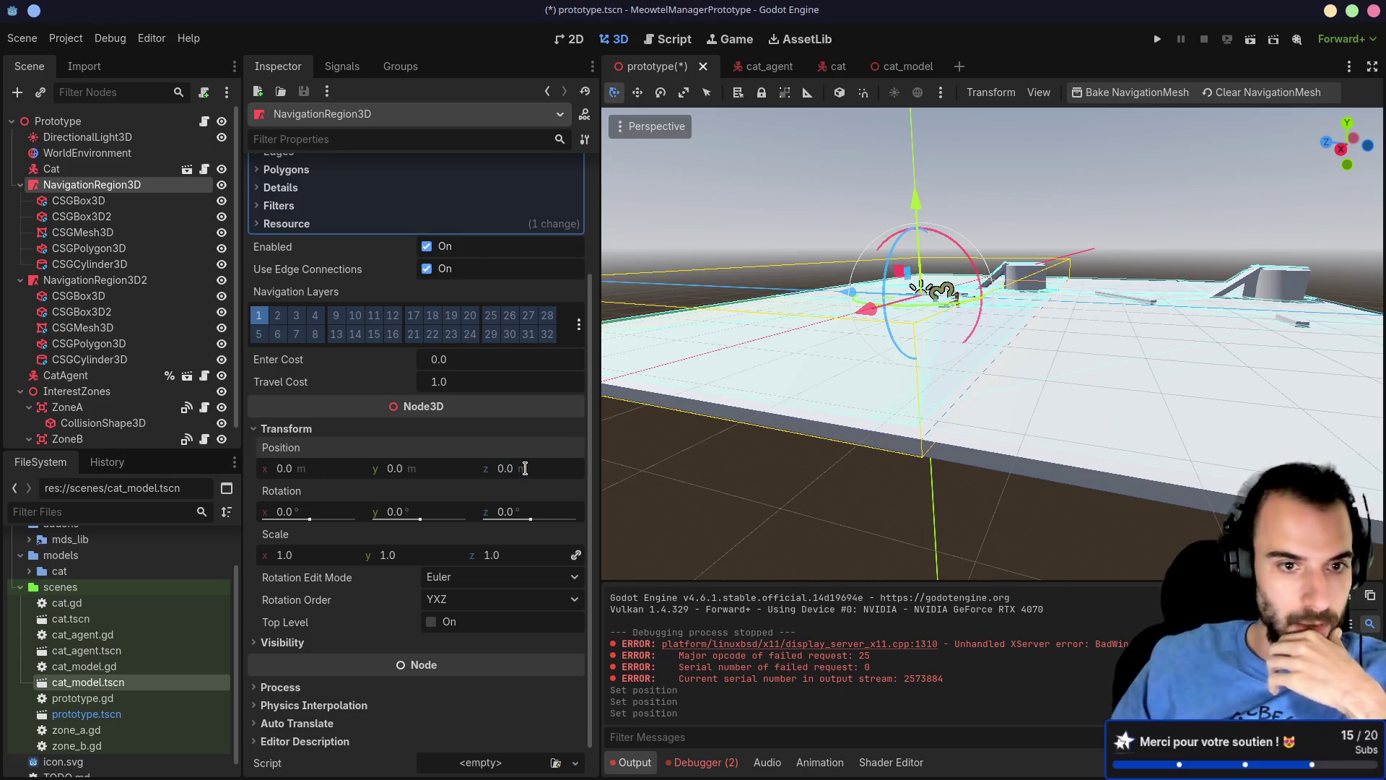
Step: Set NavigationRegion3D2's Position to 0, 0, -50
{"action": "left_click", "coordinate": [93, 280]}
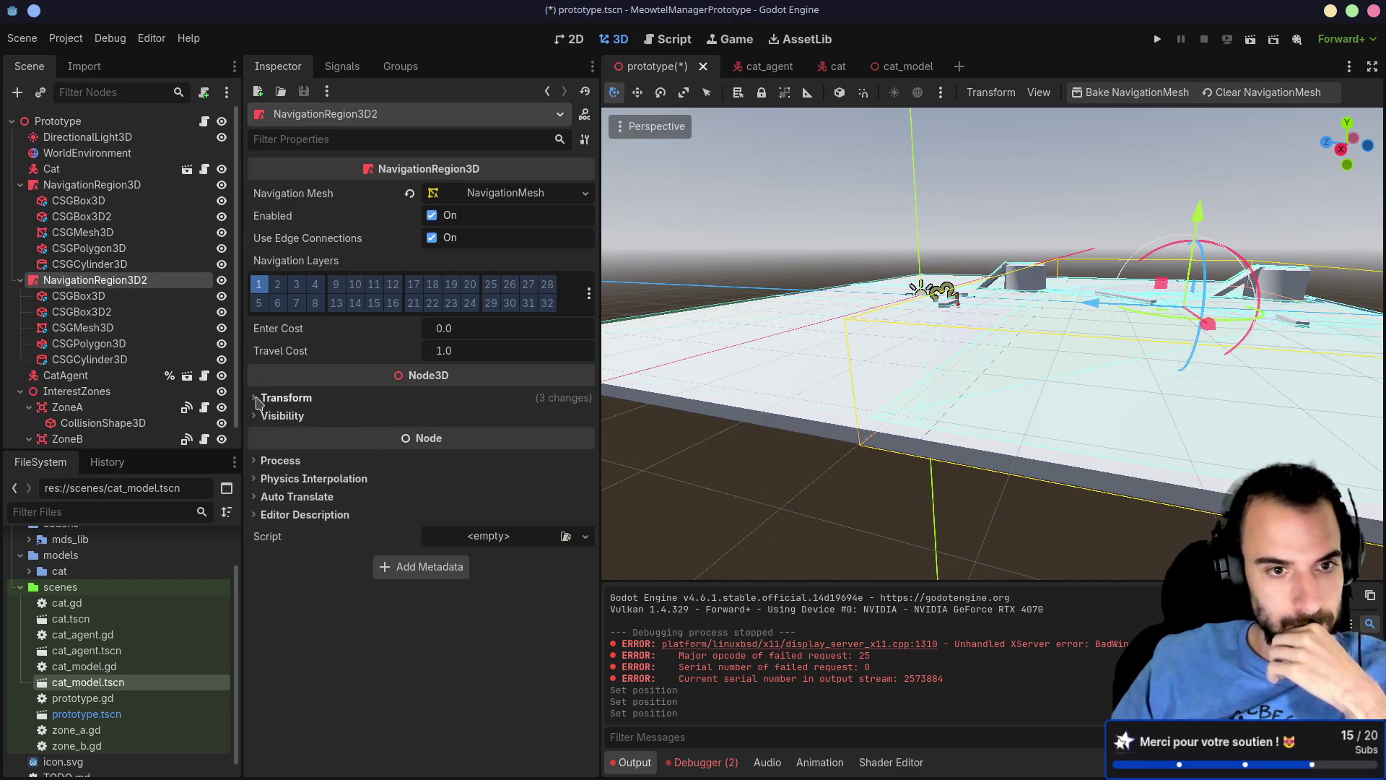
{"action": "left_click", "coordinate": [278, 397]}
{"action": "left_click", "coordinate": [413, 438]}
{"action": "type", "text": "0"}
{"action": "key", "text": "Return"}
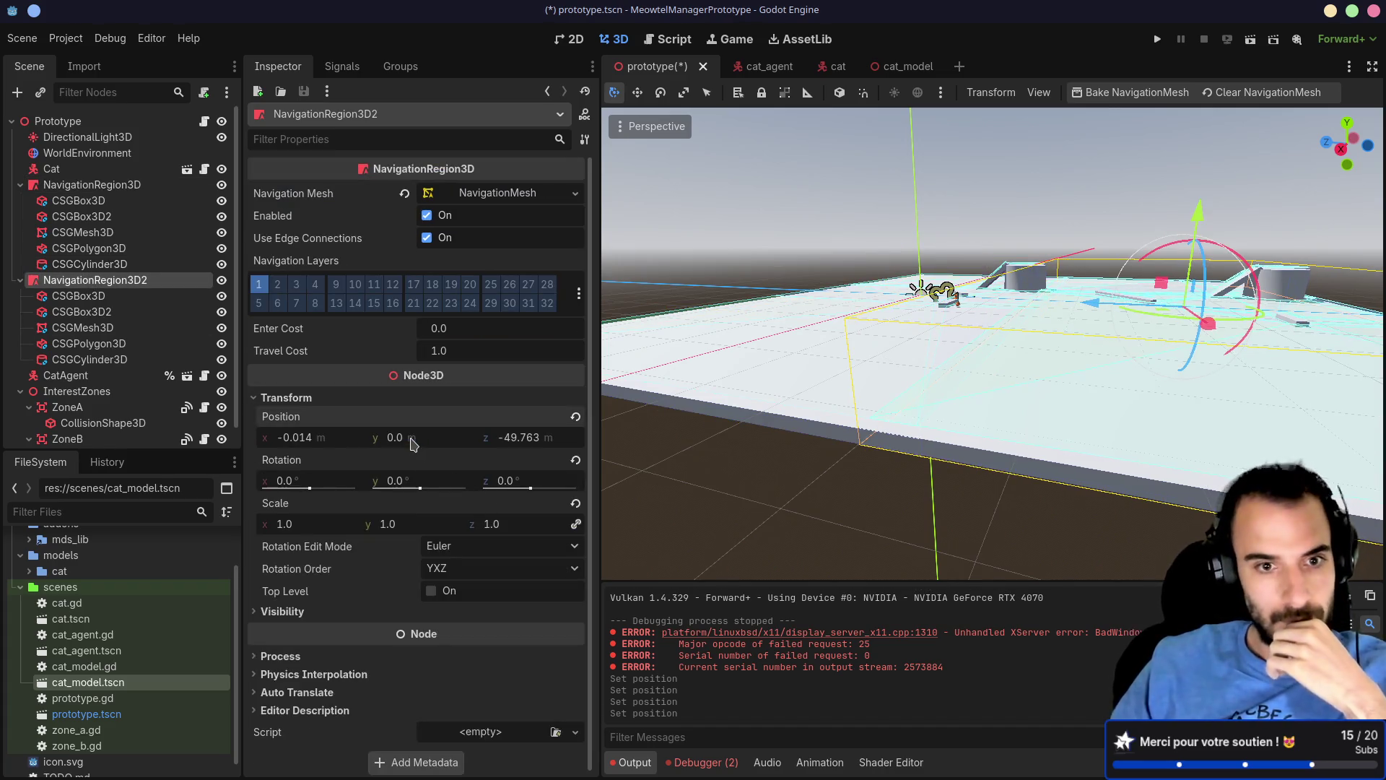
{"action": "left_click", "coordinate": [313, 438]}
{"action": "type", "text": "0"}
{"action": "key", "text": "Return"}
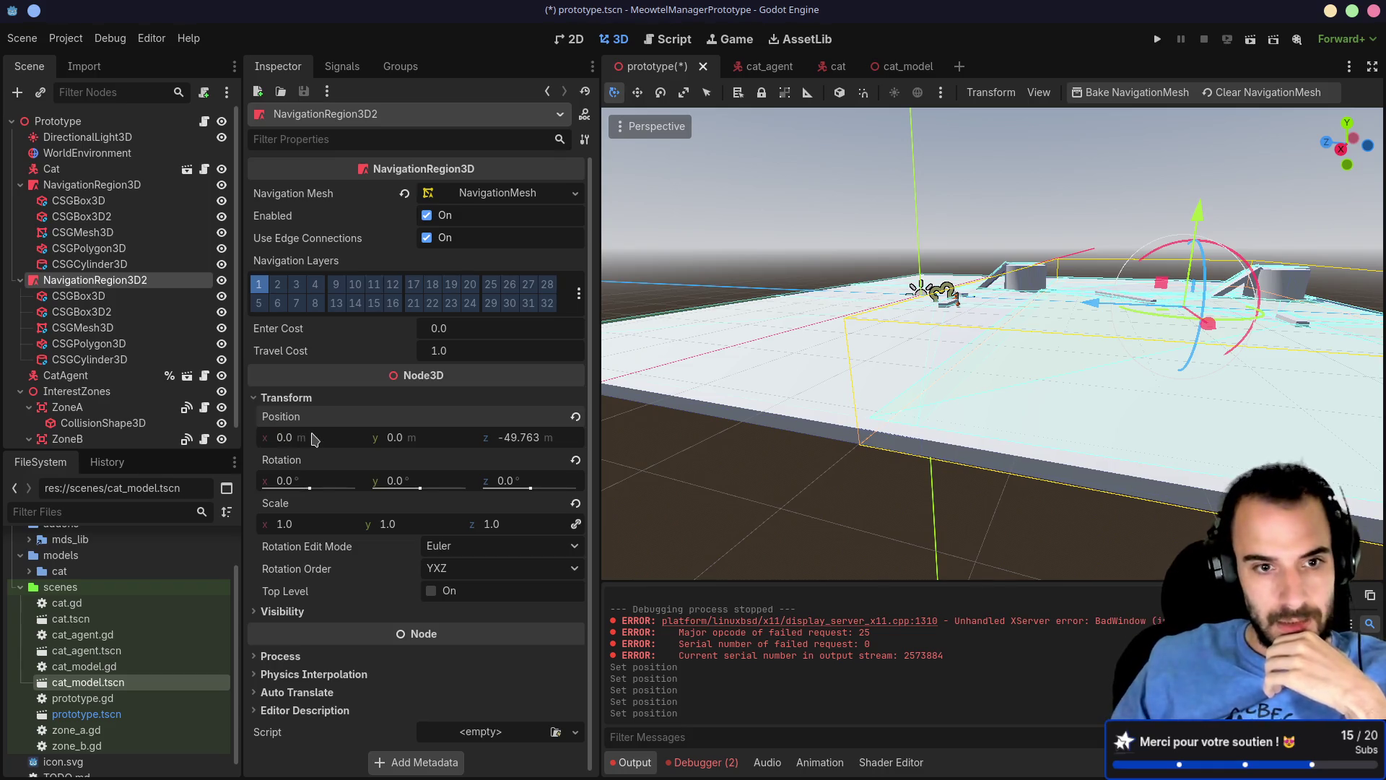
{"action": "left_click", "coordinate": [500, 438]}
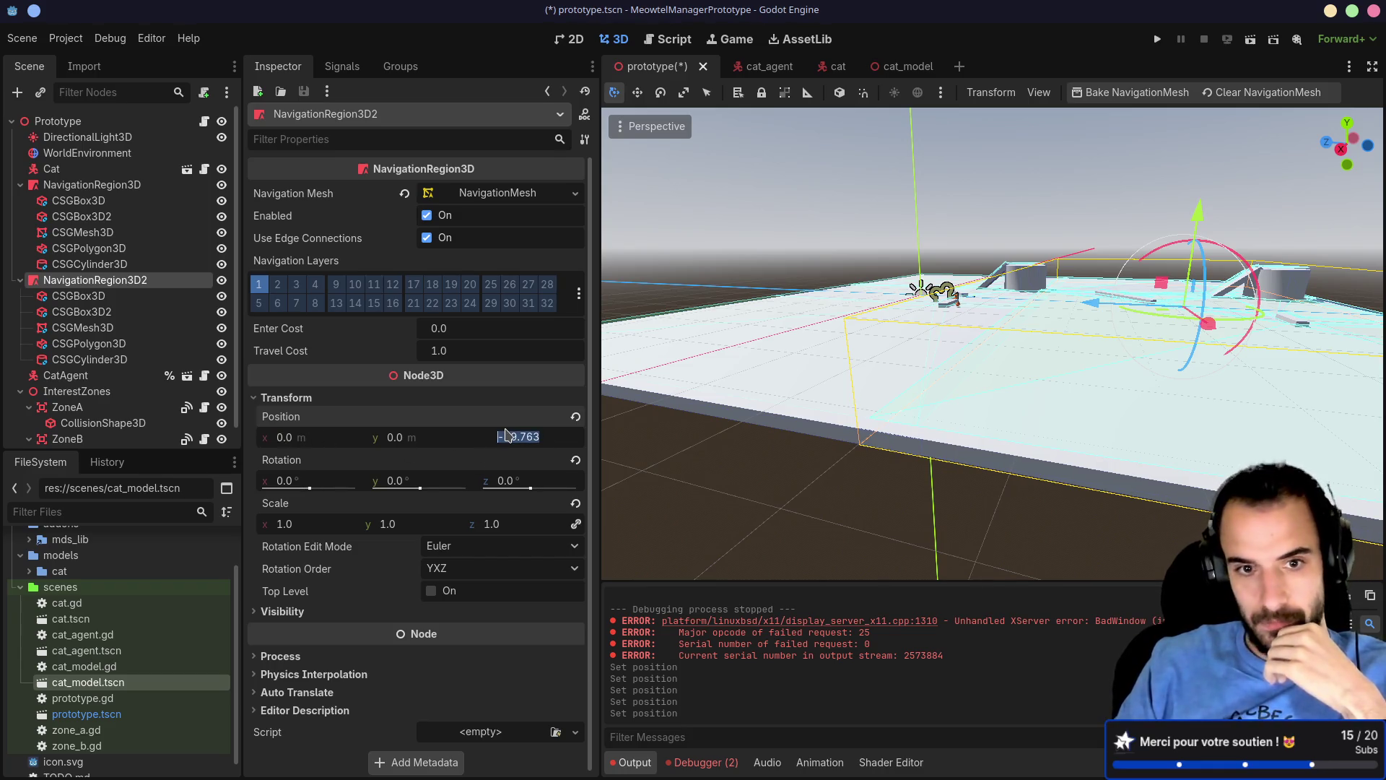
{"action": "type", "text": "-50"}
{"action": "key", "text": "Return"}
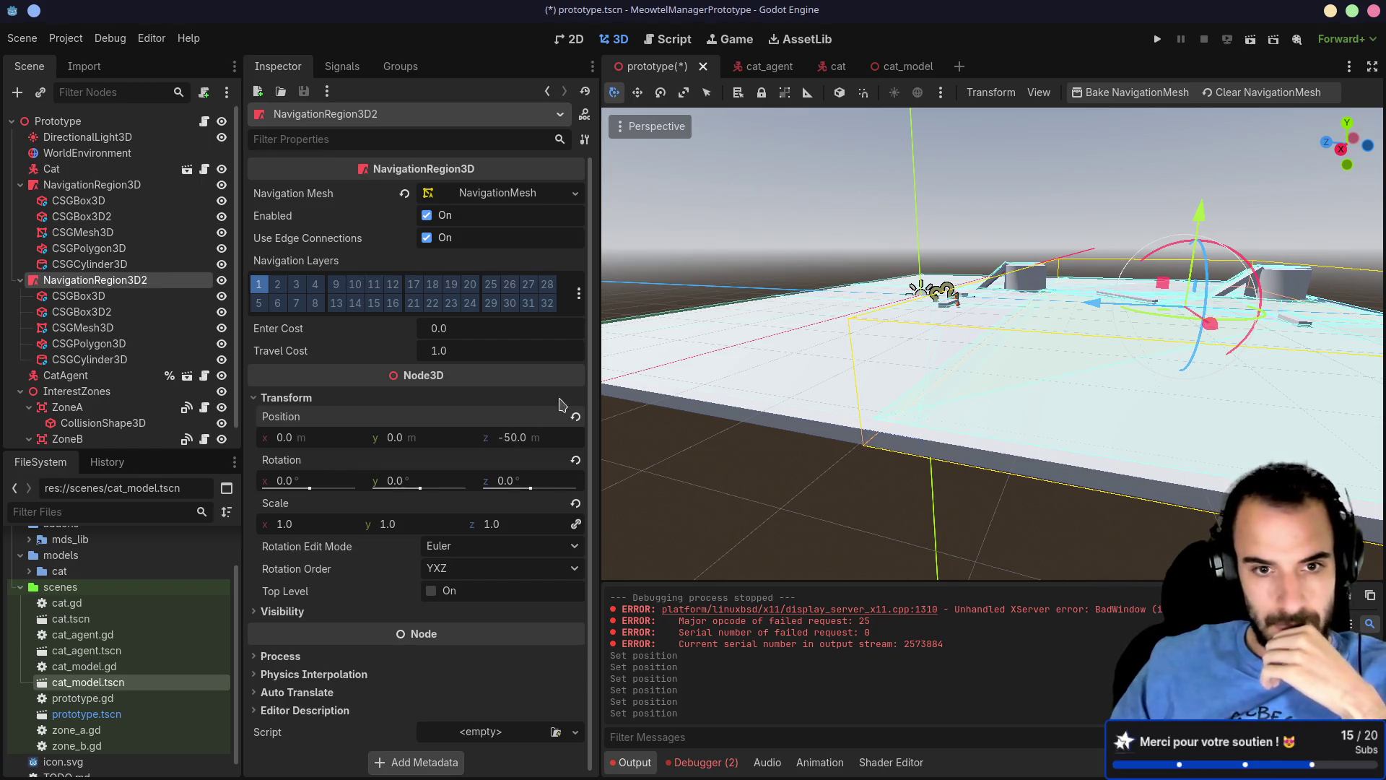
{"action": "left_click_drag", "start_coordinate": [887, 428], "coordinate": [911, 438]}
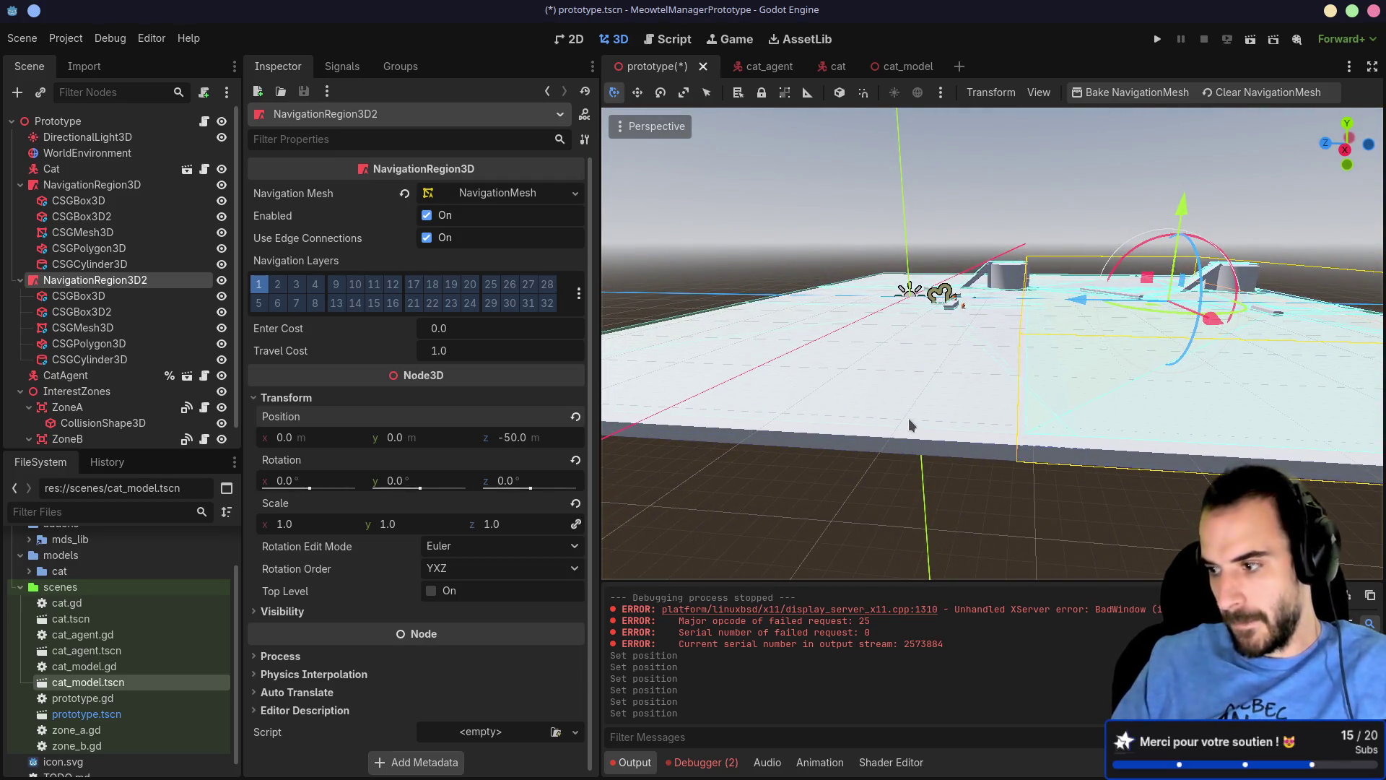
{"action": "left_click_drag", "start_coordinate": [883, 375], "coordinate": [884, 405]}
Step: Save the scene and compare NavigationRegion3D and NavigationRegion3D2 in the Inspector
{"action": "key", "text": "ctrl+s"}
{"action": "left_click", "coordinate": [101, 186]}
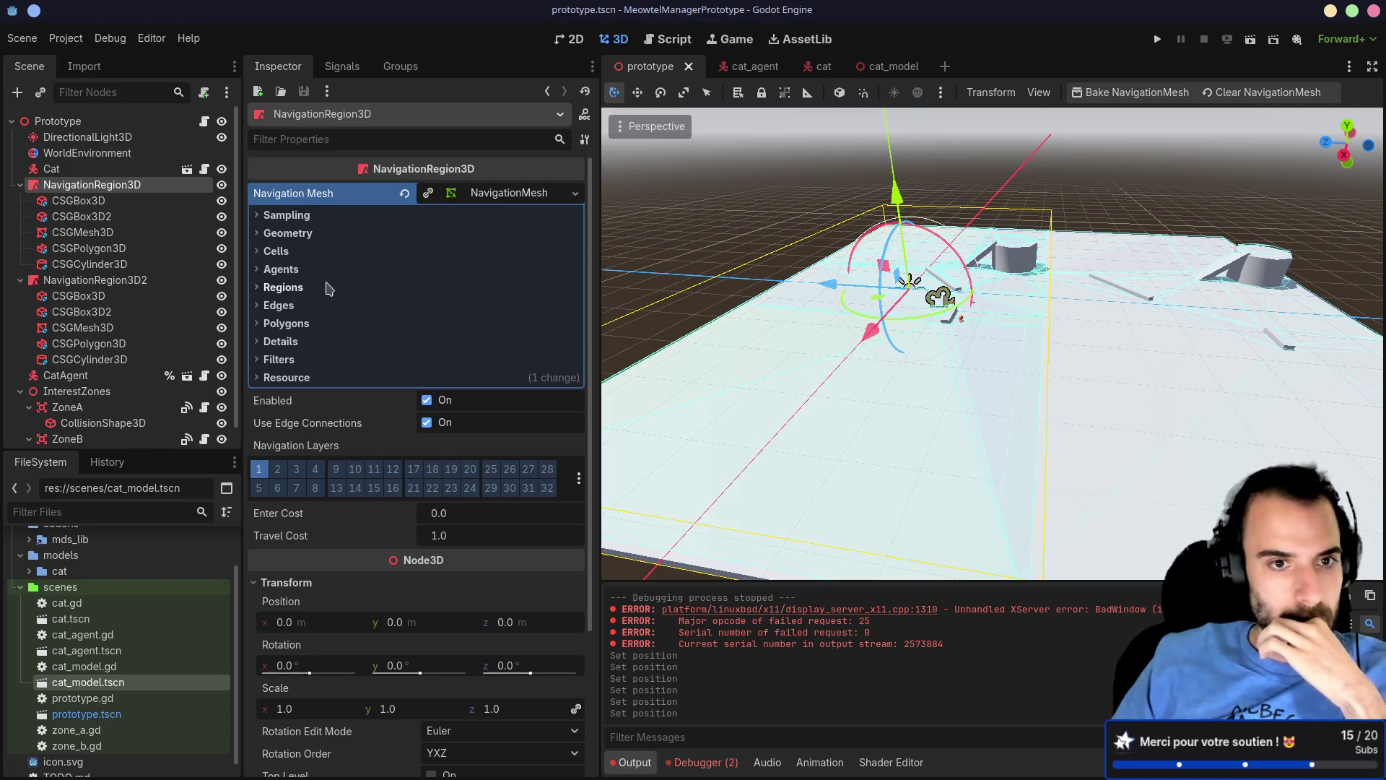
{"action": "left_click", "coordinate": [101, 281]}
{"action": "left_click", "coordinate": [108, 186]}
{"action": "left_click", "coordinate": [102, 280]}
{"action": "left_click", "coordinate": [108, 185]}
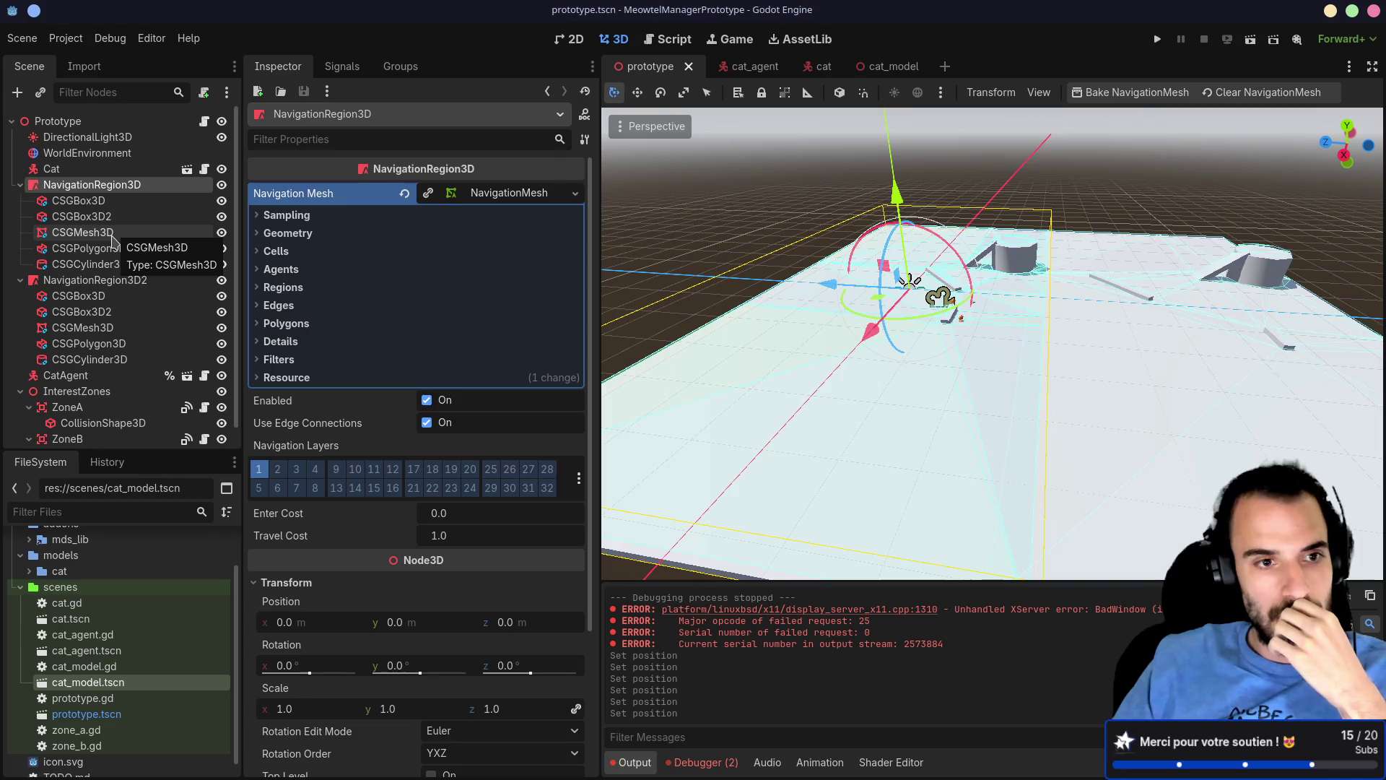
{"action": "left_click", "coordinate": [94, 280]}
{"action": "left_click", "coordinate": [91, 185]}
{"action": "left_click", "coordinate": [101, 280]}
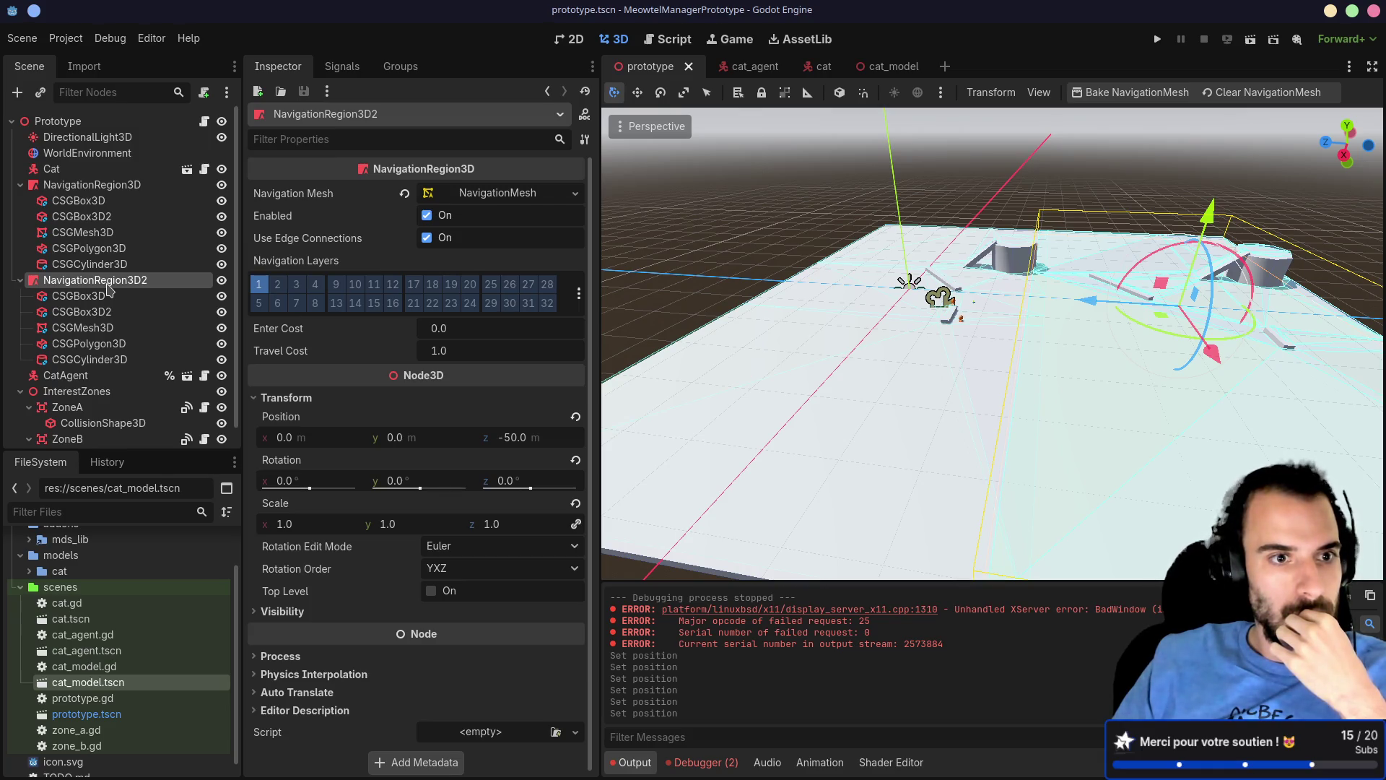
{"action": "left_click", "coordinate": [117, 186]}
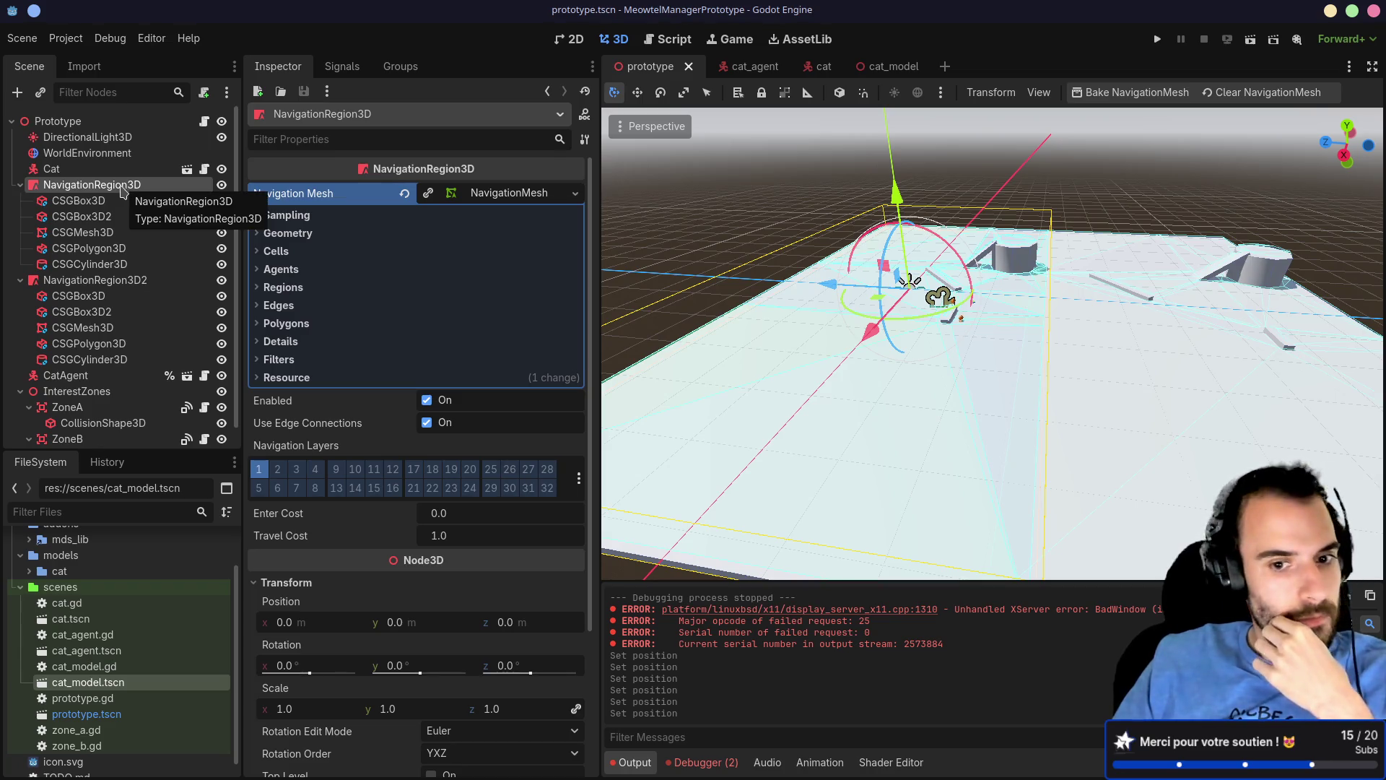
{"action": "left_click", "coordinate": [119, 188]}
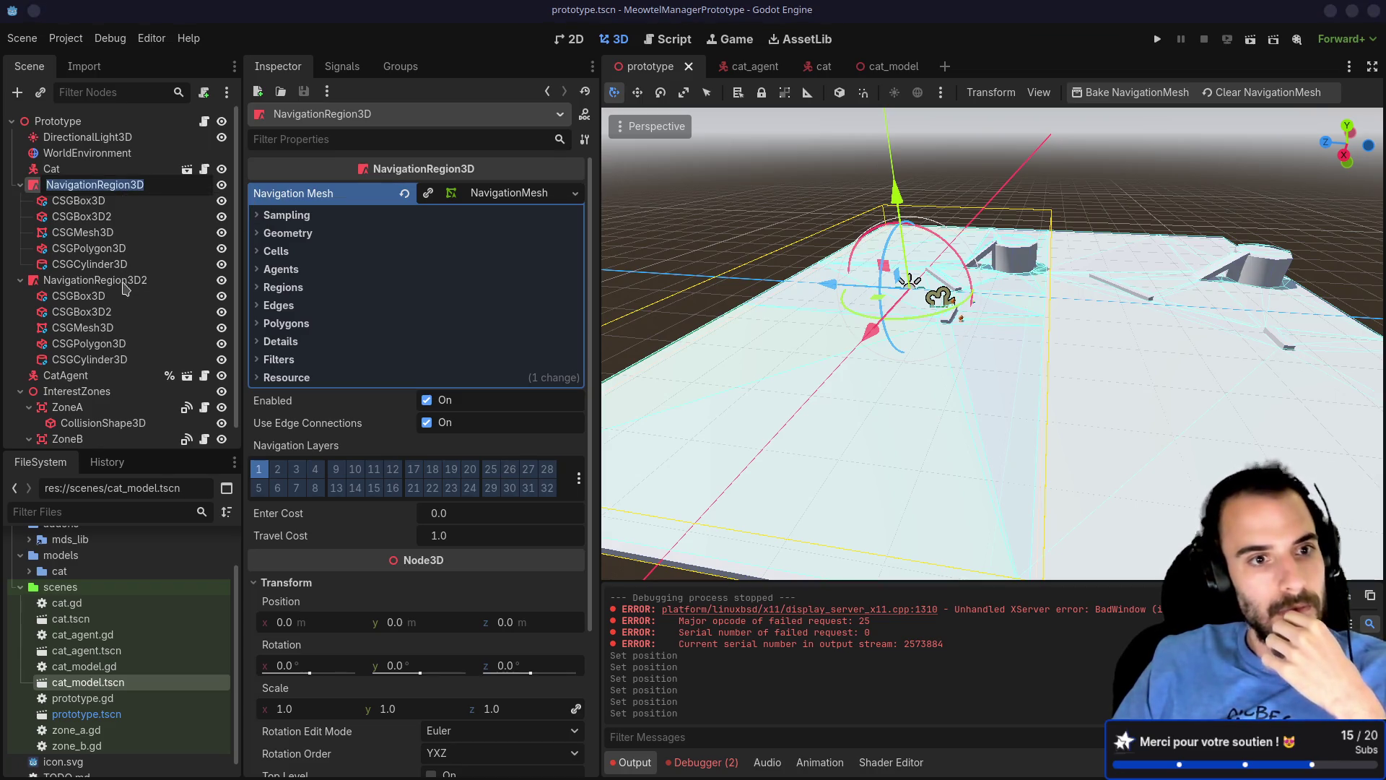
{"action": "left_click", "coordinate": [127, 282]}
{"action": "left_click", "coordinate": [130, 189]}
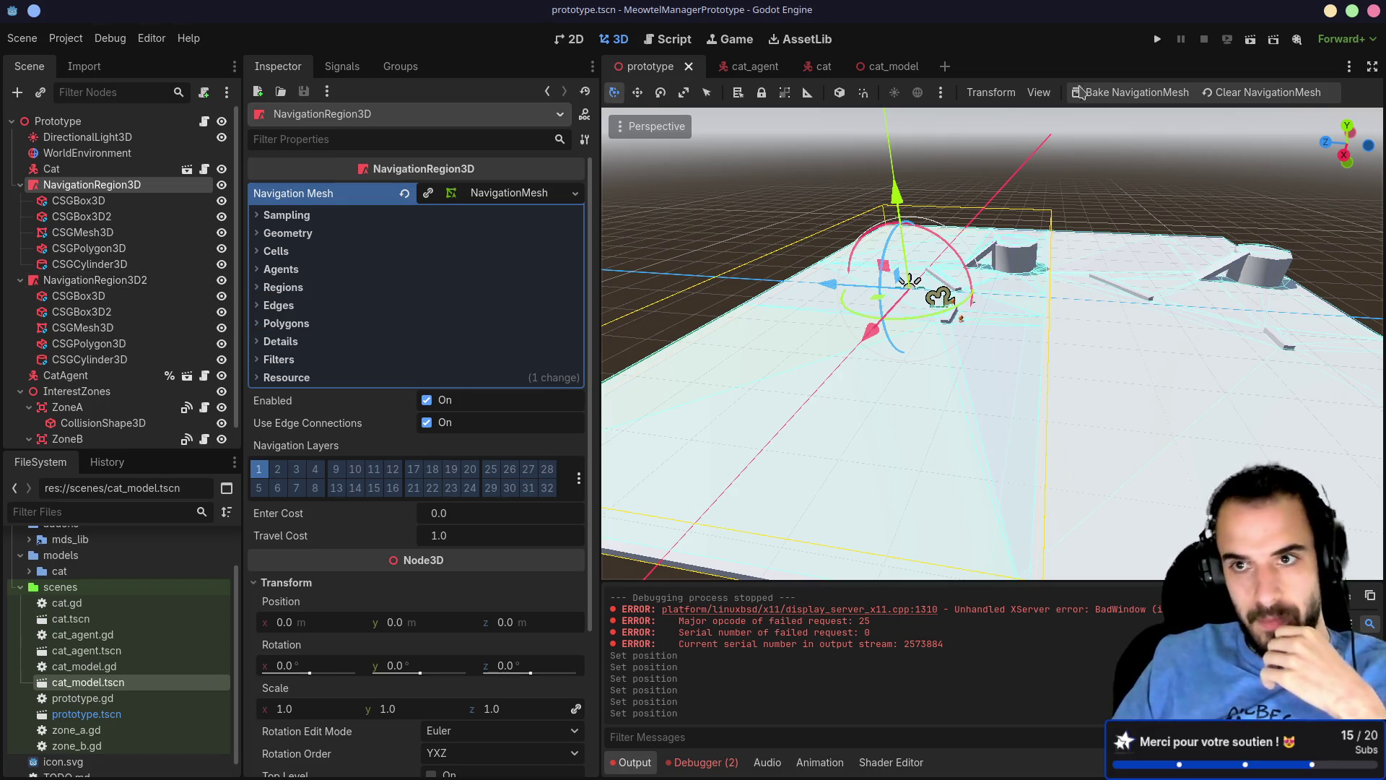
{"action": "left_click", "coordinate": [98, 282]}
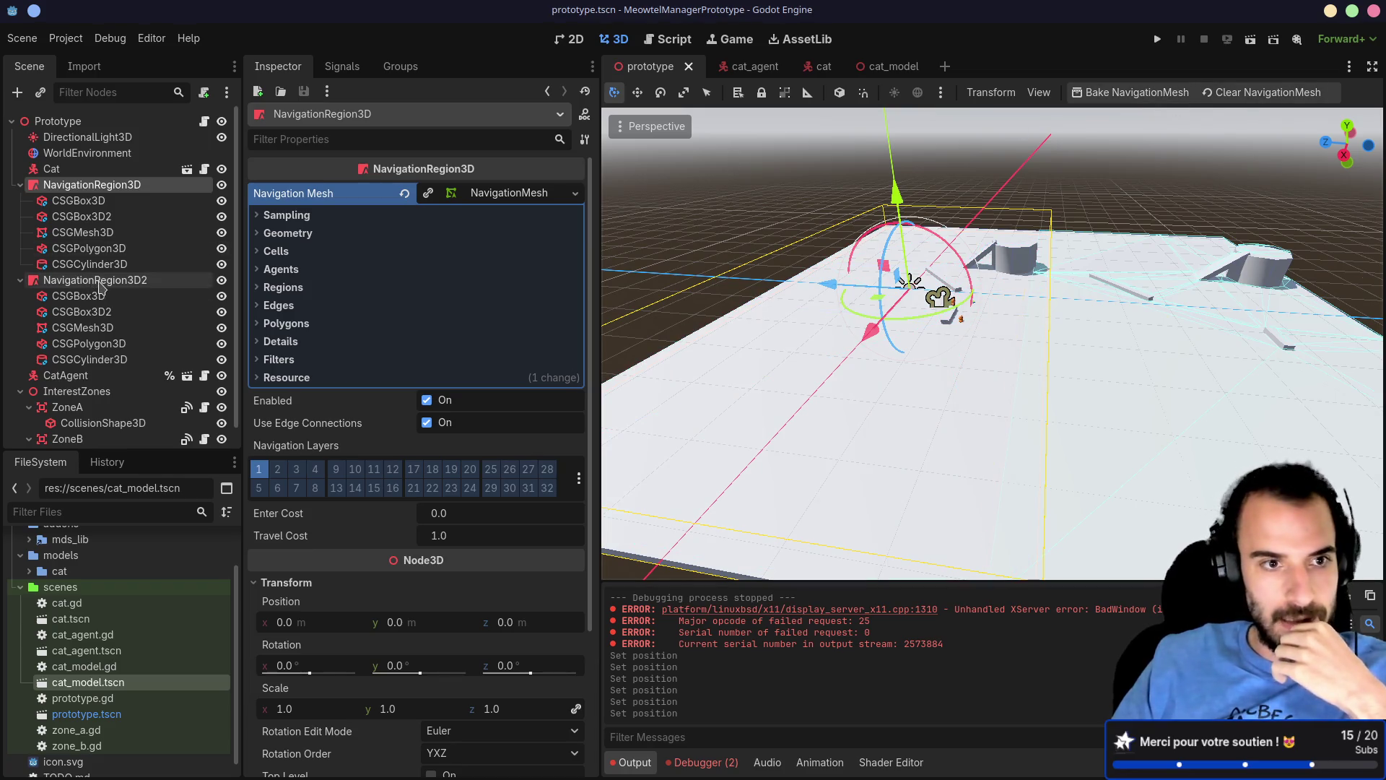
{"action": "left_click", "coordinate": [84, 202]}
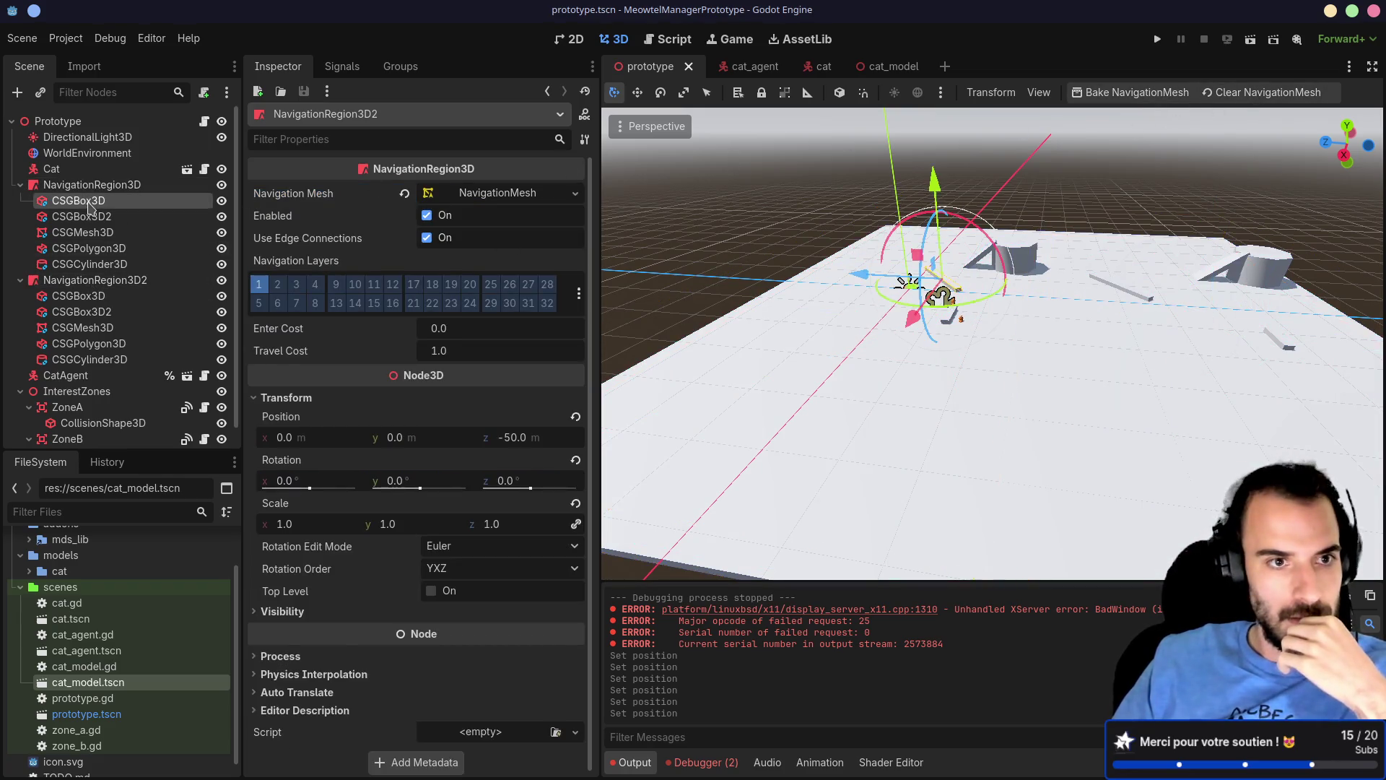
{"action": "left_click", "coordinate": [92, 184]}
Step: Bake navigation meshes for NavigationRegion3D and NavigationRegion3D2, then run the game
{"action": "left_click", "coordinate": [1125, 94]}
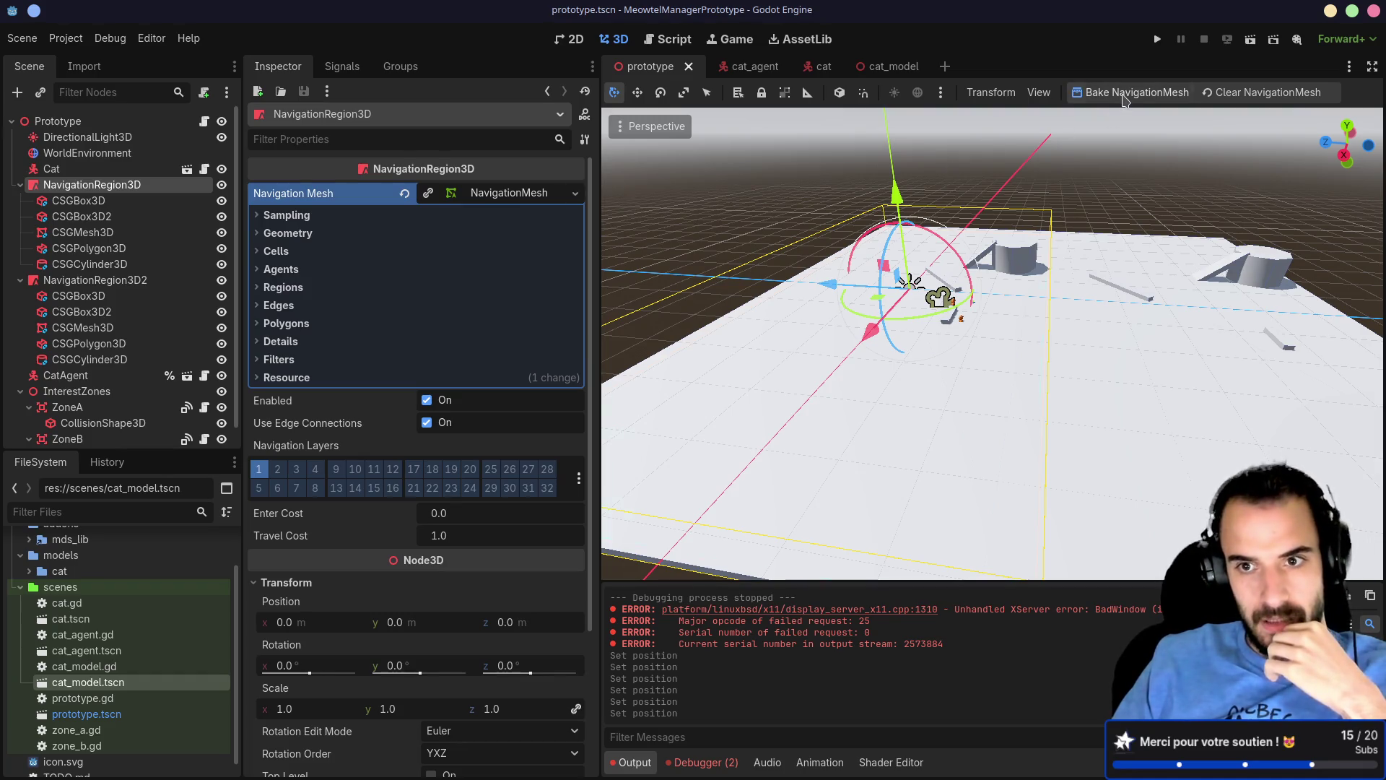
{"action": "left_click", "coordinate": [109, 281]}
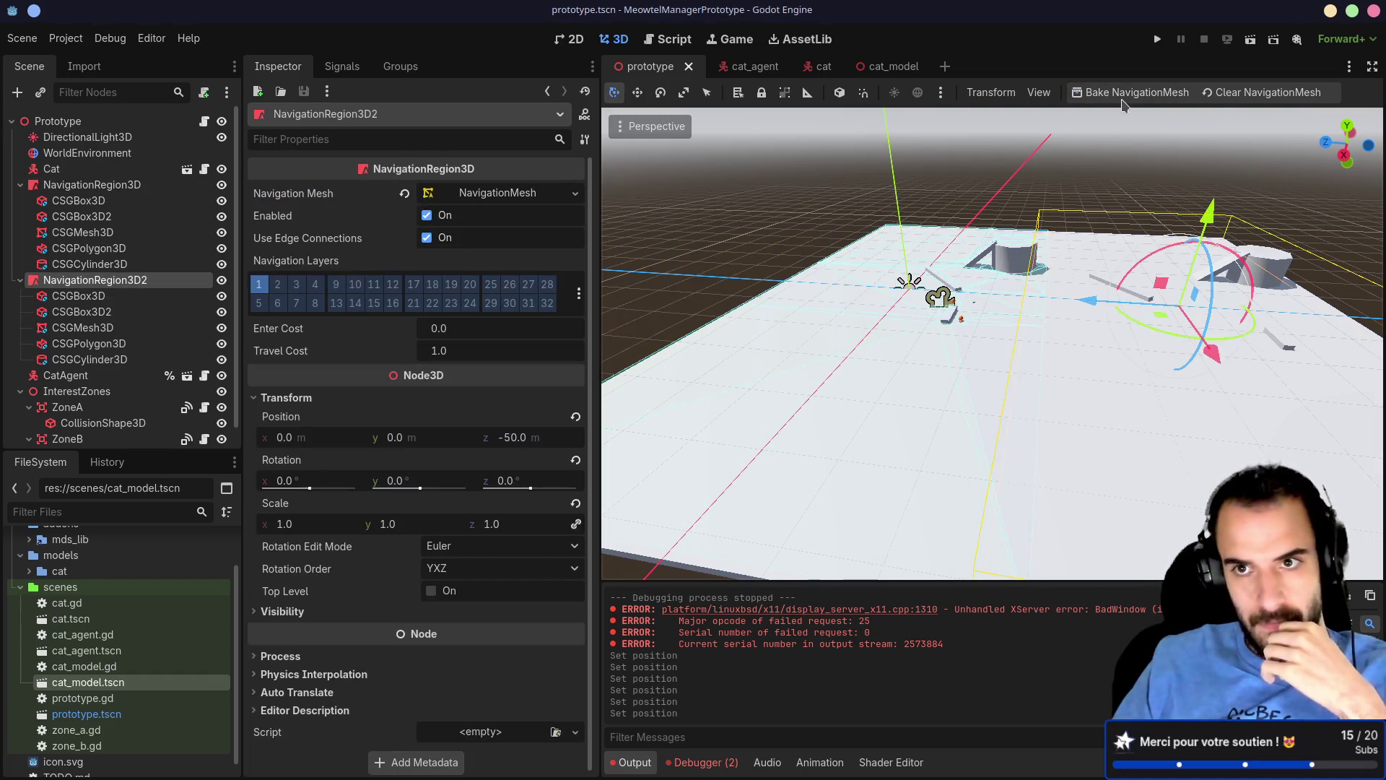
{"action": "left_click", "coordinate": [1125, 94]}
{"action": "key", "text": "Up"}
{"action": "key", "text": "Up"}
{"action": "key", "text": "Up"}
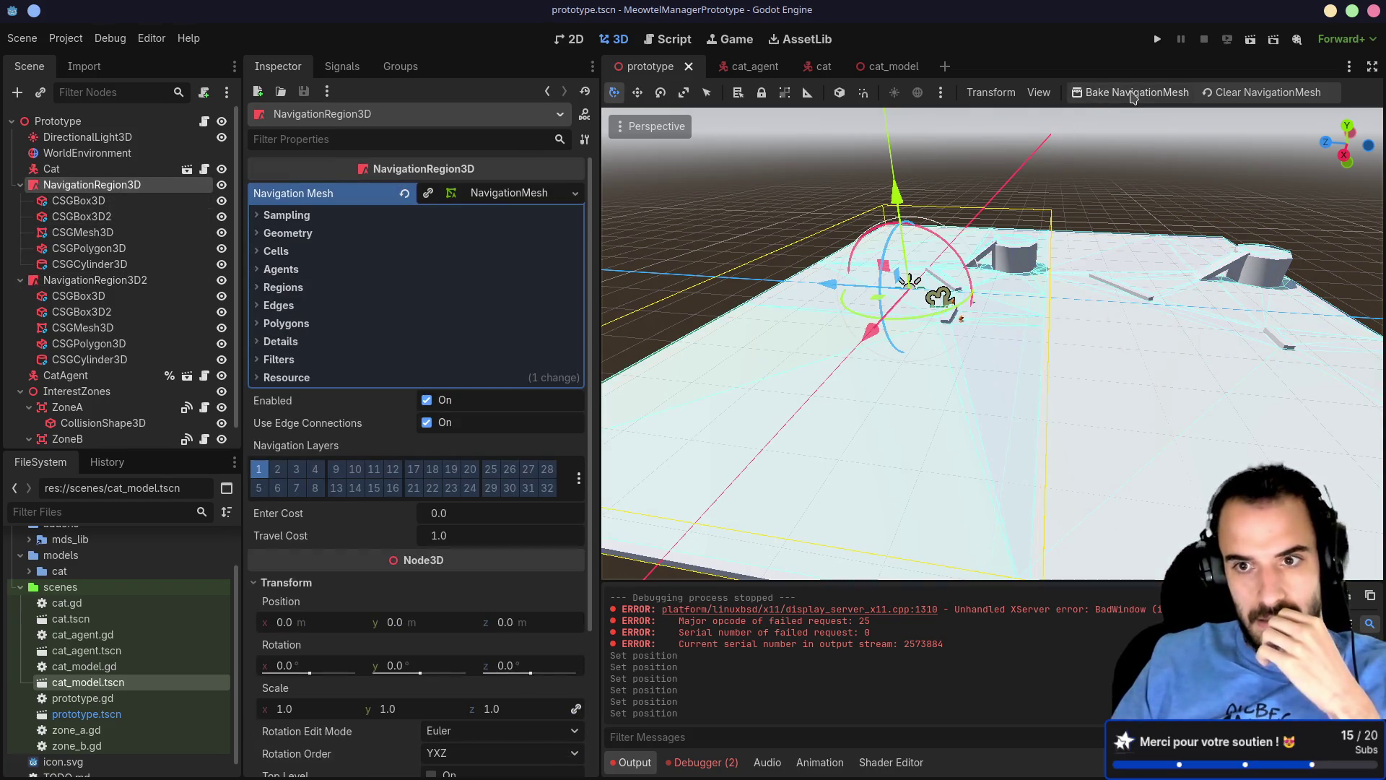
{"action": "left_click", "coordinate": [1132, 93]}
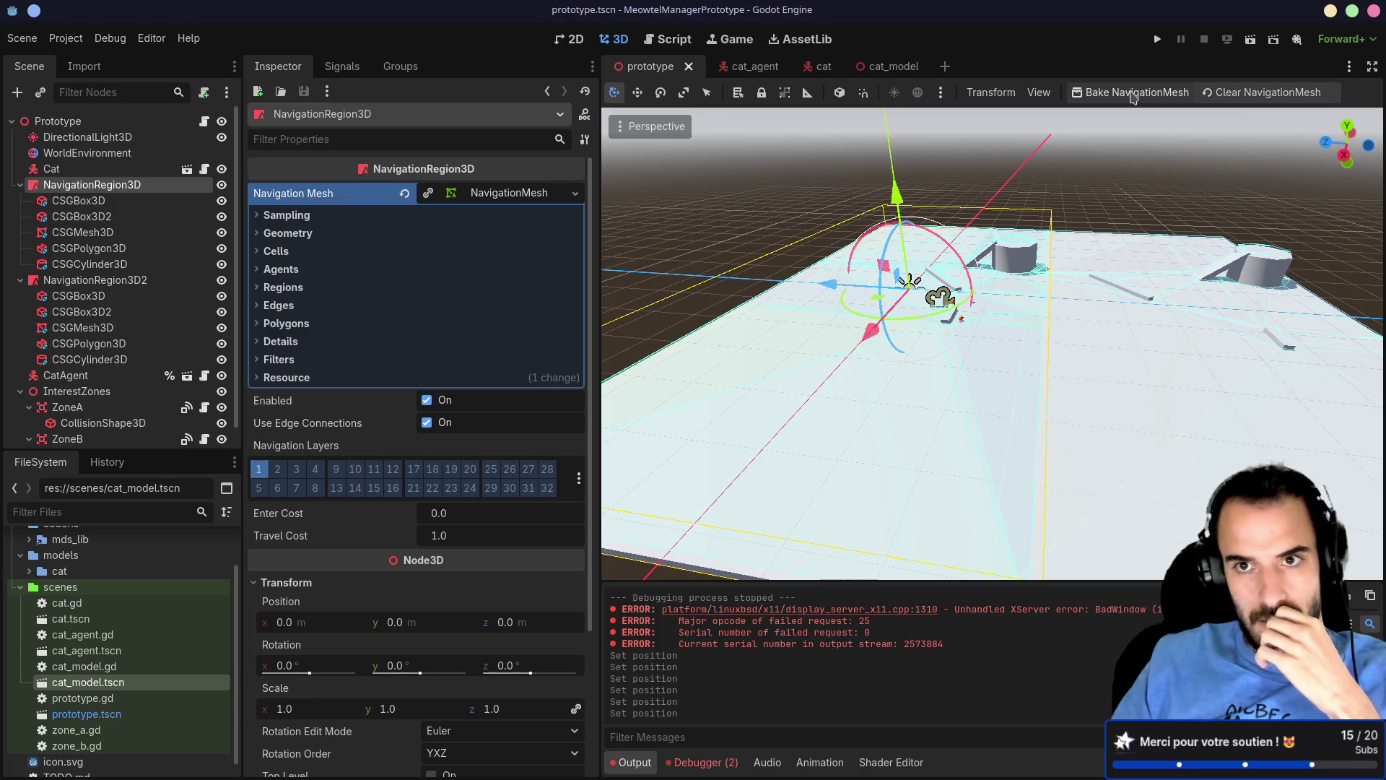
{"action": "left_click", "coordinate": [1158, 39]}
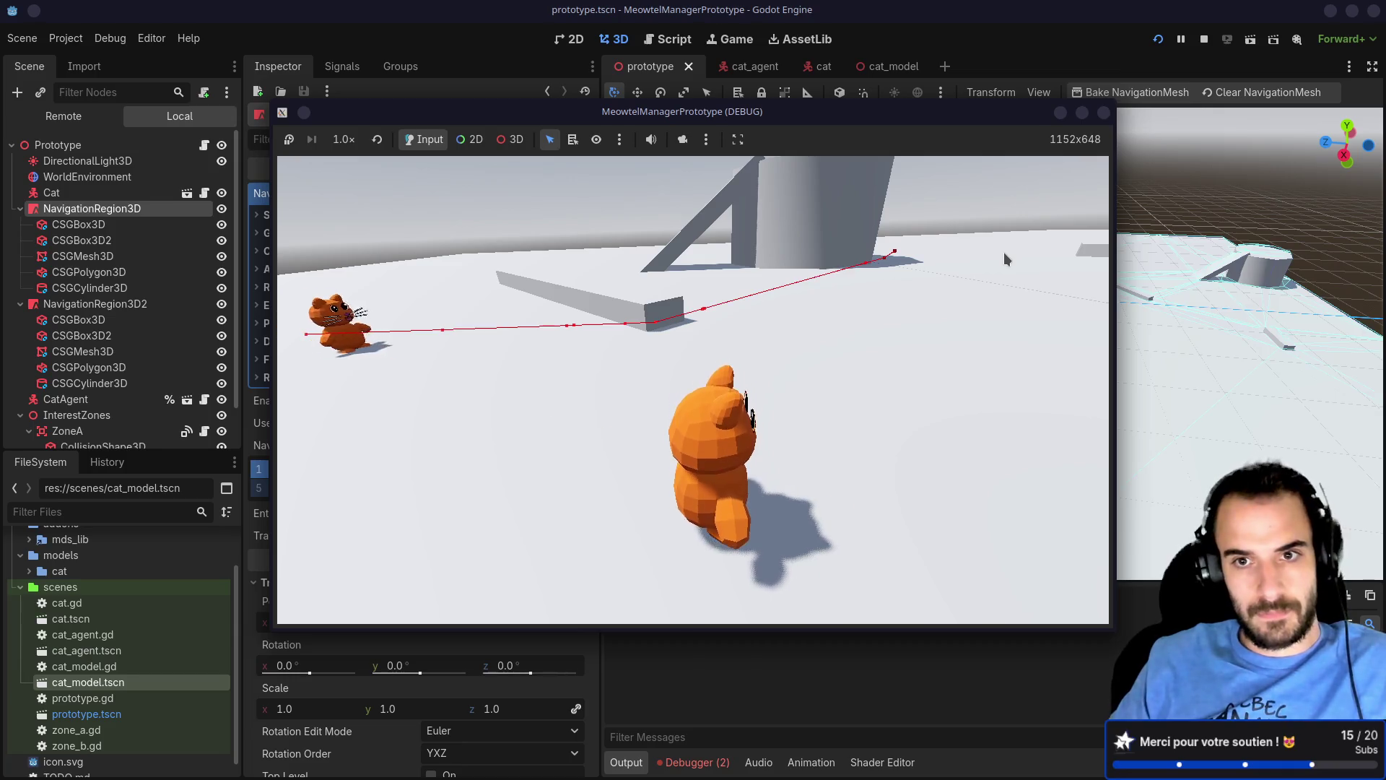
Step: Steer the cat with the D key, then stop the debug run
{"action": "key", "text": "d"}
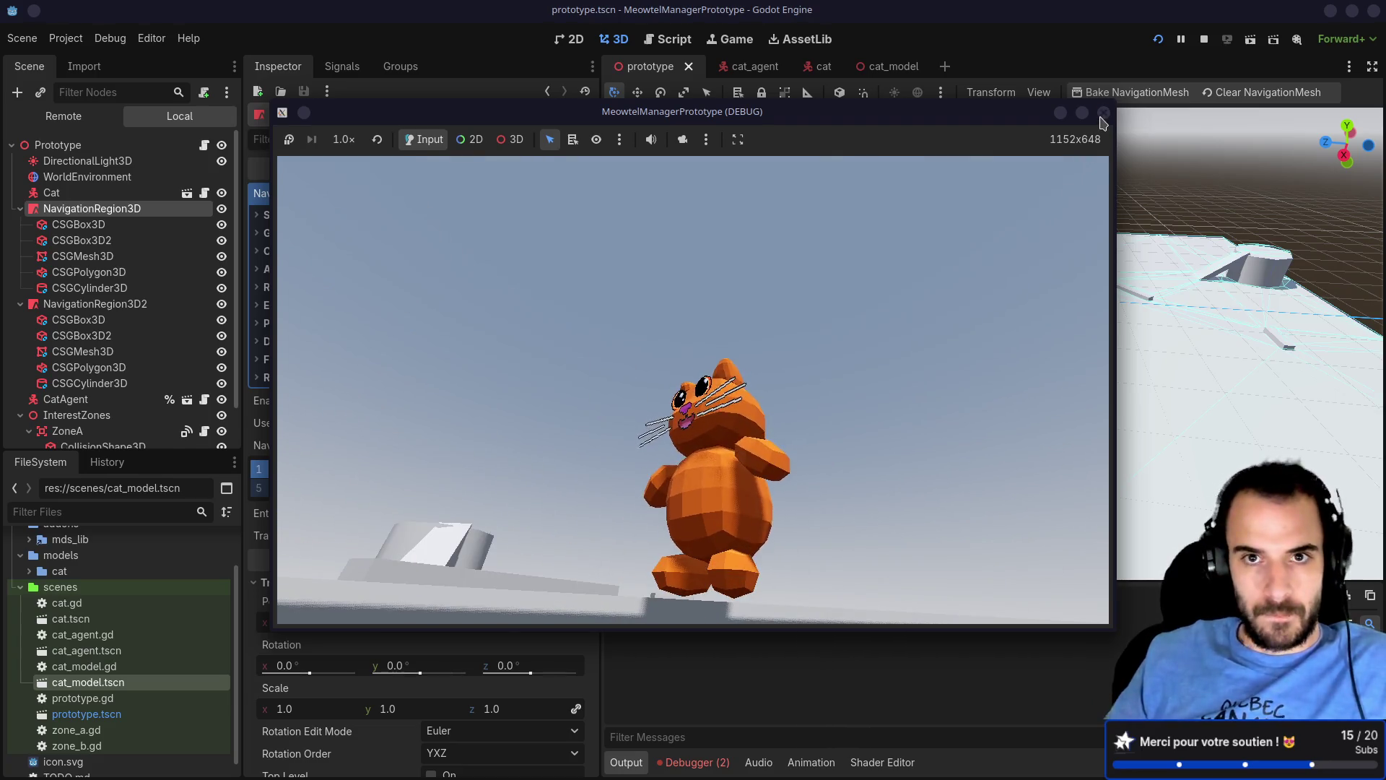
{"action": "left_click", "coordinate": [1103, 113]}
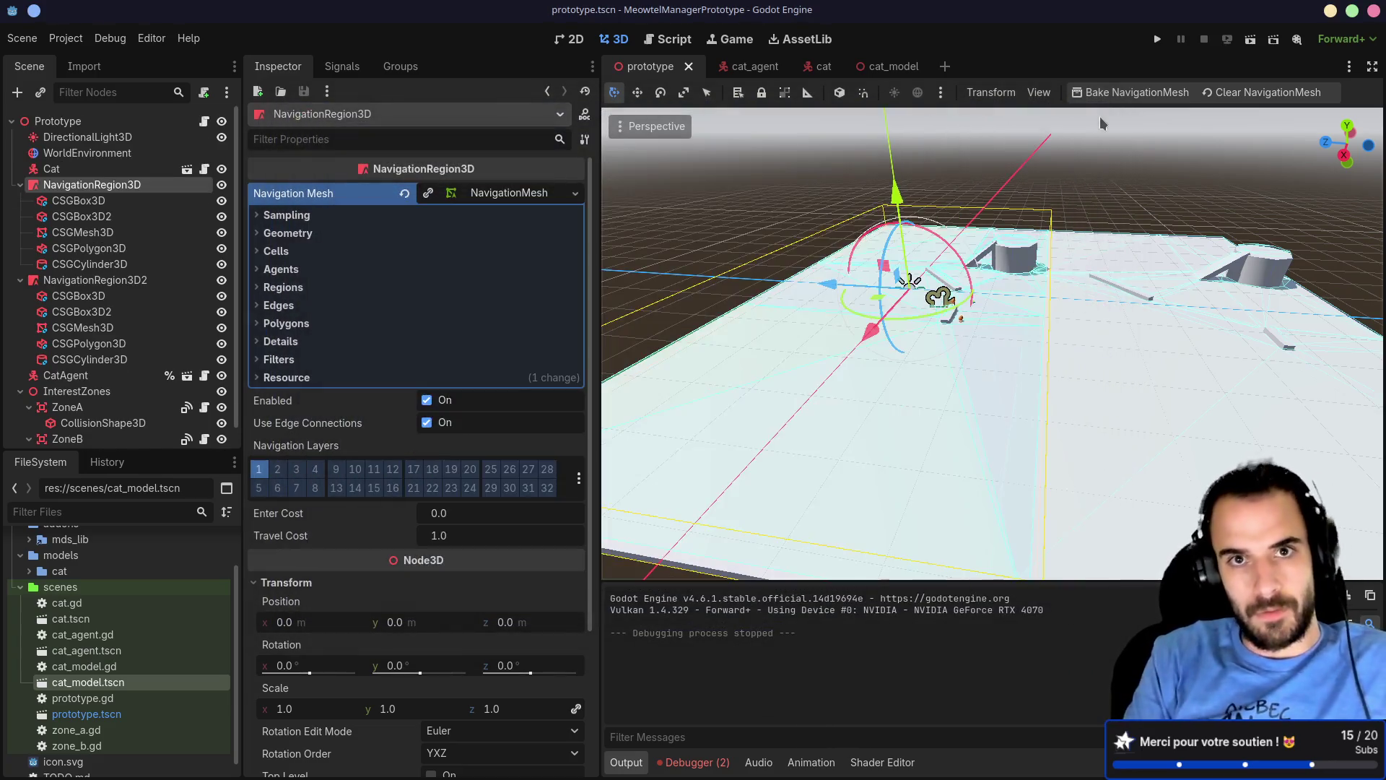
Step: Open the stable 4.6 version of the Connecting navigation meshes docs page in Firefox
{"action": "key", "text": "alt+Tab"}
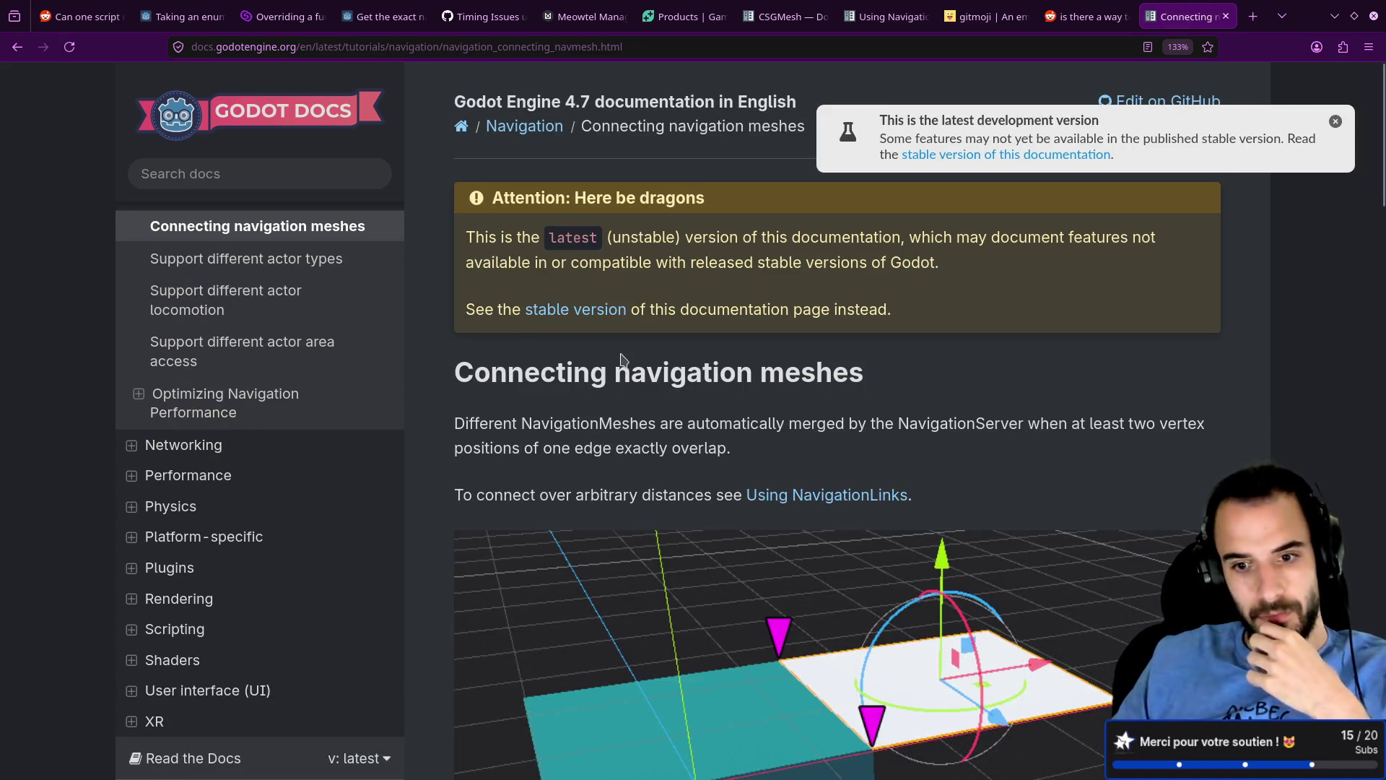
{"action": "left_click", "coordinate": [593, 311]}
{"action": "scroll", "coordinate": [373, 448], "scroll_direction": "up", "scroll_amount": 3}
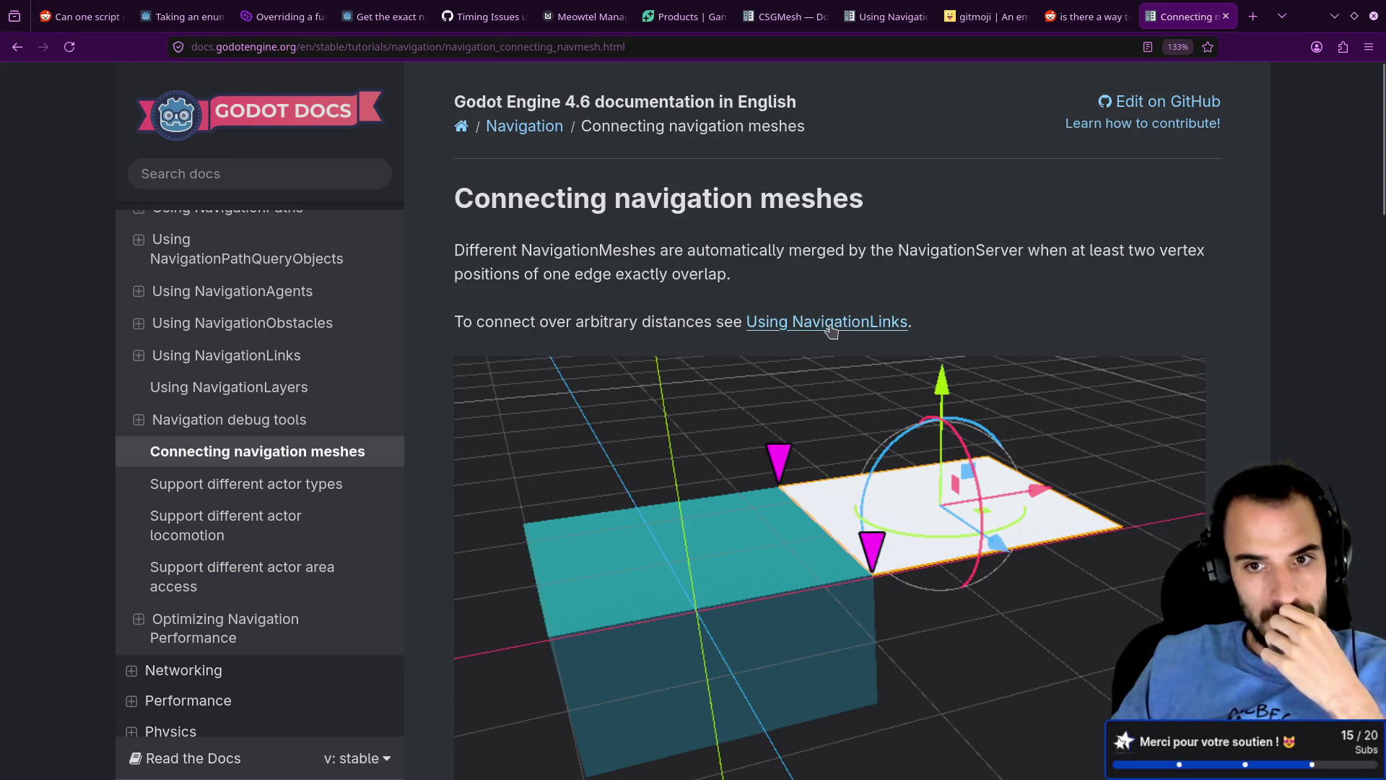
{"action": "scroll", "coordinate": [836, 390], "scroll_direction": "down", "scroll_amount": 3}
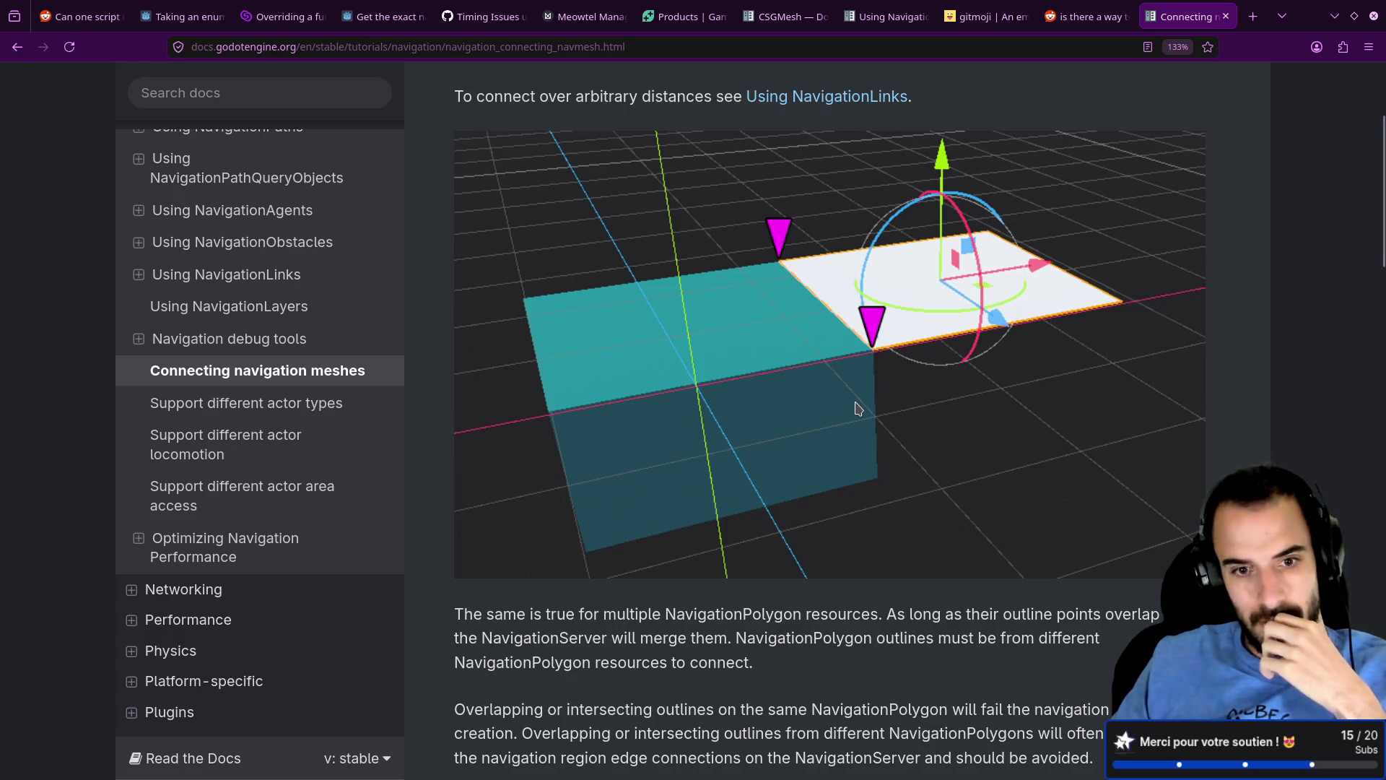
{"action": "scroll", "coordinate": [856, 402], "scroll_direction": "down", "scroll_amount": 4}
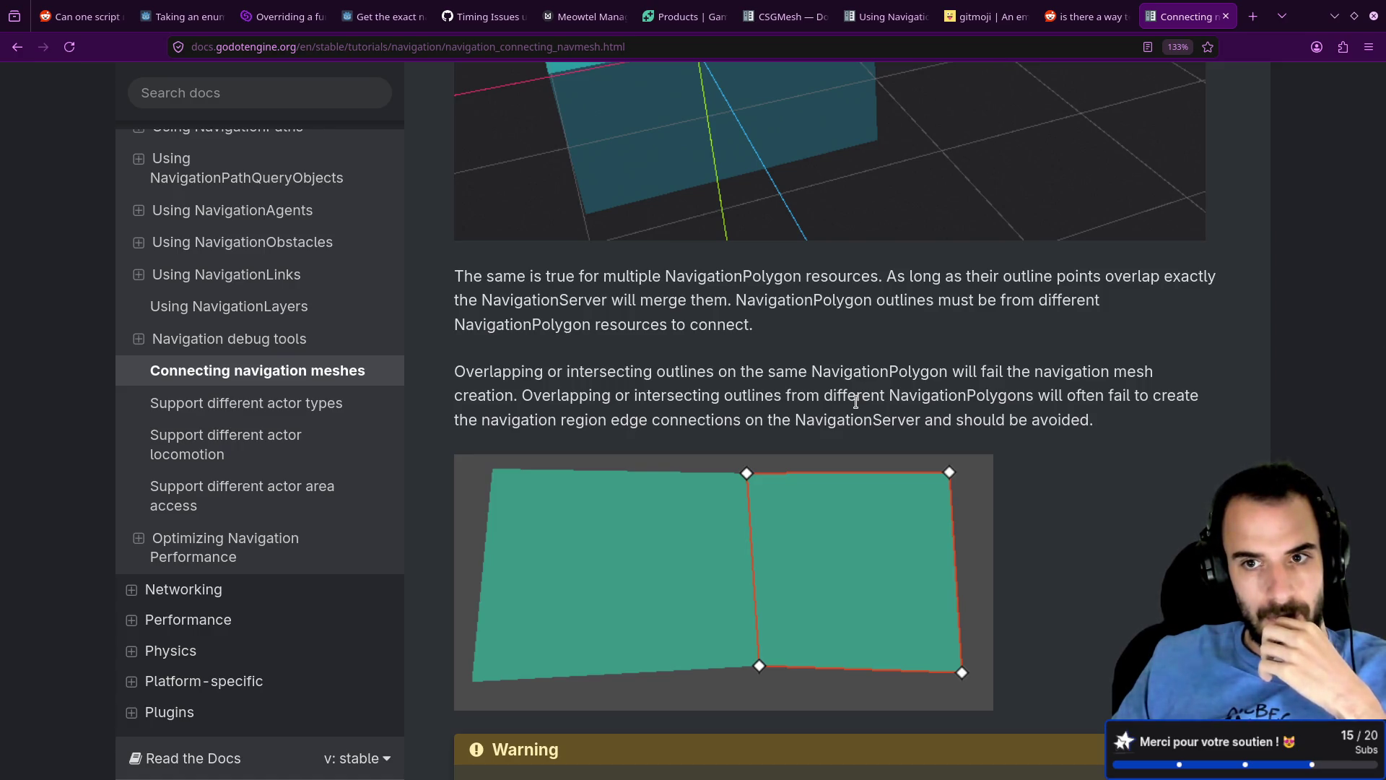
{"action": "scroll", "coordinate": [856, 403], "scroll_direction": "down", "scroll_amount": 8}
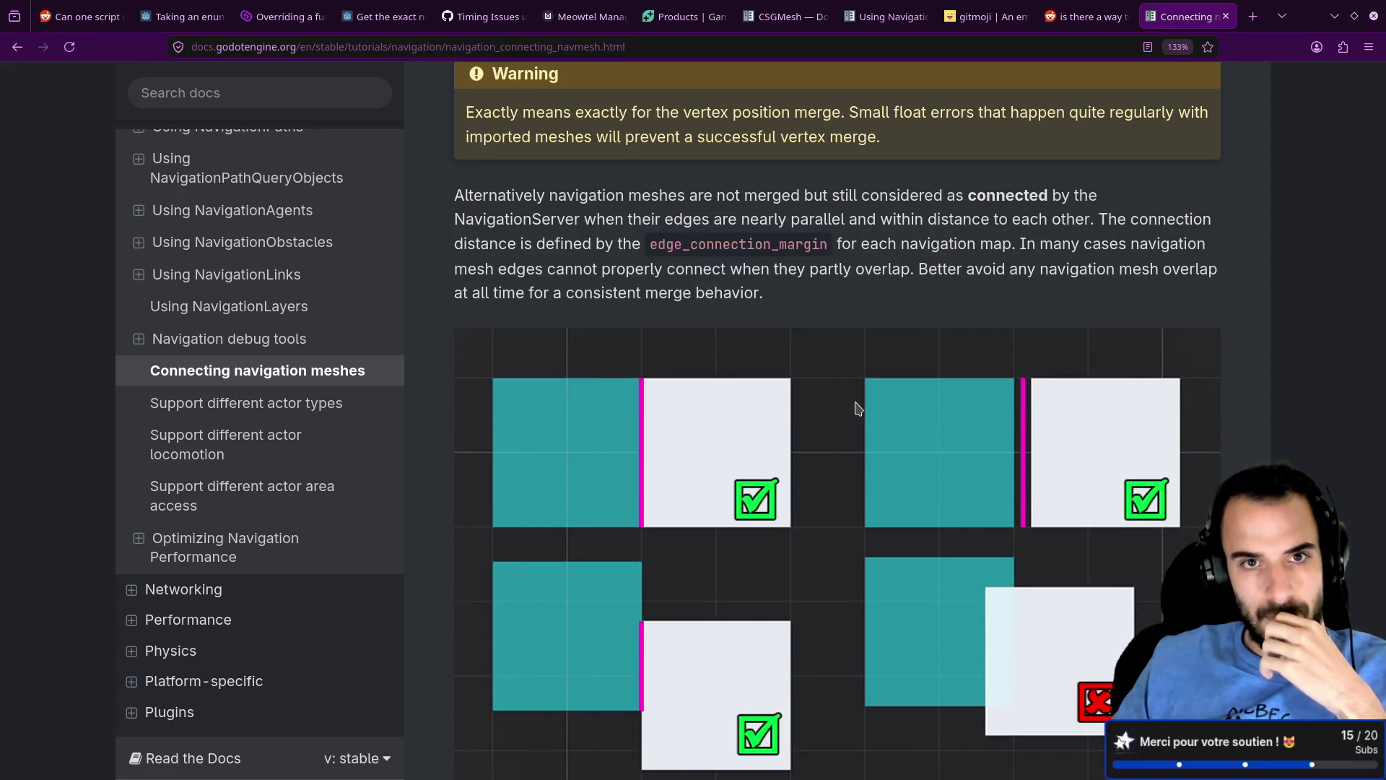
{"action": "scroll", "coordinate": [857, 408], "scroll_direction": "up", "scroll_amount": 3}
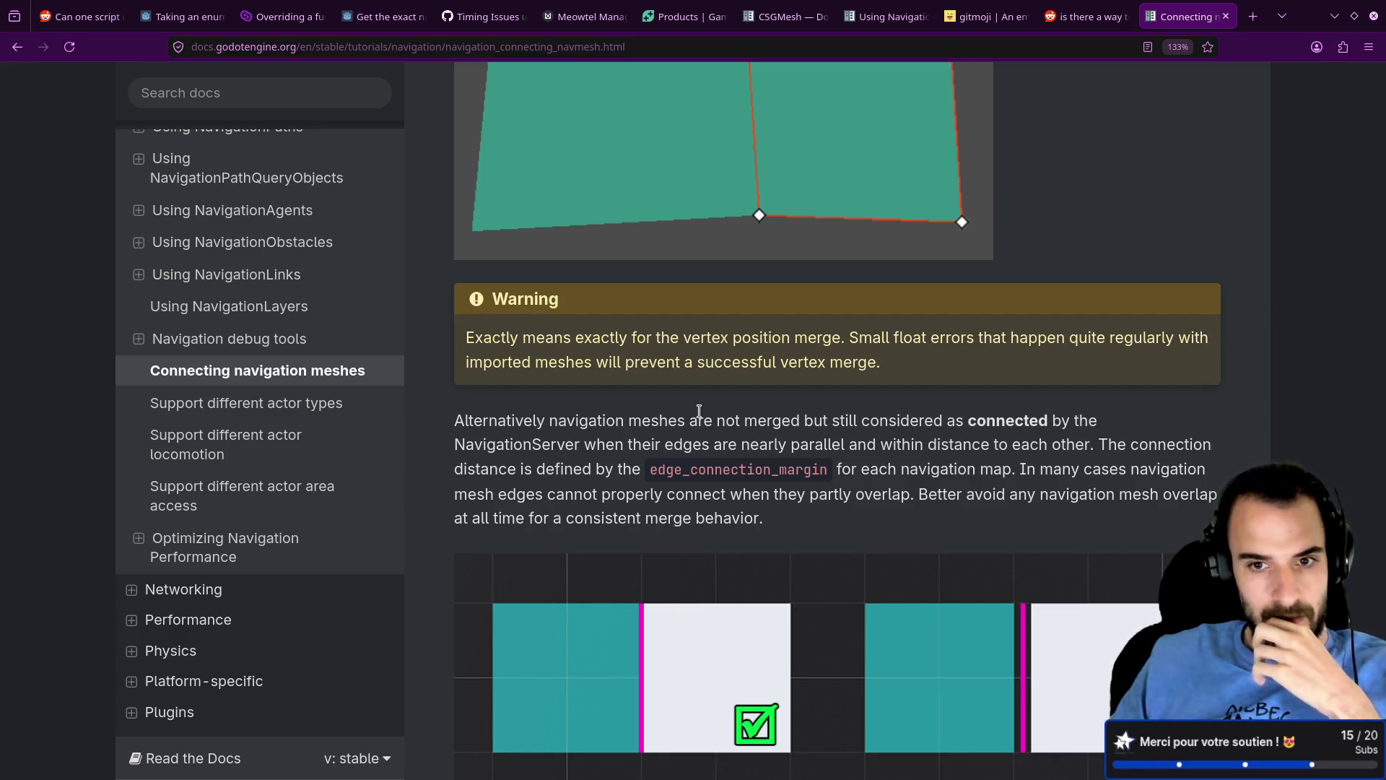
Step: Read down to the closing note on edge_connection_margin, then return to Godot
{"action": "scroll", "coordinate": [699, 411], "scroll_direction": "down", "scroll_amount": 2}
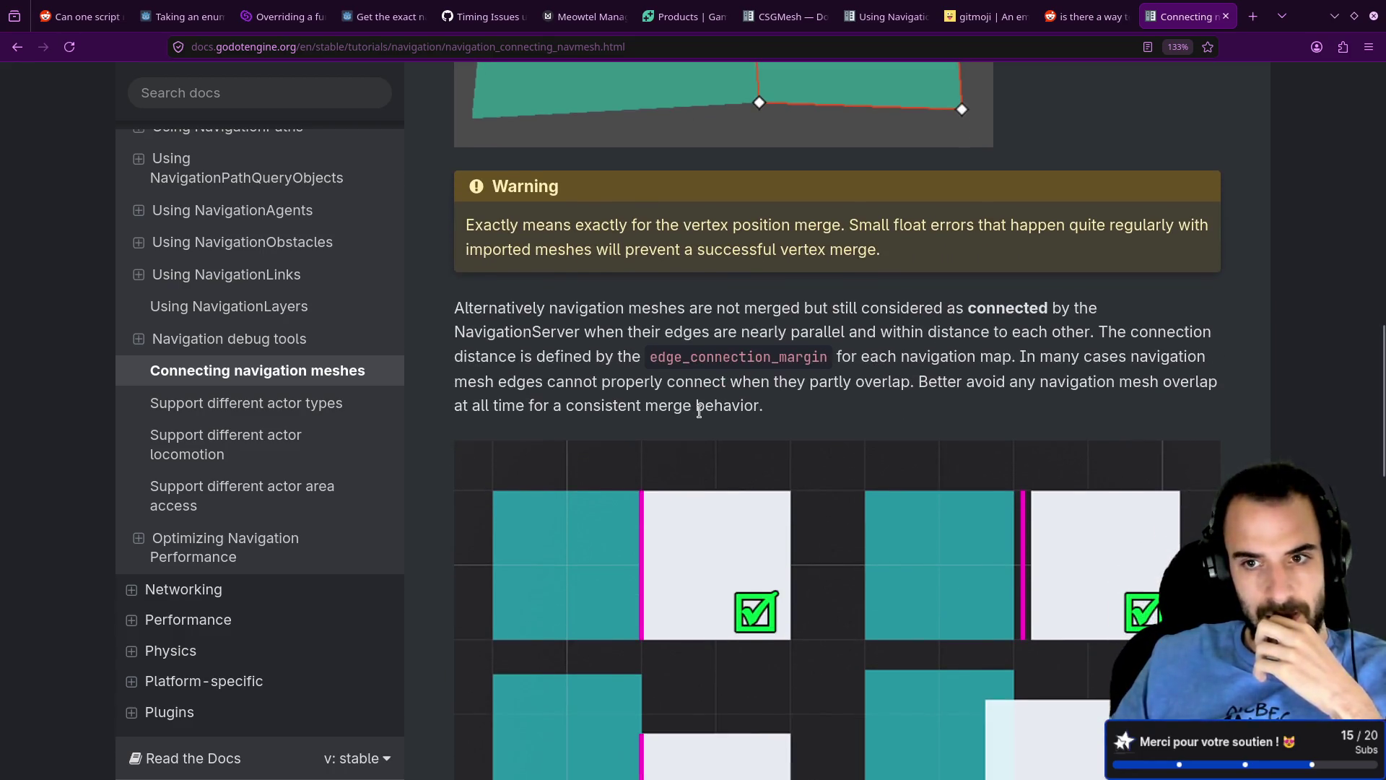
{"action": "scroll", "coordinate": [699, 411], "scroll_direction": "down", "scroll_amount": 4}
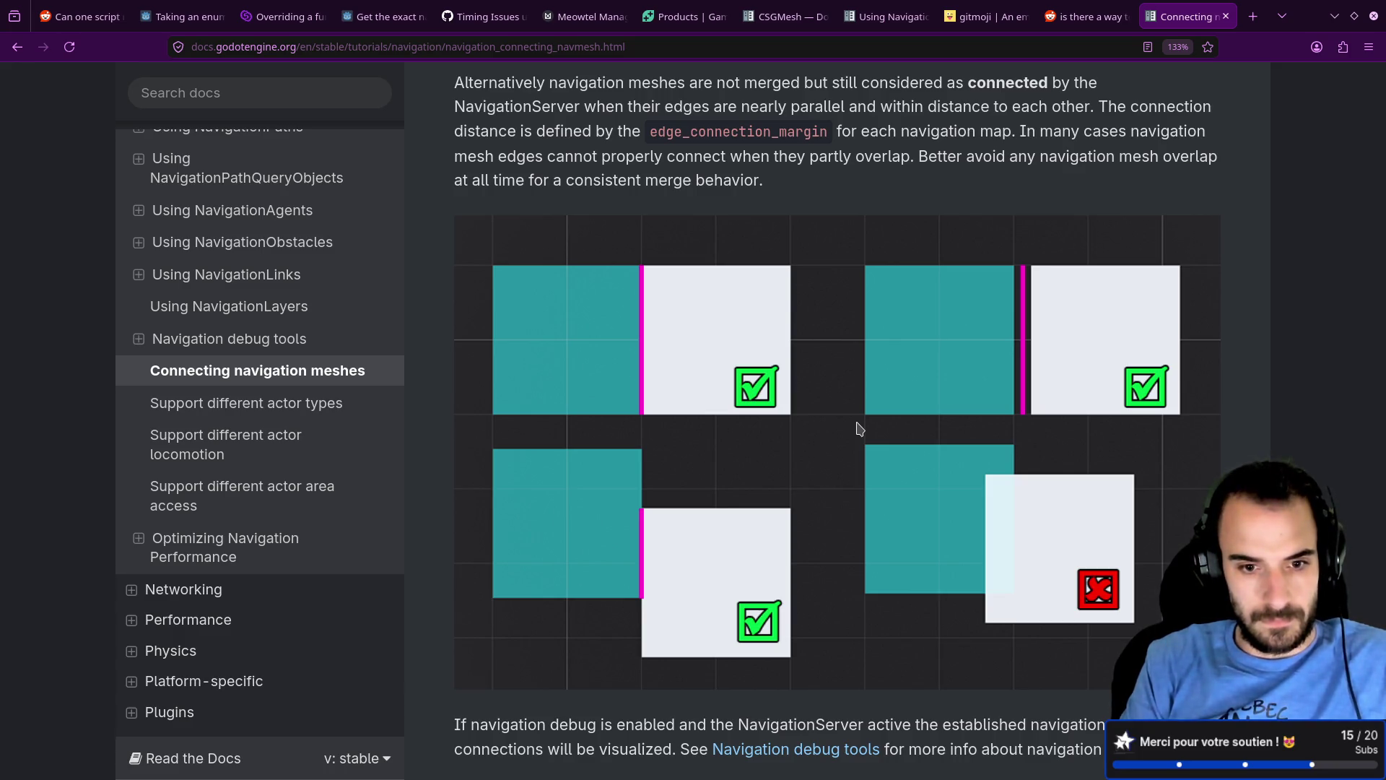
{"action": "scroll", "coordinate": [866, 425], "scroll_direction": "down", "scroll_amount": 5}
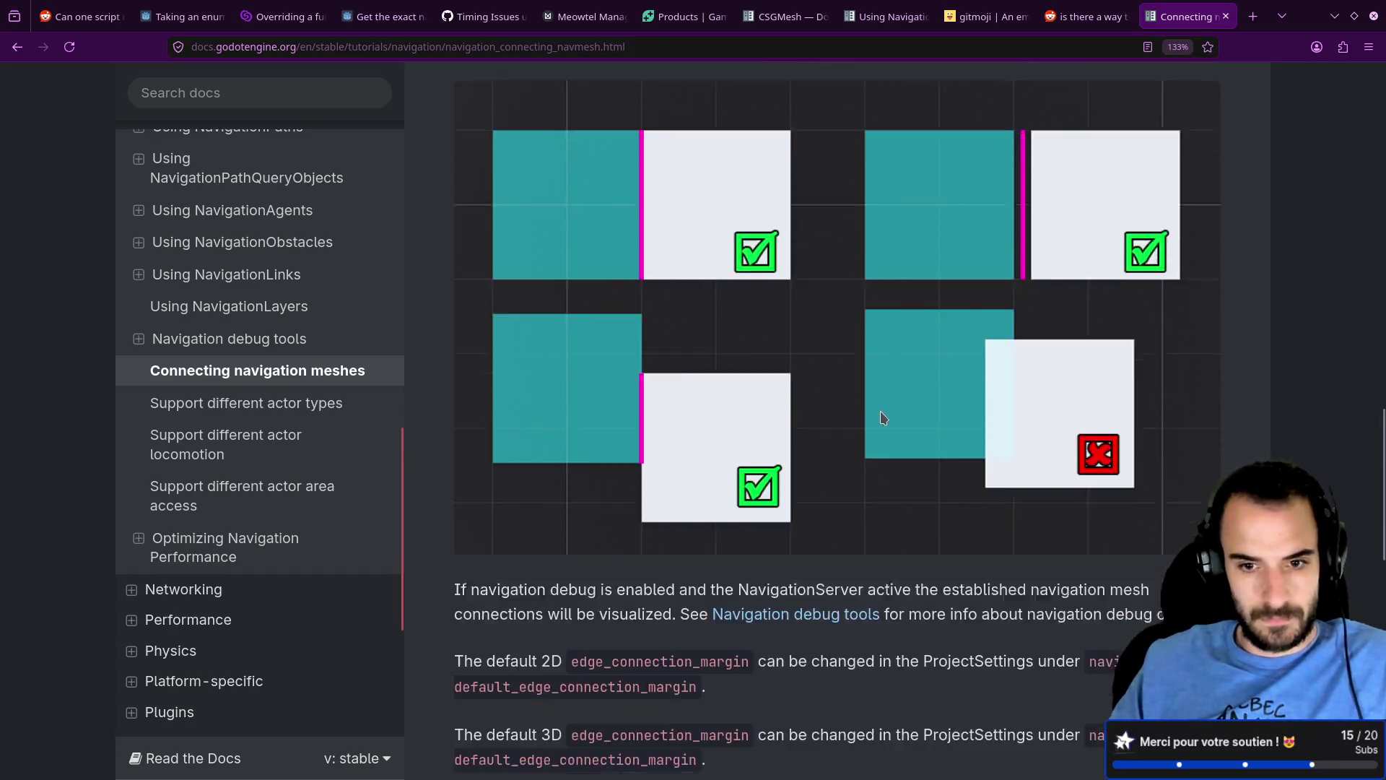
{"action": "scroll", "coordinate": [880, 411], "scroll_direction": "down", "scroll_amount": 3}
{"action": "scroll", "coordinate": [882, 406], "scroll_direction": "up", "scroll_amount": 1}
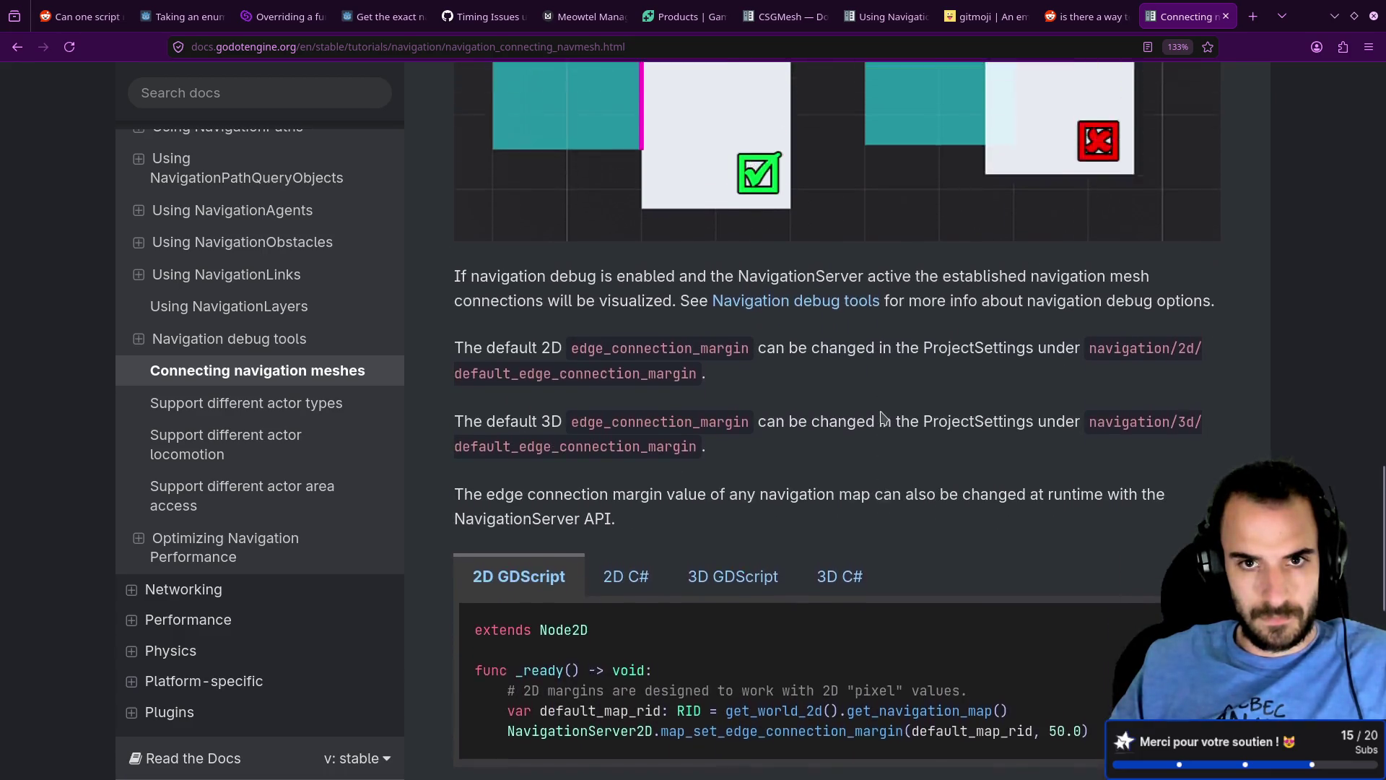
{"action": "scroll", "coordinate": [882, 406], "scroll_direction": "down", "scroll_amount": 2}
{"action": "scroll", "coordinate": [883, 418], "scroll_direction": "down", "scroll_amount": 8}
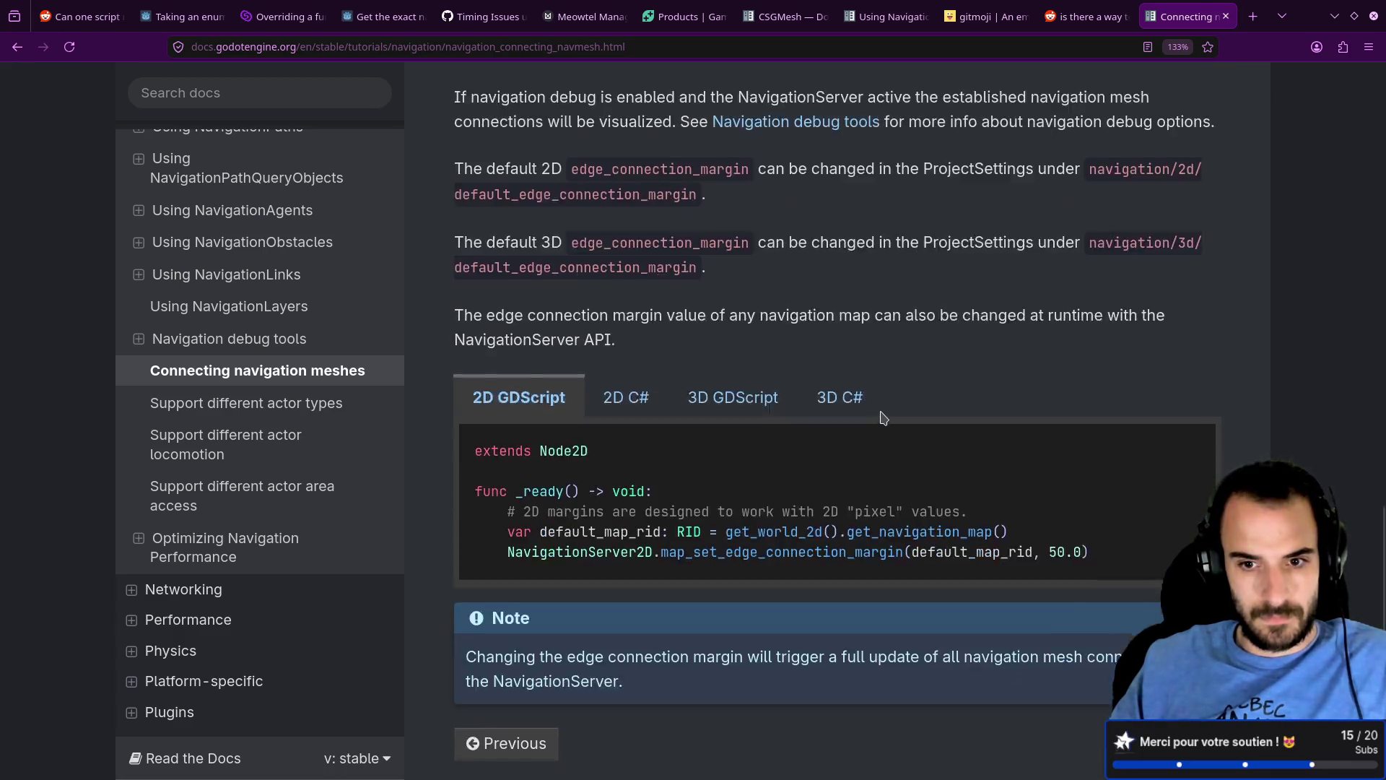
{"action": "key", "text": "super+Right"}
{"action": "key", "text": "super+Right"}
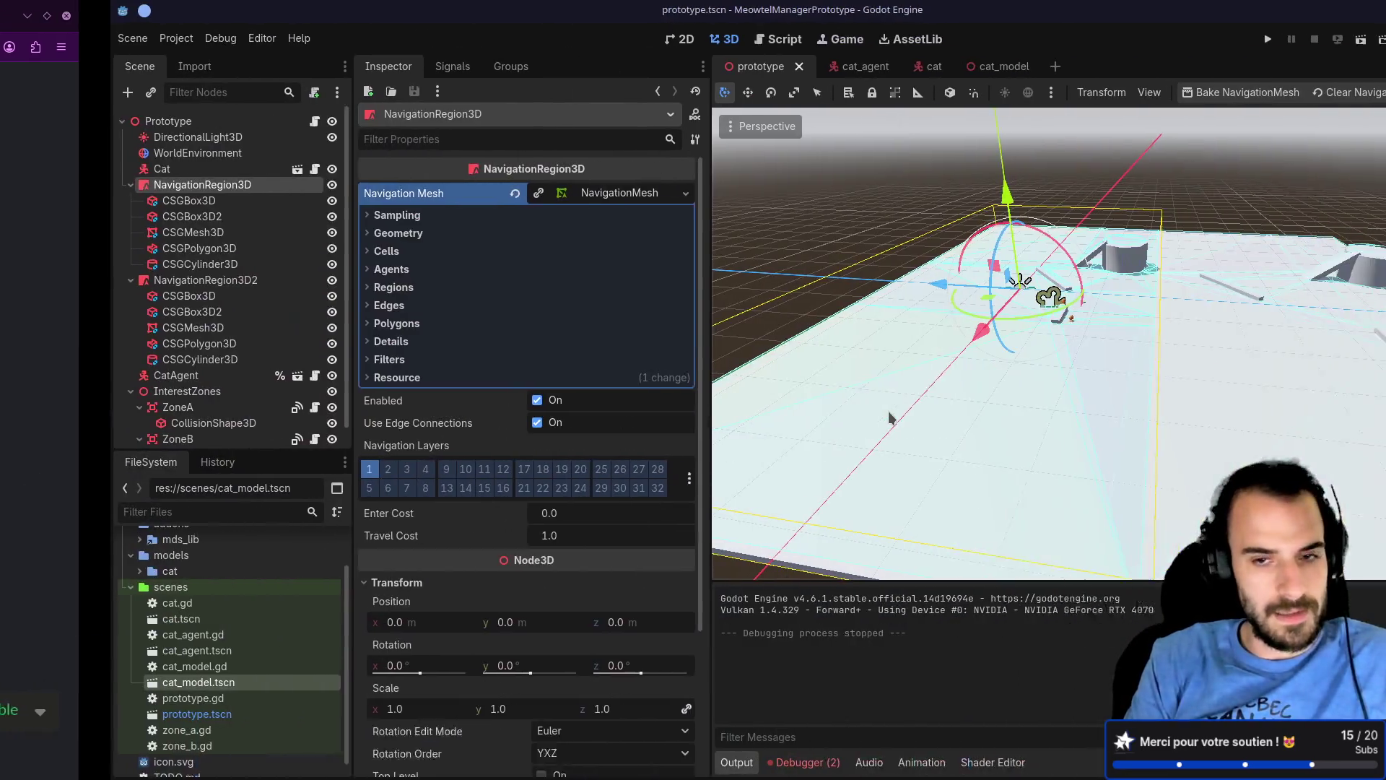
Step: Collapse both navigation regions and add a NavigationLink3D node under Prototype
{"action": "key", "text": "super+Left"}
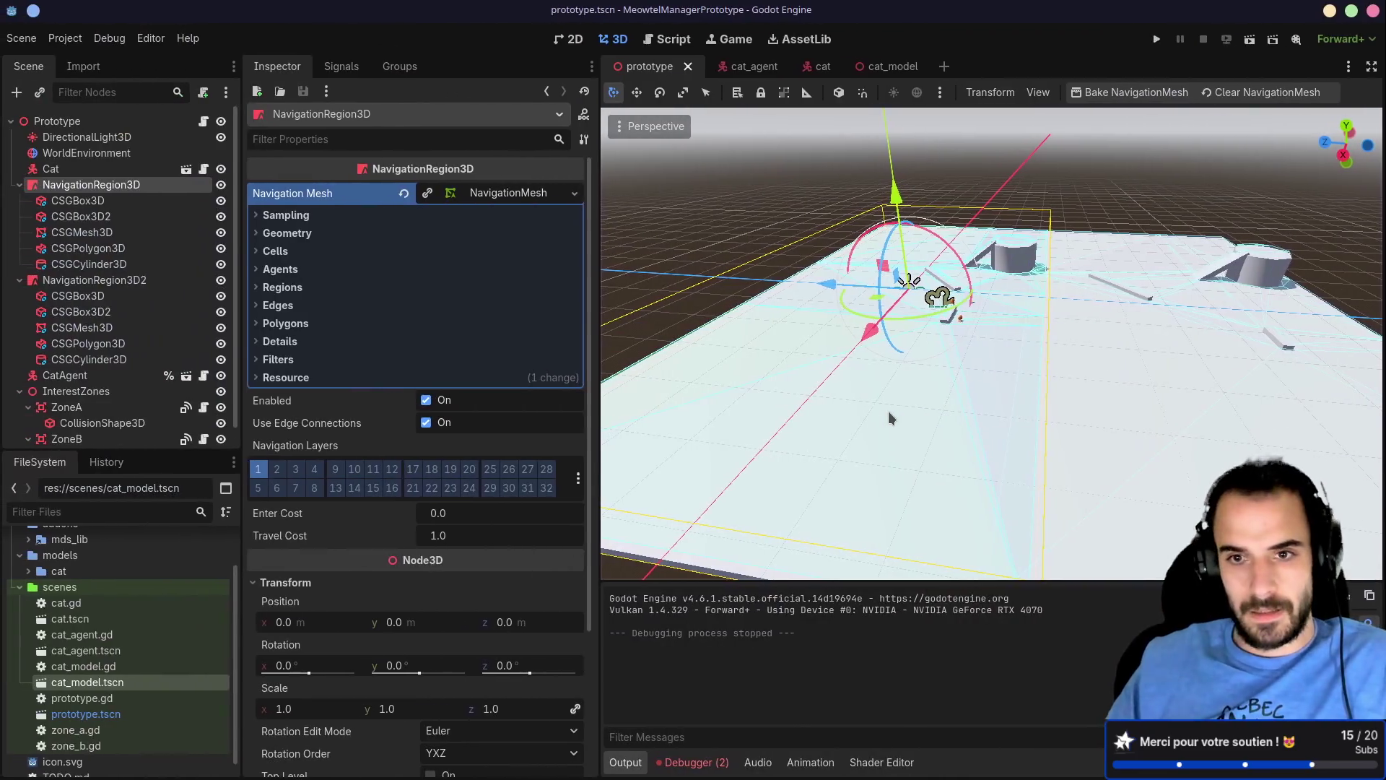
{"action": "left_click", "coordinate": [21, 185]}
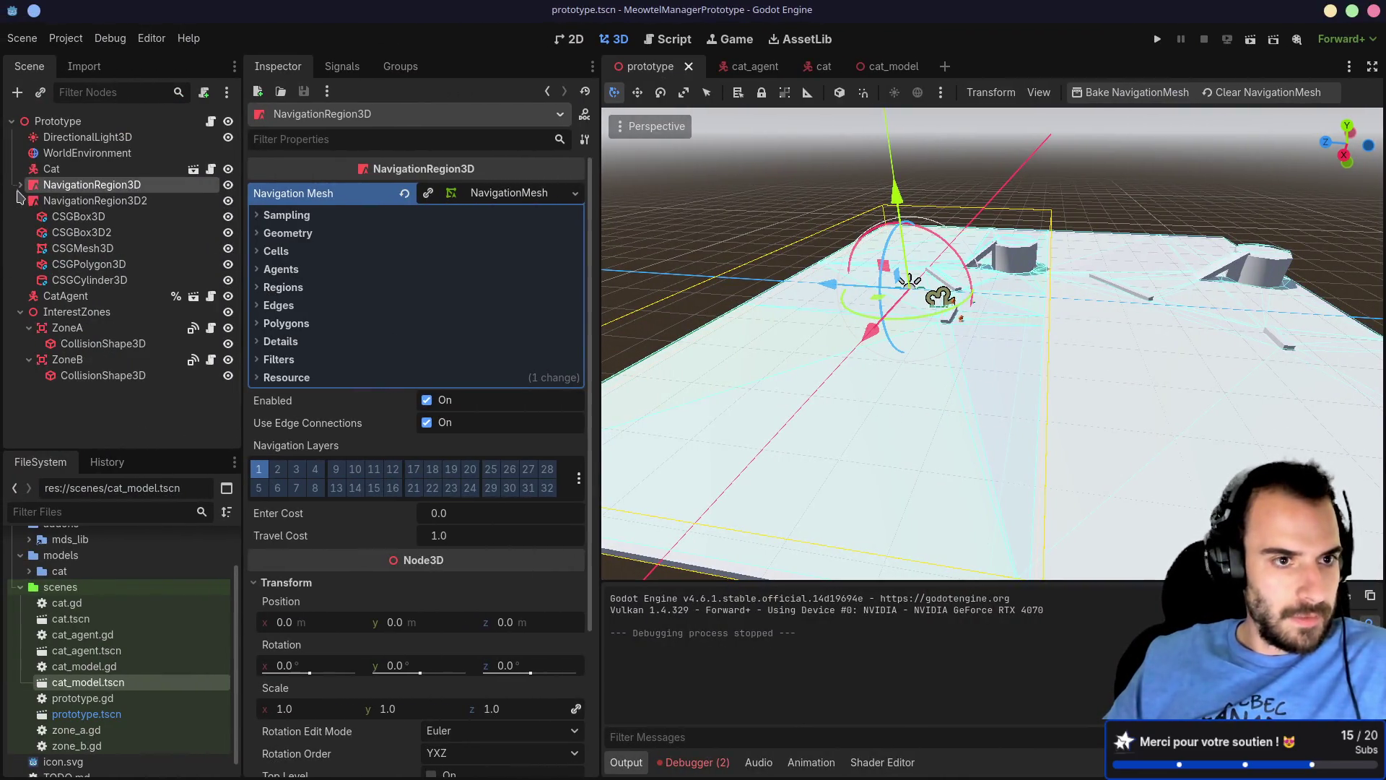
{"action": "left_click", "coordinate": [21, 201]}
{"action": "left_click", "coordinate": [76, 137]}
{"action": "left_click", "coordinate": [81, 123]}
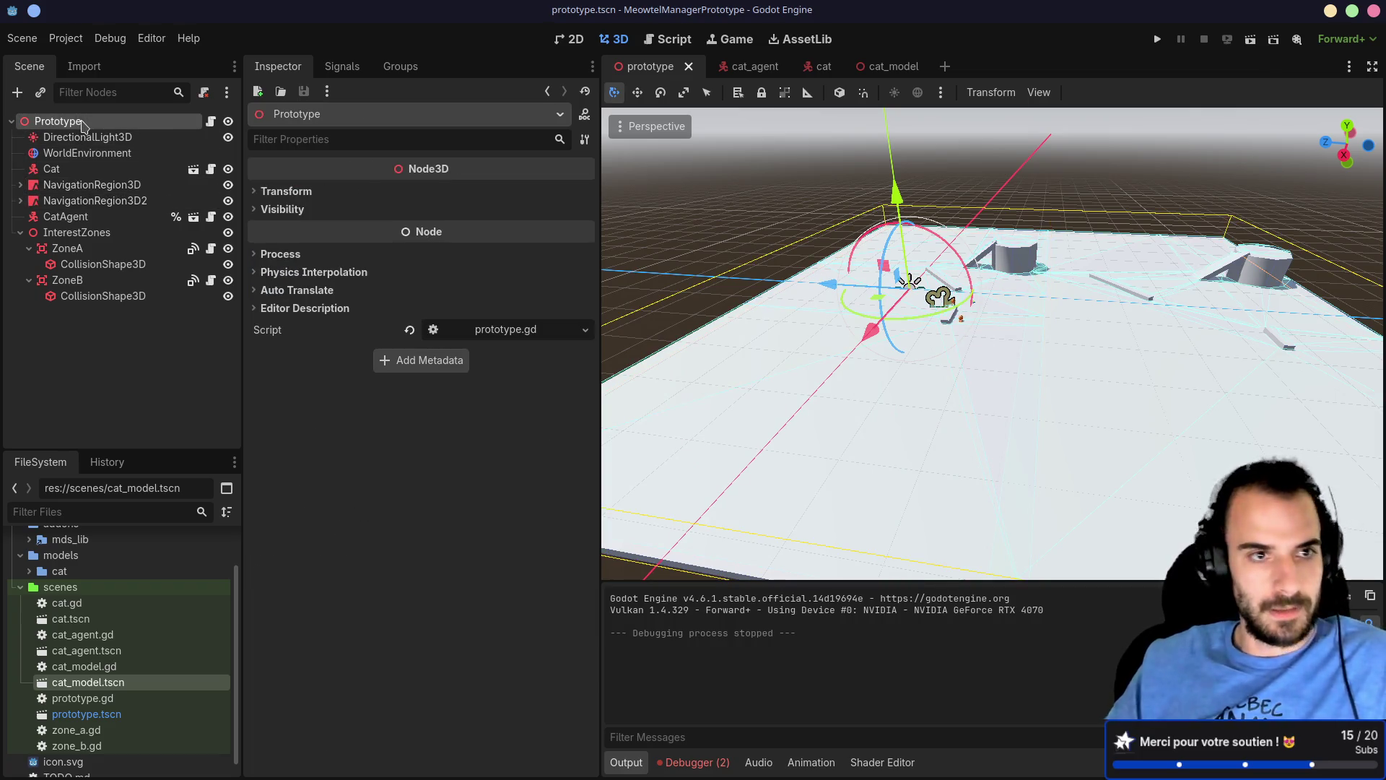
{"action": "key", "text": "ctrl+a"}
{"action": "type", "text": "link"}
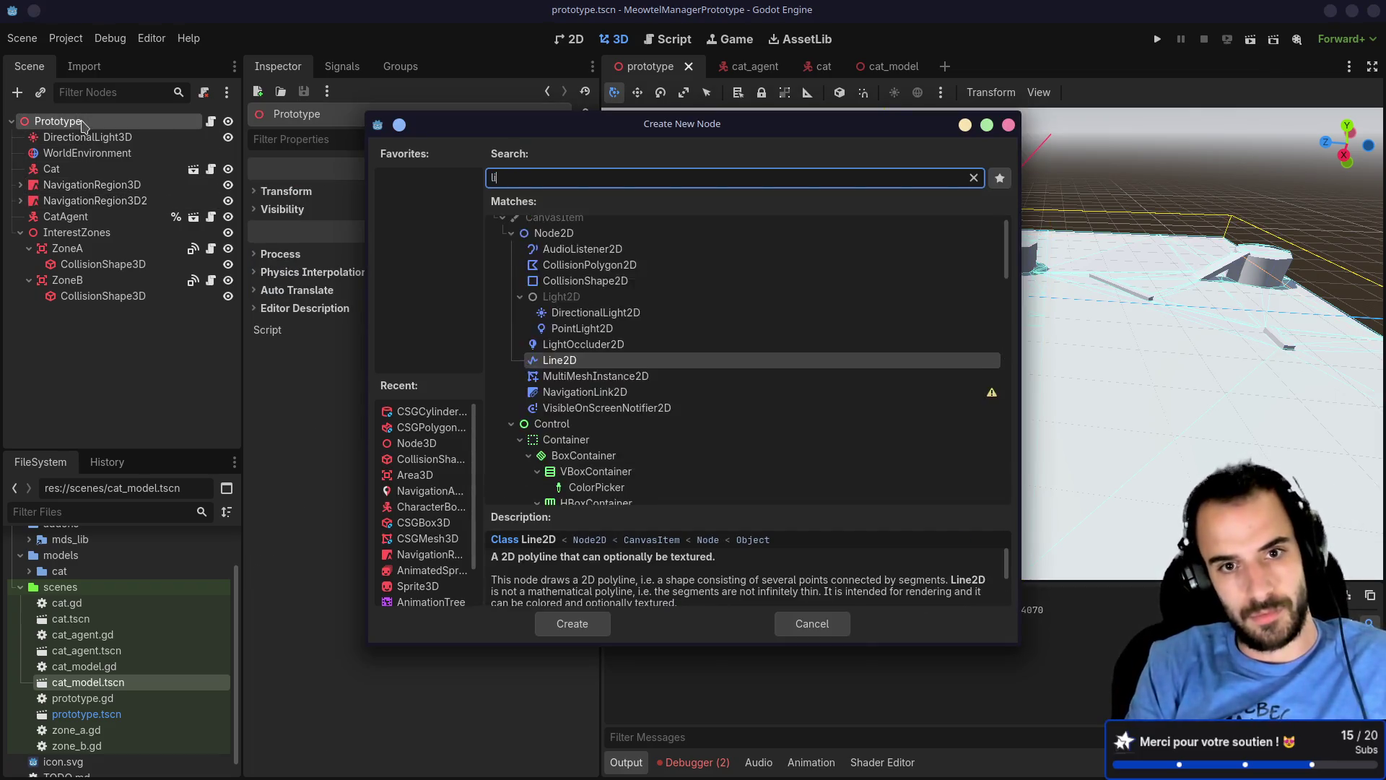
{"action": "double_click", "coordinate": [570, 355]}
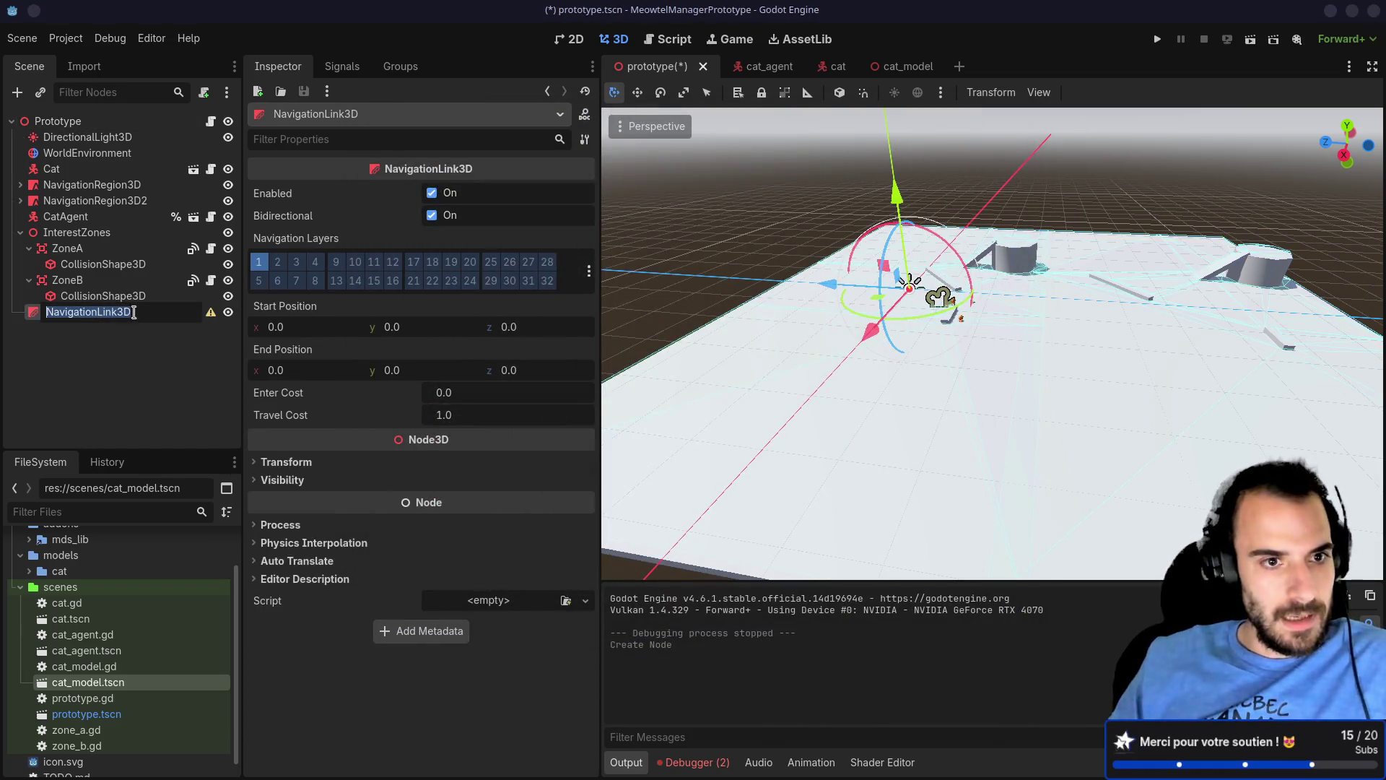
Step: Open the NavigationLink3D class reference via the node's Open Documentation option
{"action": "left_click", "coordinate": [94, 341]}
{"action": "left_click", "coordinate": [84, 320]}
{"action": "right_click", "coordinate": [83, 323]}
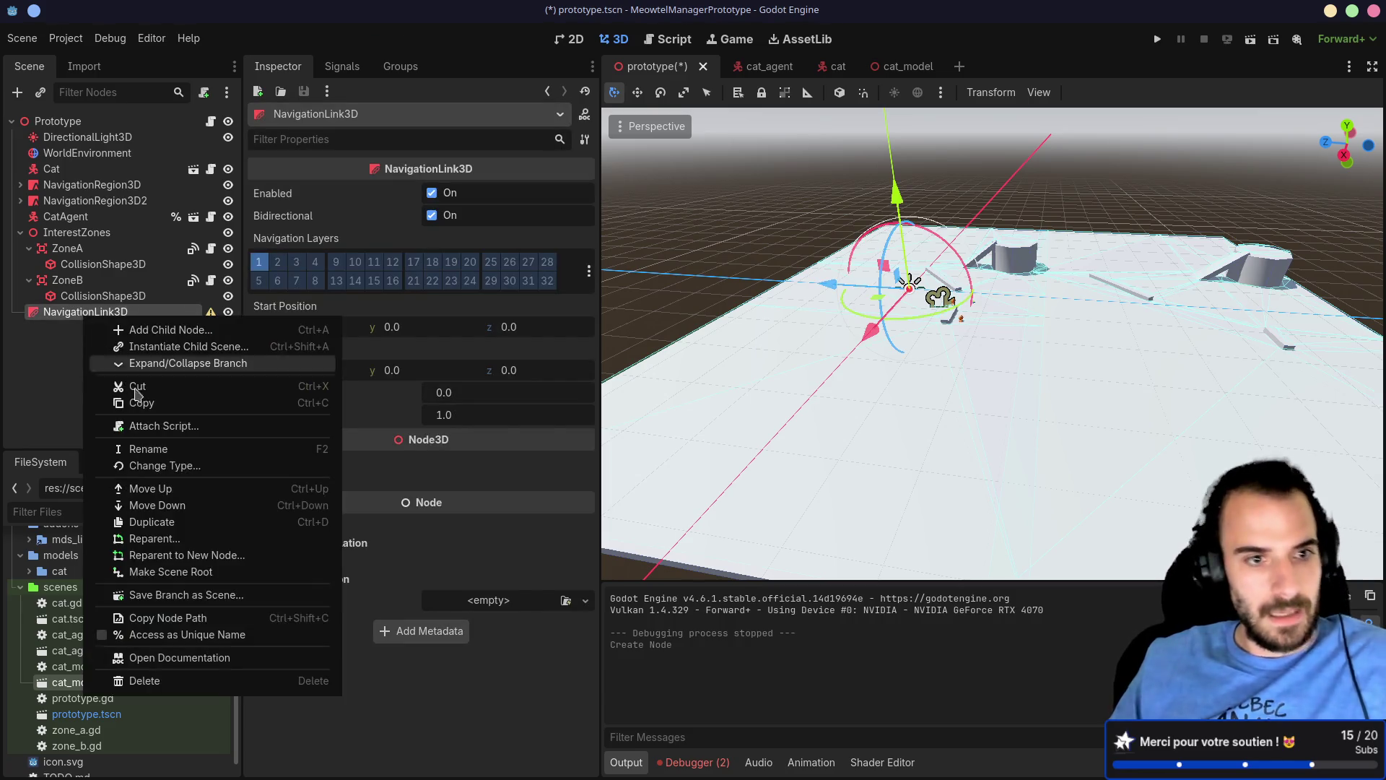
{"action": "left_click", "coordinate": [177, 658]}
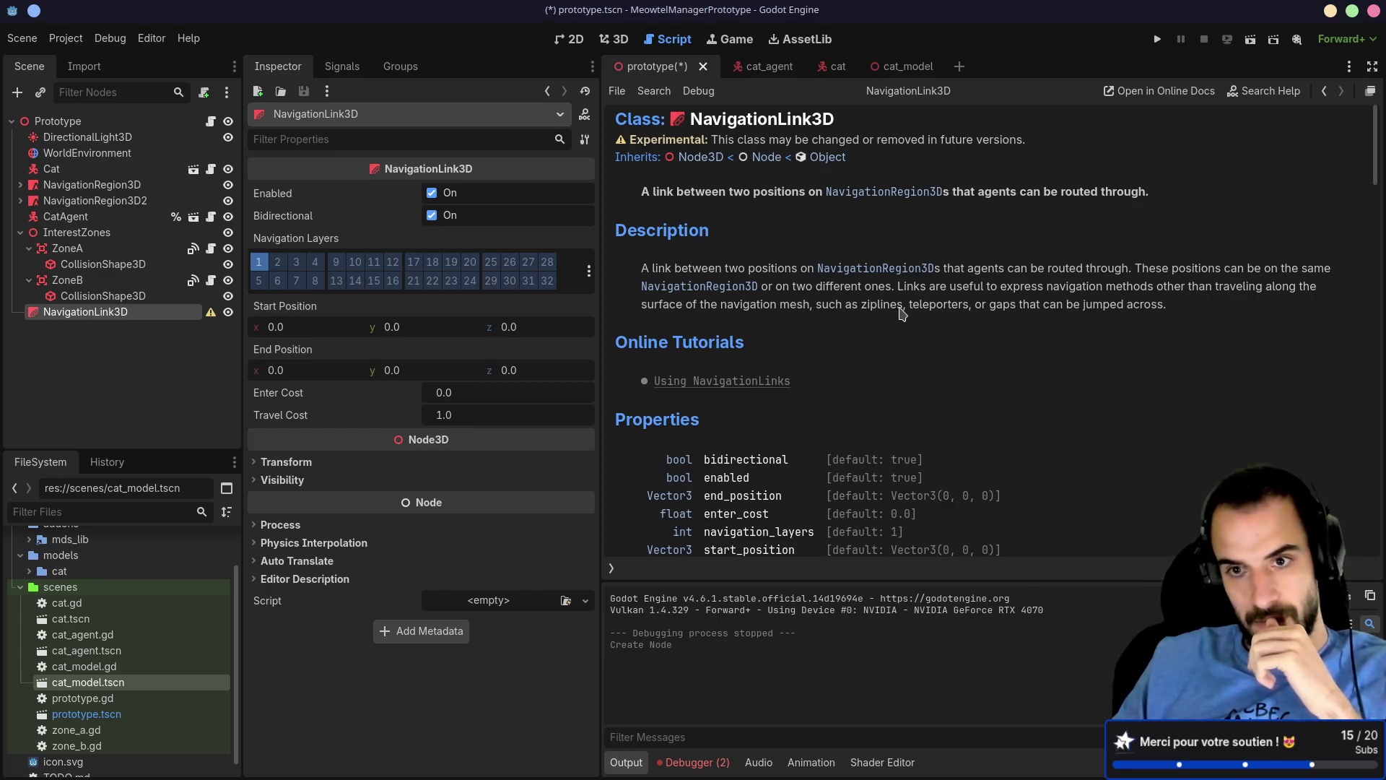
Step: Scroll through the NavigationLink3D class reference and back to the top
{"action": "scroll", "coordinate": [807, 308], "scroll_direction": "down", "scroll_amount": 5}
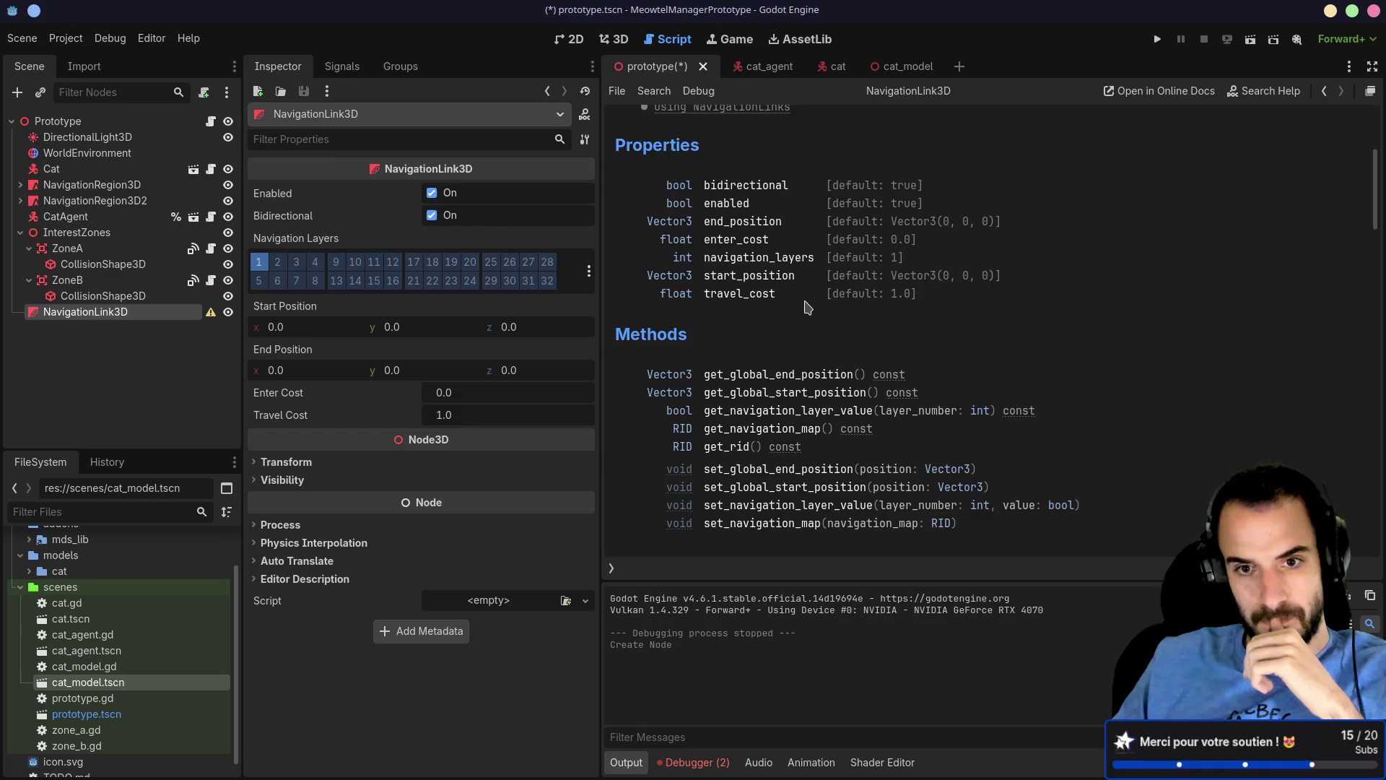
{"action": "scroll", "coordinate": [807, 308], "scroll_direction": "down", "scroll_amount": 1}
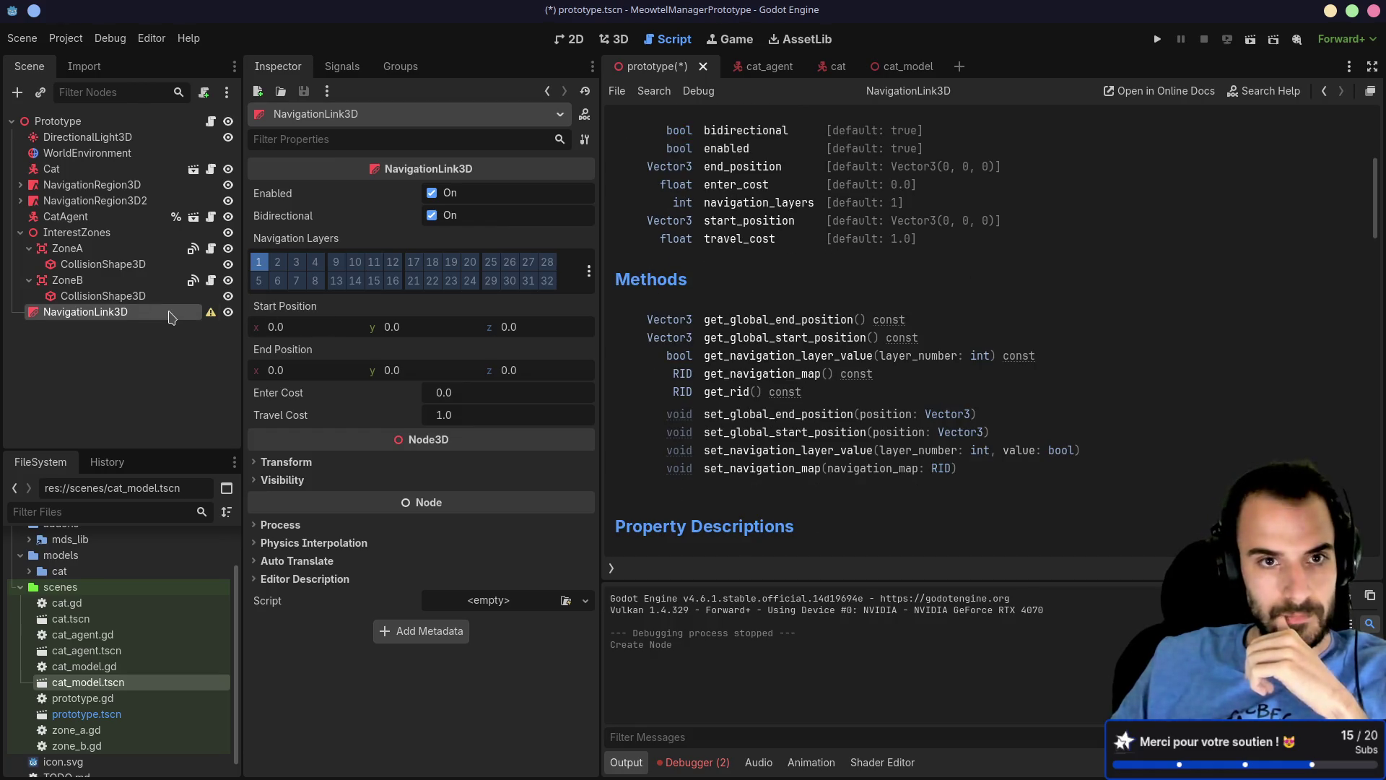
{"action": "mouse_move", "coordinate": [213, 319]}
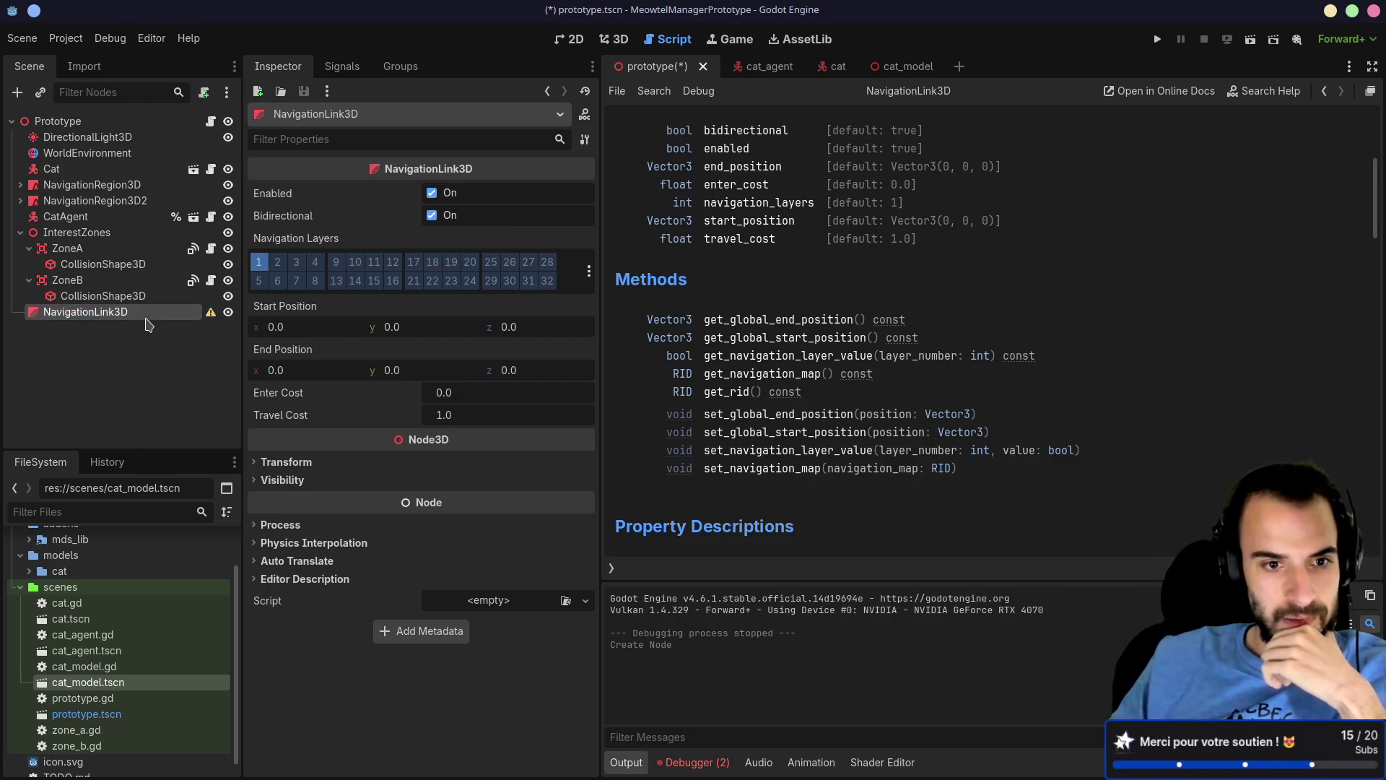
{"action": "scroll", "coordinate": [898, 362], "scroll_direction": "up", "scroll_amount": 5}
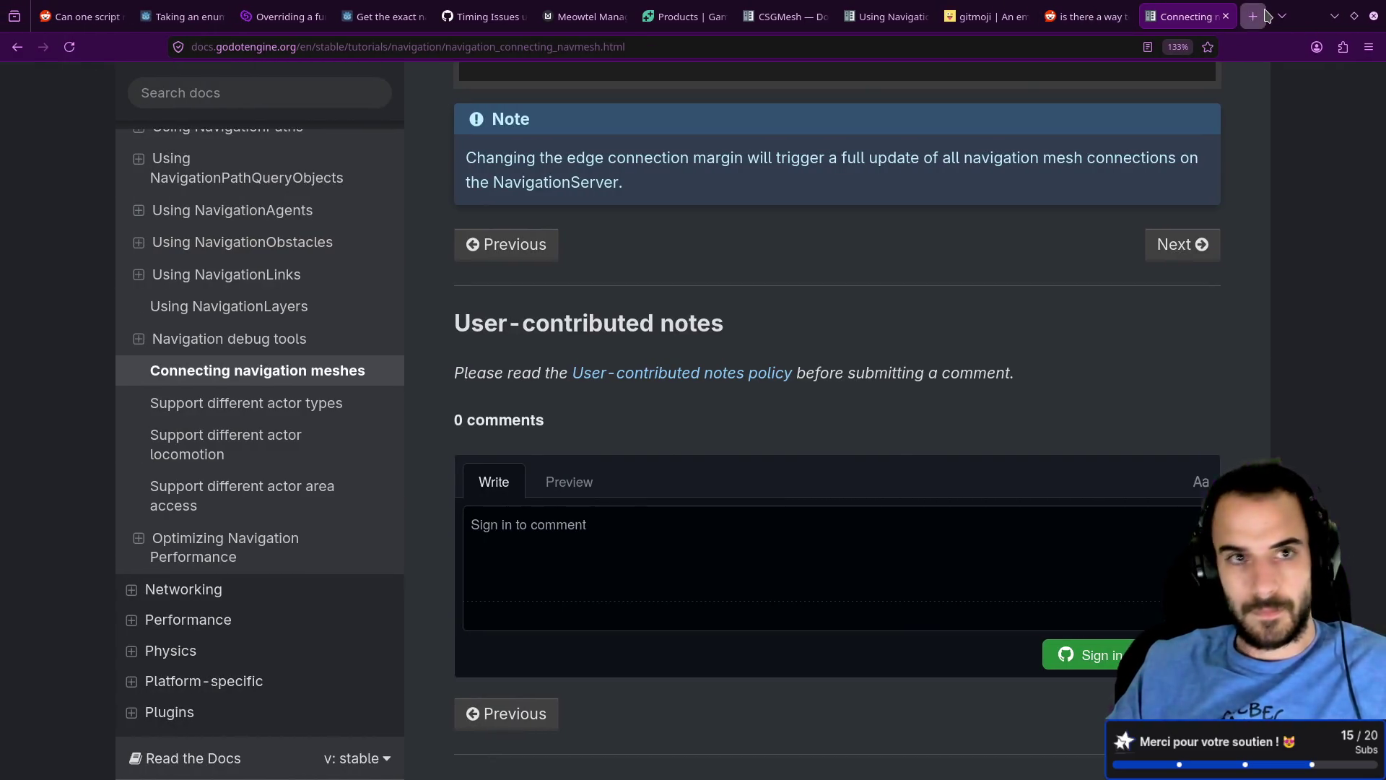
Step: Load the Using NavigationLinks docs page in a new Firefox tab and scroll into it
{"action": "left_click", "coordinate": [1255, 16]}
{"action": "type", "text": "https://docs.godotengine.org/en/4.6/tutorials/navigation/navigation_using_navigationlinks.html"}
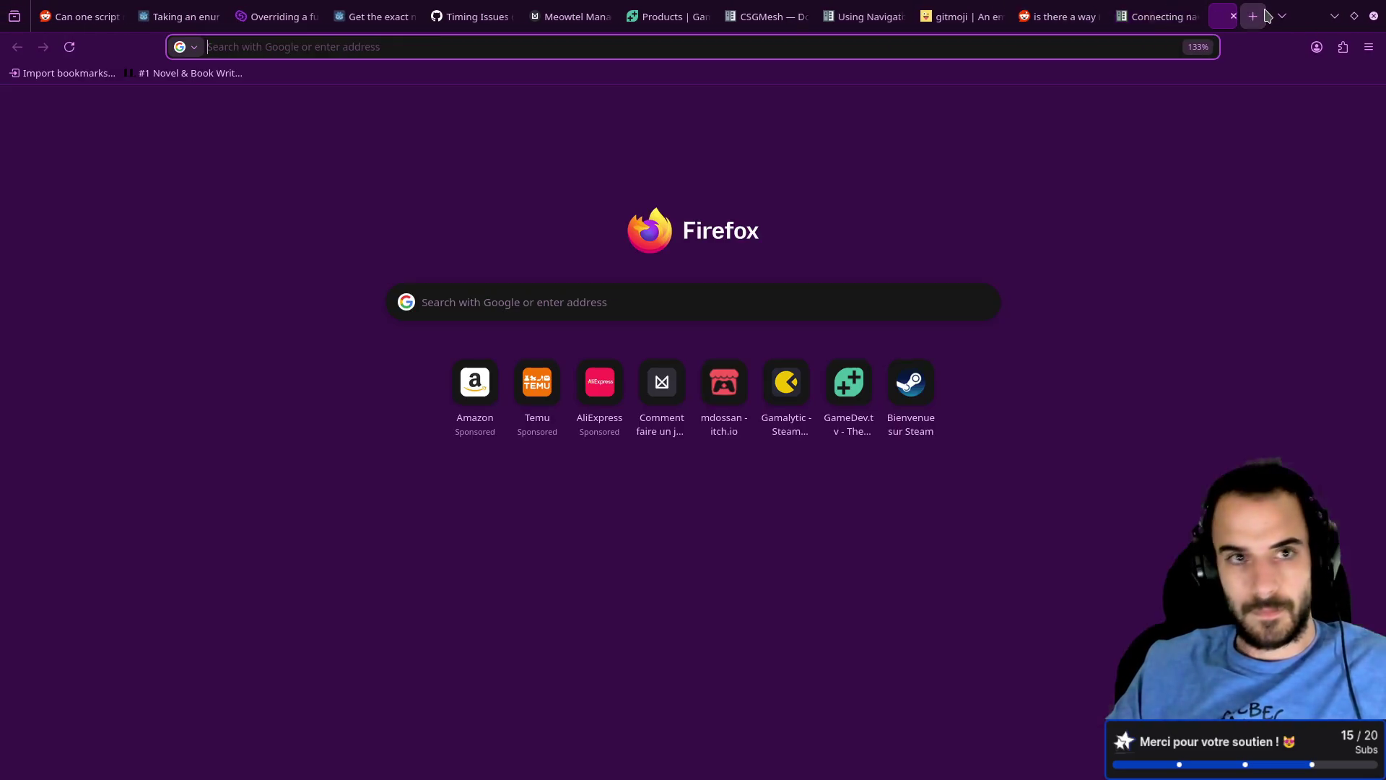
{"action": "key", "text": "Return"}
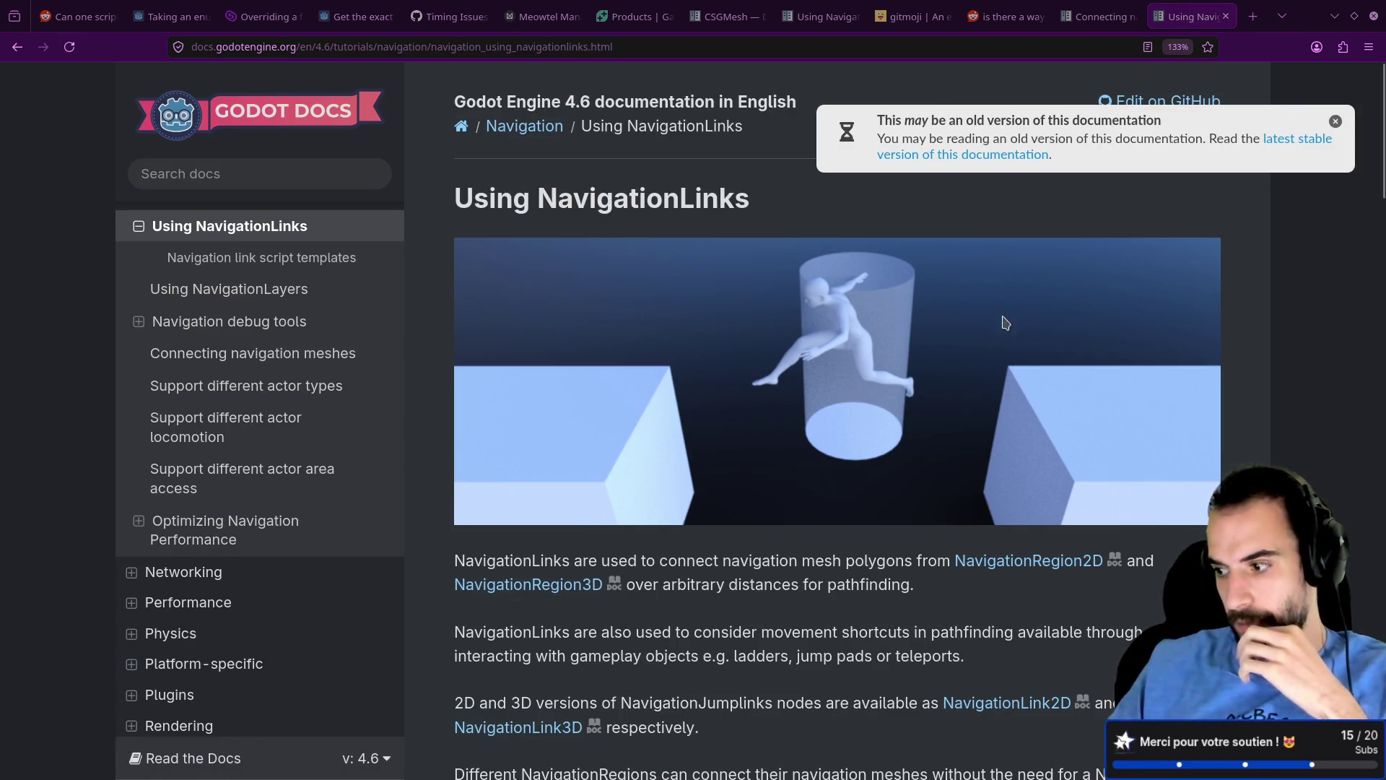
{"action": "scroll", "coordinate": [845, 509], "scroll_direction": "down", "scroll_amount": 2}
{"action": "scroll", "coordinate": [846, 509], "scroll_direction": "down", "scroll_amount": 1}
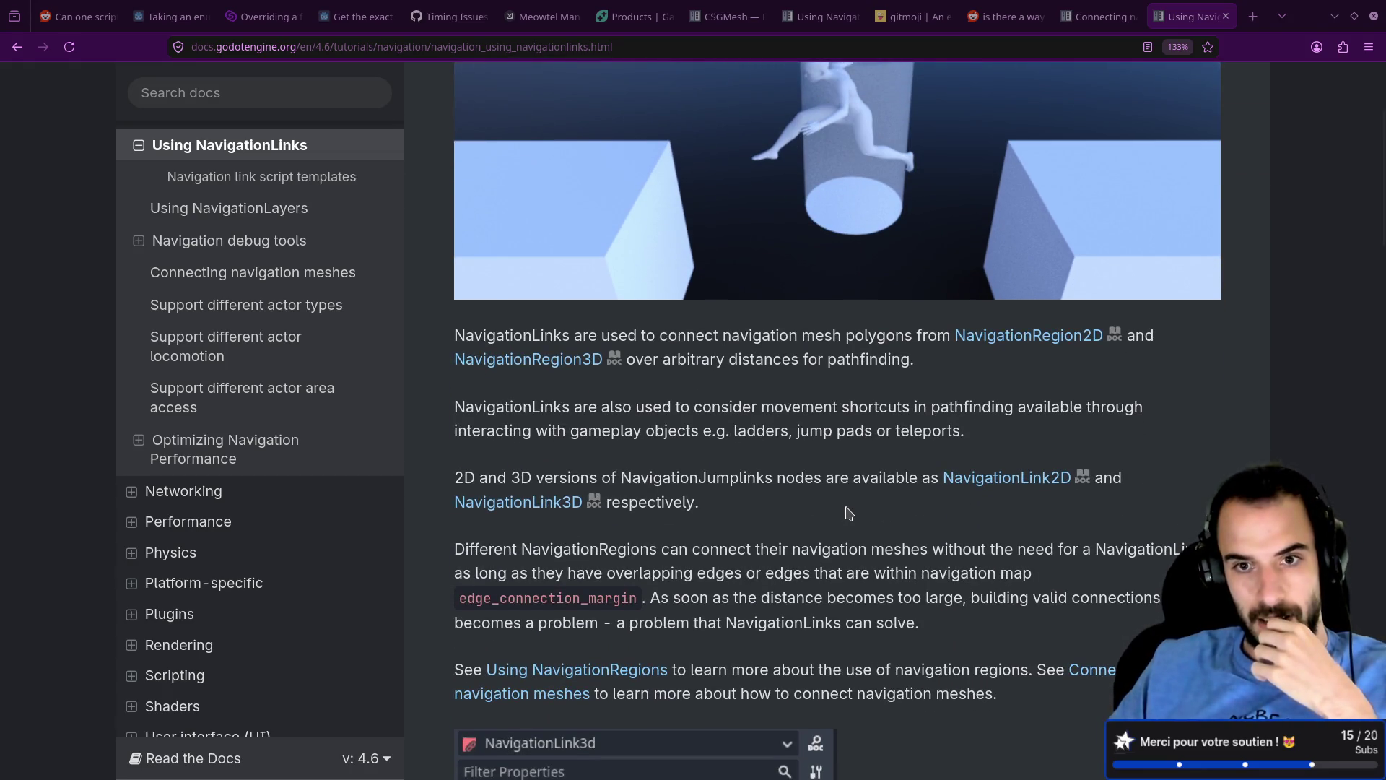
{"action": "scroll", "coordinate": [849, 512], "scroll_direction": "down", "scroll_amount": 5}
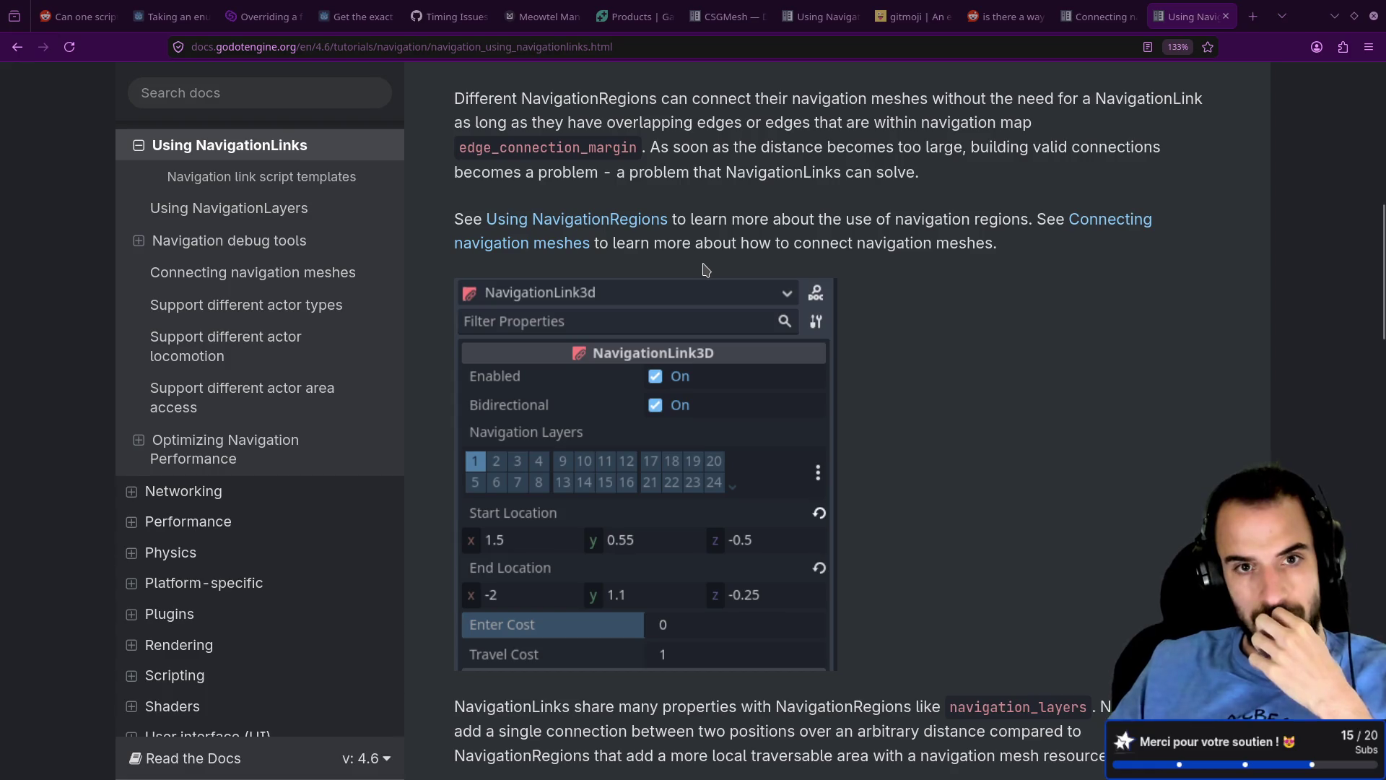
{"action": "scroll", "coordinate": [725, 316], "scroll_direction": "down", "scroll_amount": 4}
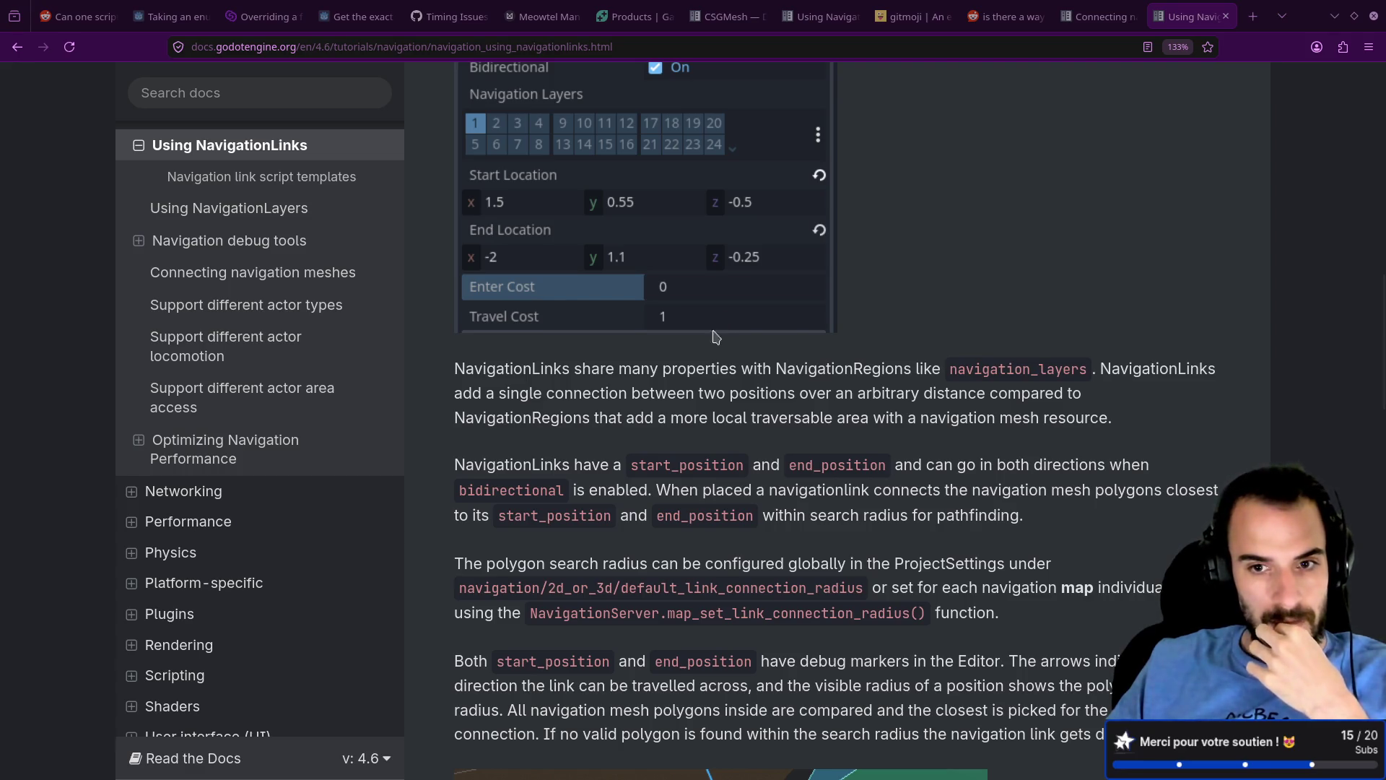
Step: Highlight the start_position, end_position and NavigationJumplink terms and the opening paragraph while reading
{"action": "double_click", "coordinate": [684, 462]}
{"action": "double_click", "coordinate": [818, 467]}
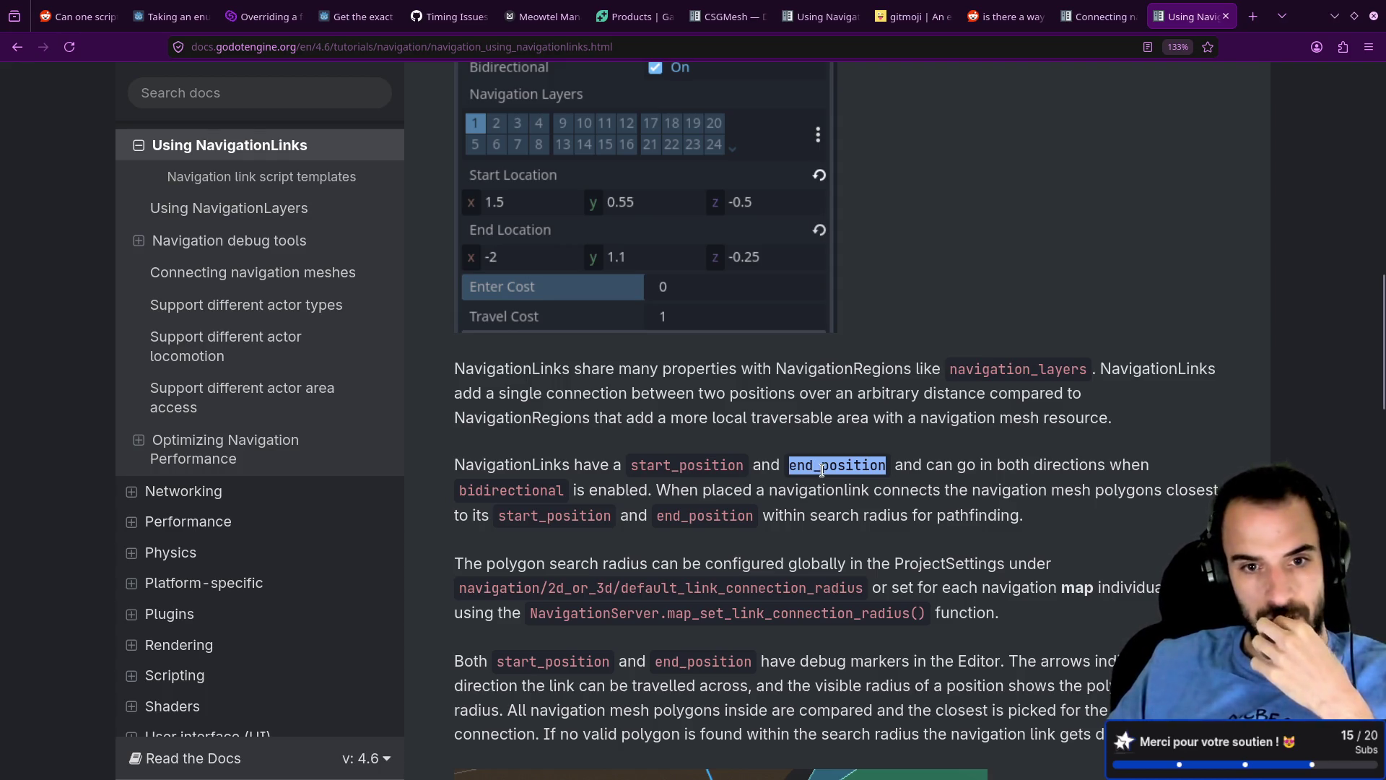
{"action": "scroll", "coordinate": [822, 470], "scroll_direction": "up", "scroll_amount": 3}
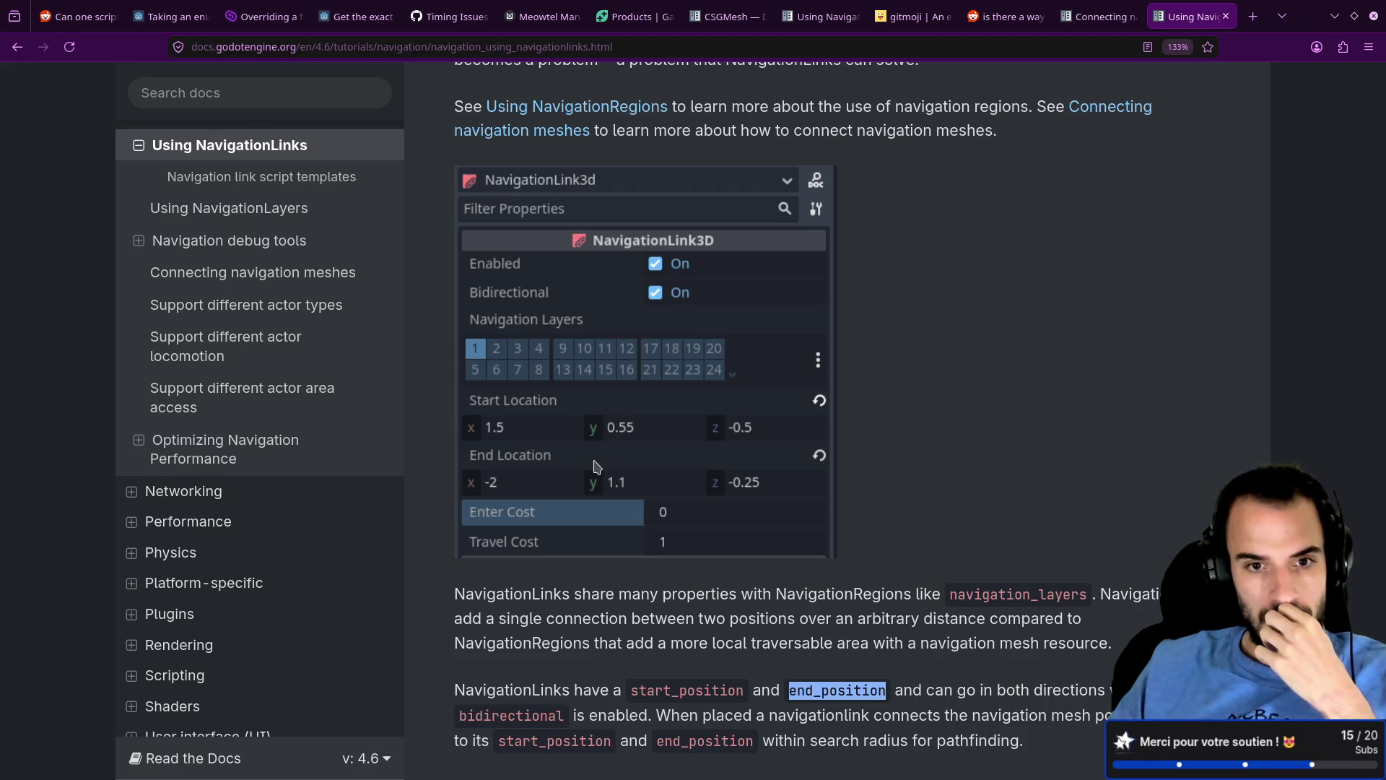
{"action": "scroll", "coordinate": [596, 467], "scroll_direction": "up", "scroll_amount": 7}
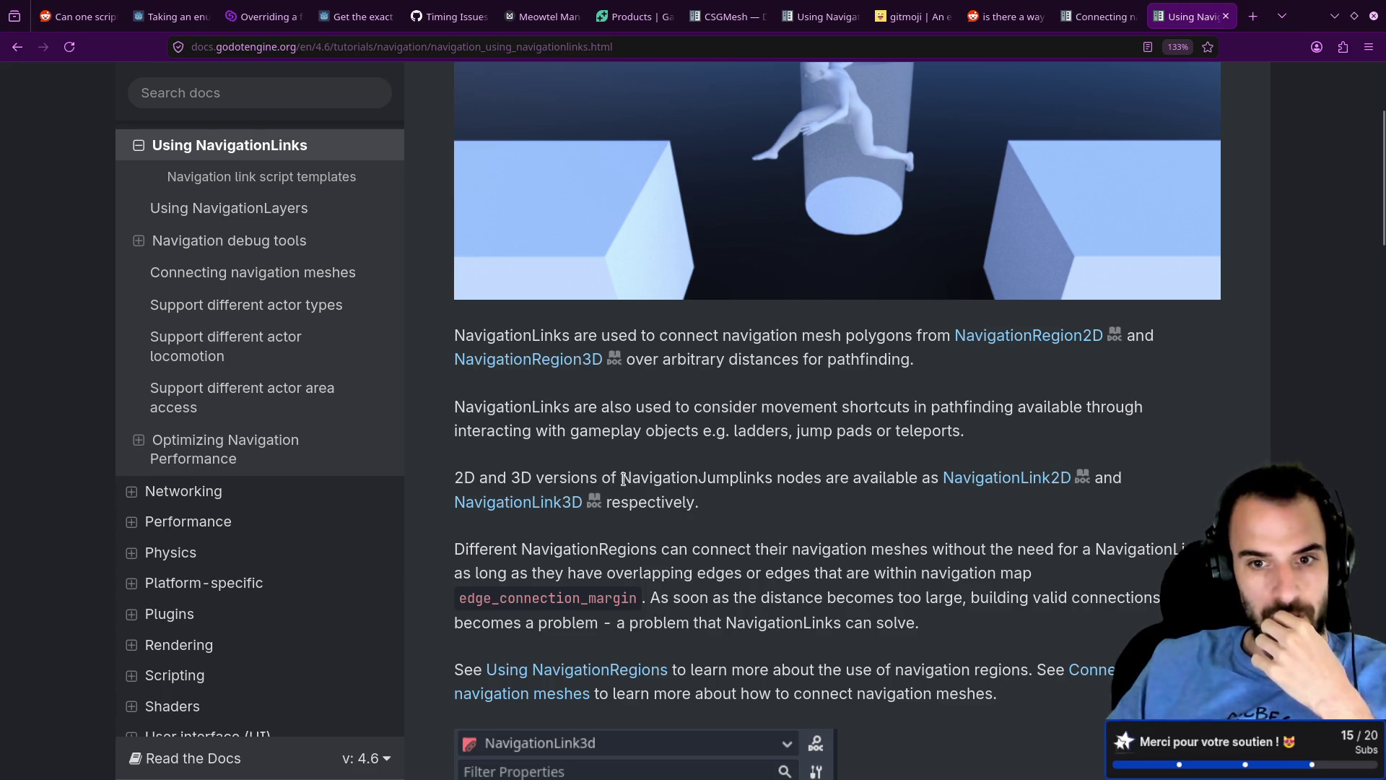
{"action": "left_click_drag", "start_coordinate": [618, 479], "coordinate": [764, 478]}
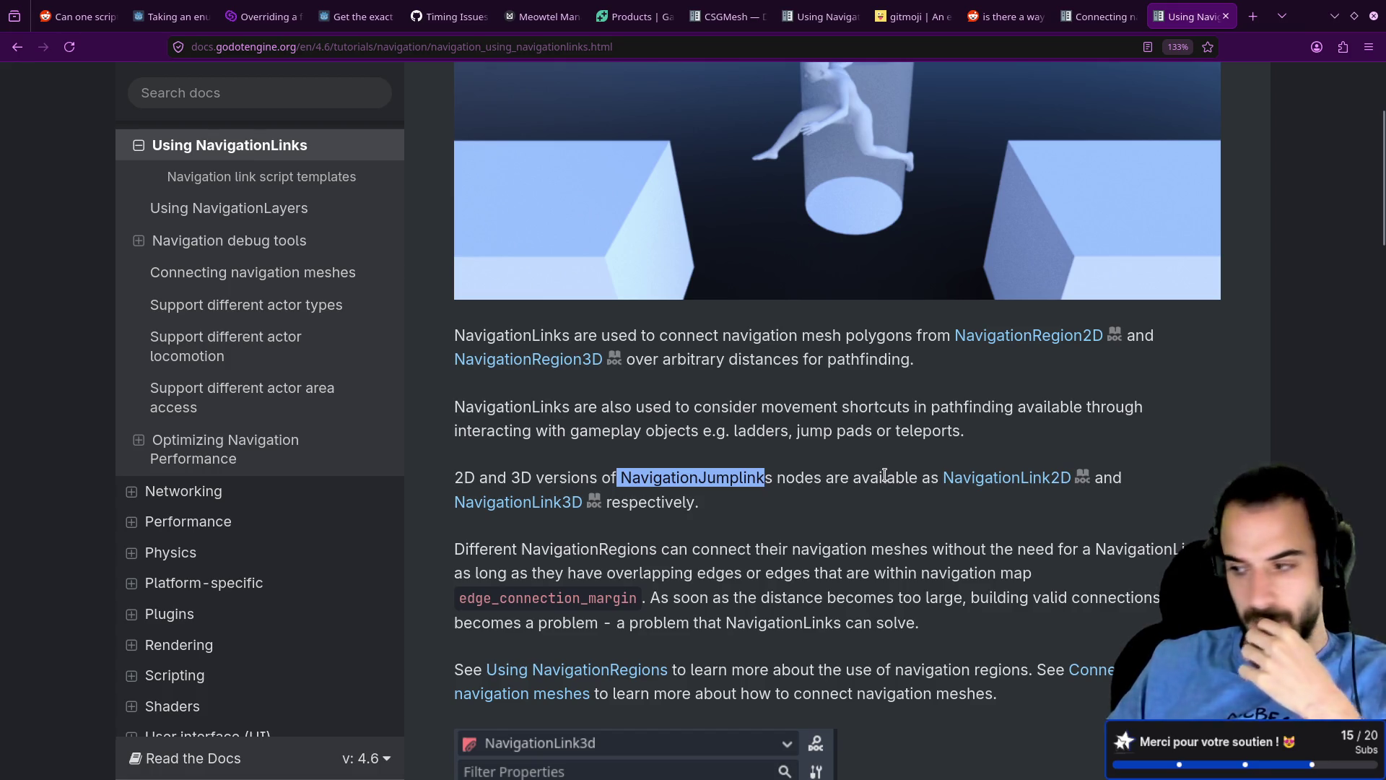
{"action": "scroll", "coordinate": [886, 478], "scroll_direction": "up", "scroll_amount": 3}
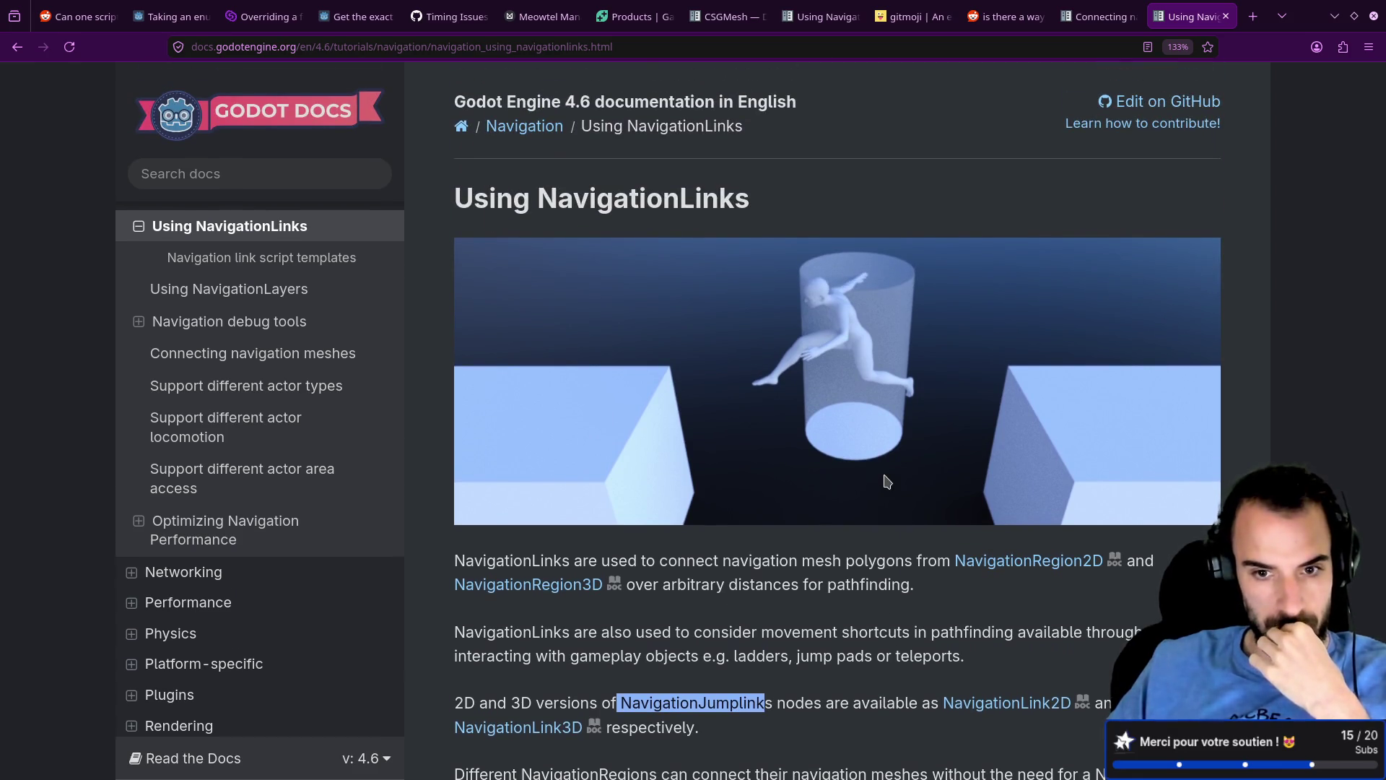
{"action": "scroll", "coordinate": [887, 482], "scroll_direction": "down", "scroll_amount": 3}
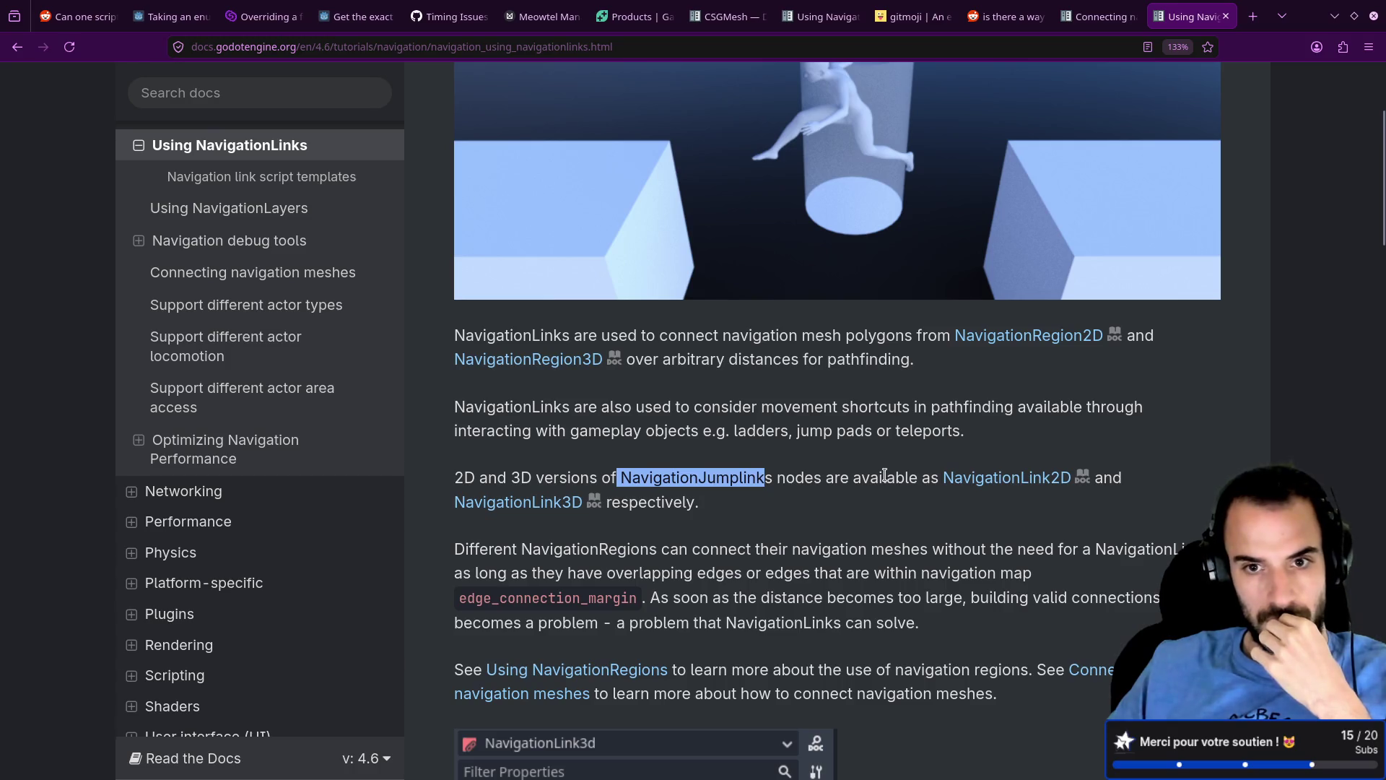
{"action": "left_click_drag", "start_coordinate": [635, 359], "coordinate": [807, 361]}
{"action": "mouse_move", "coordinate": [914, 361]}
{"action": "left_mouse_down"}
{"action": "mouse_move", "coordinate": [624, 361]}
{"action": "mouse_move", "coordinate": [901, 387]}
{"action": "left_mouse_up"}
{"action": "left_click", "coordinate": [625, 364]}
{"action": "left_click", "coordinate": [901, 388]}
Step: Read down through the page to the link debug-marker section
{"action": "scroll", "coordinate": [871, 440], "scroll_direction": "down", "scroll_amount": 6}
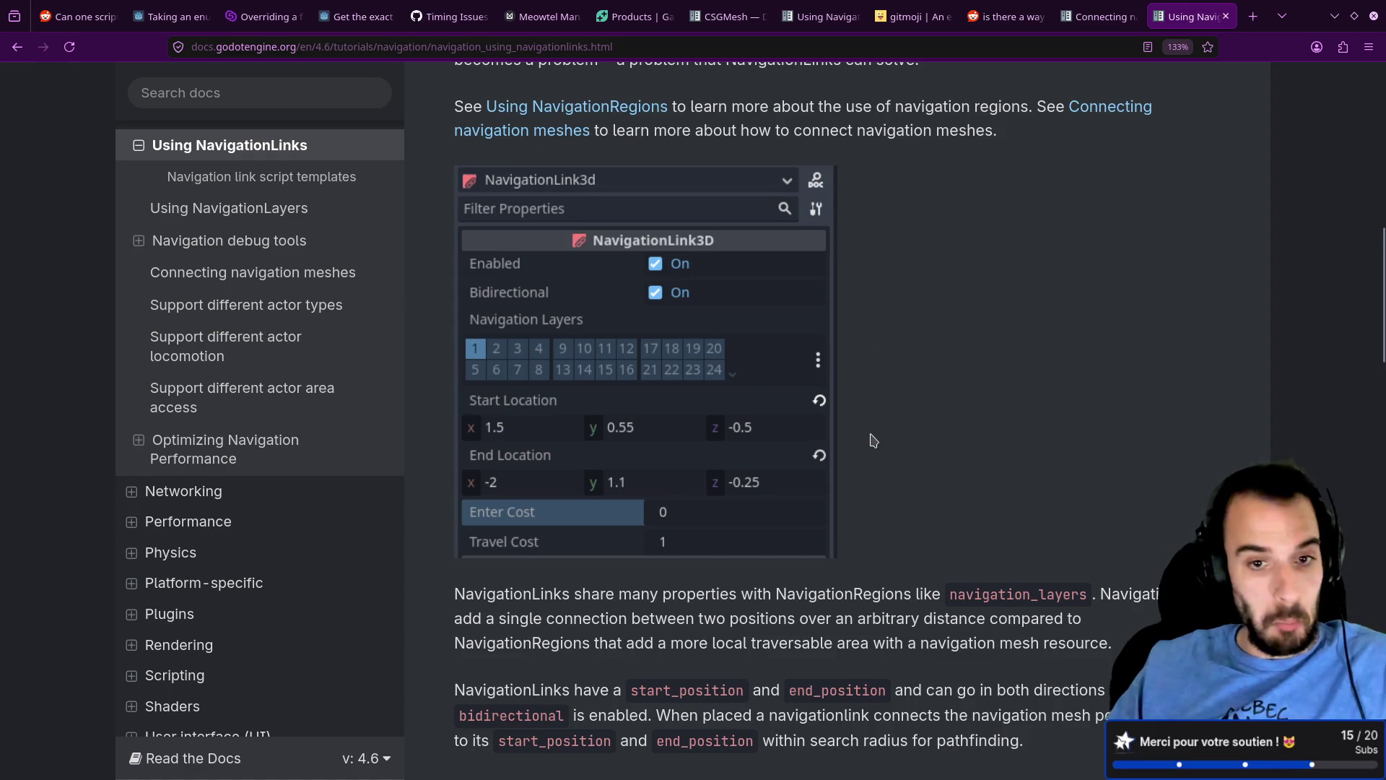
{"action": "scroll", "coordinate": [873, 439], "scroll_direction": "down", "scroll_amount": 10}
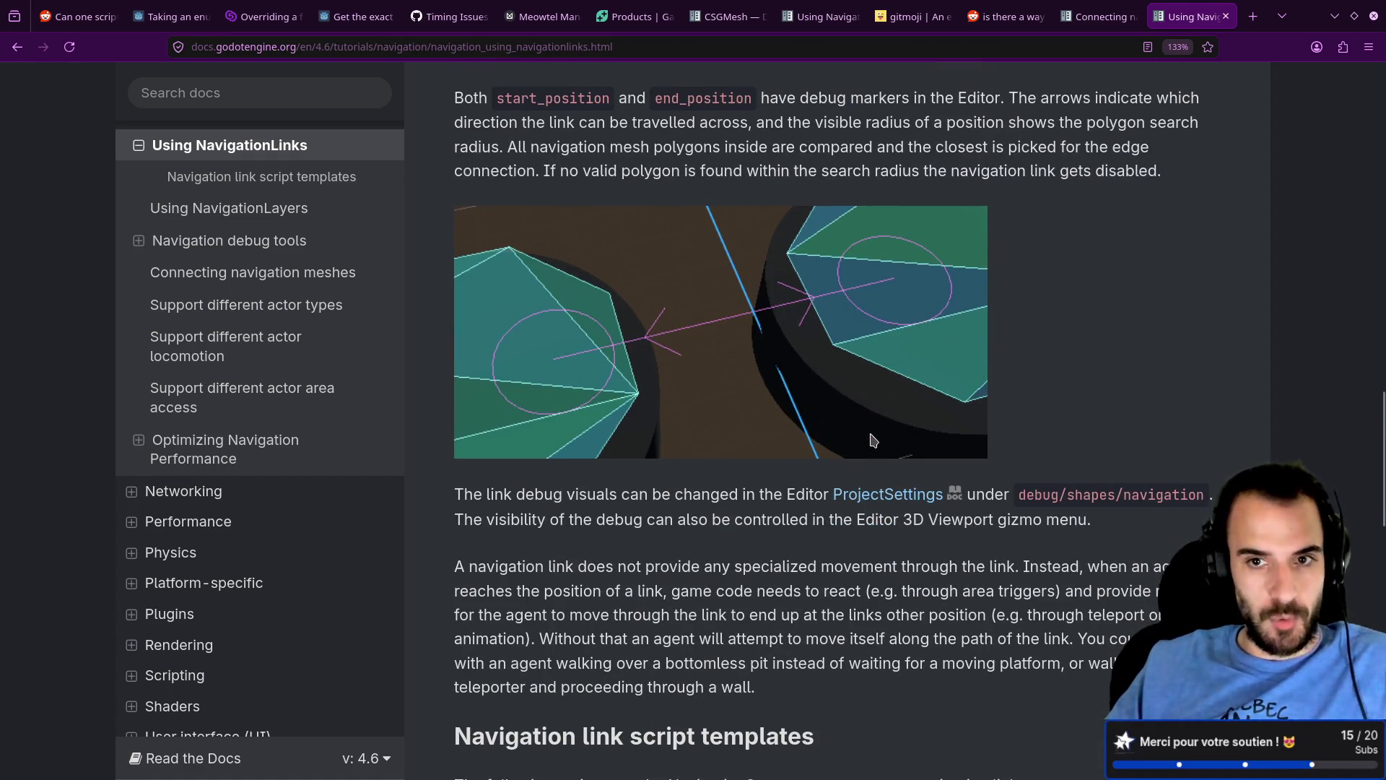
{"action": "scroll", "coordinate": [874, 441], "scroll_direction": "down", "scroll_amount": 5}
{"action": "scroll", "coordinate": [874, 441], "scroll_direction": "up", "scroll_amount": 7}
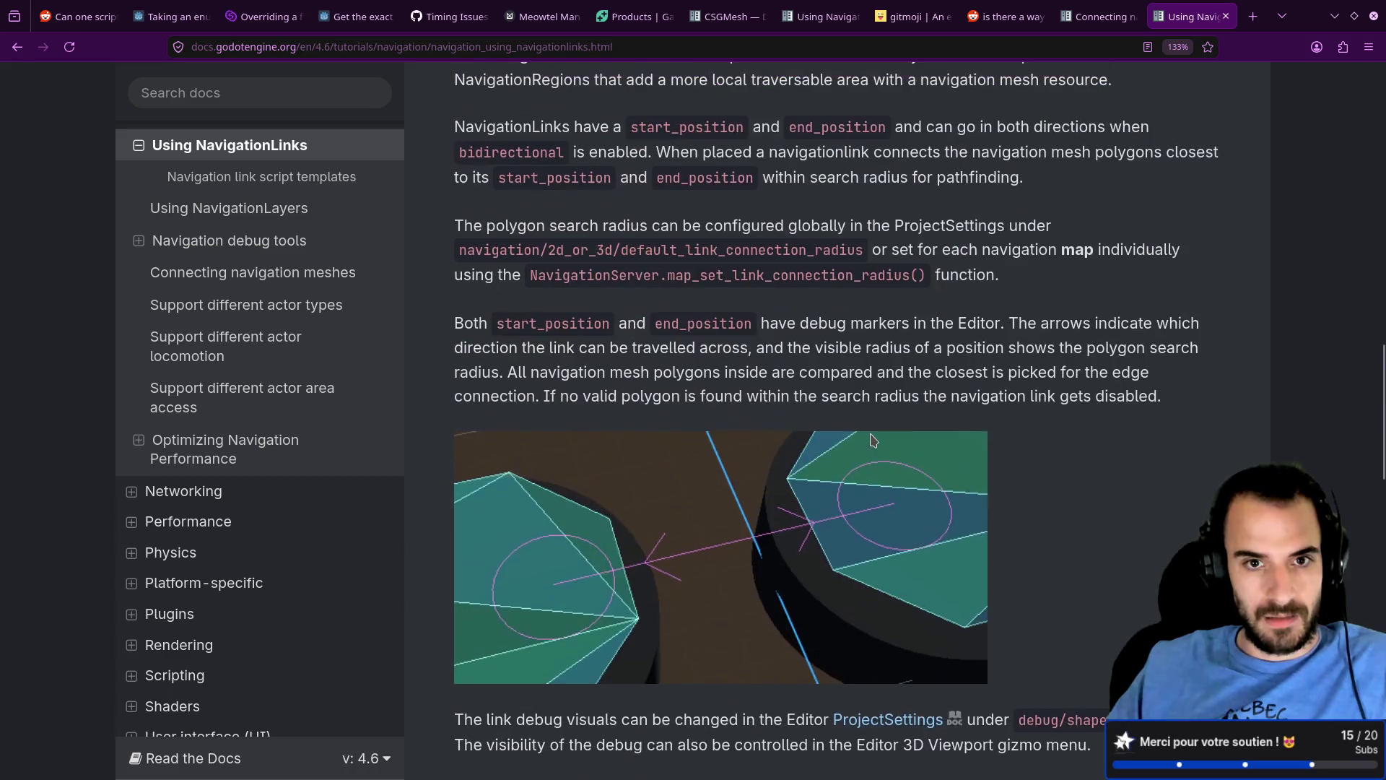
{"action": "scroll", "coordinate": [873, 441], "scroll_direction": "down", "scroll_amount": 3}
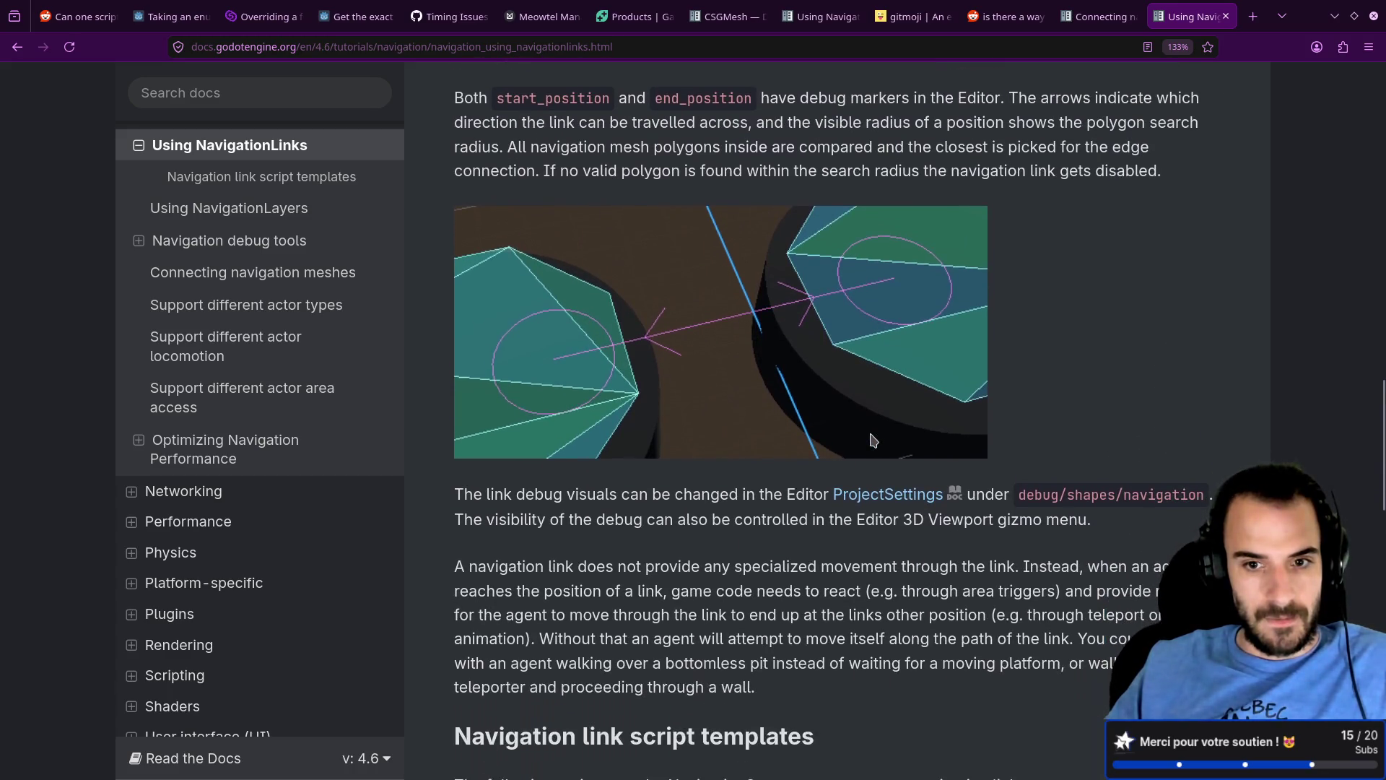
{"action": "scroll", "coordinate": [978, 342], "scroll_direction": "up", "scroll_amount": 2}
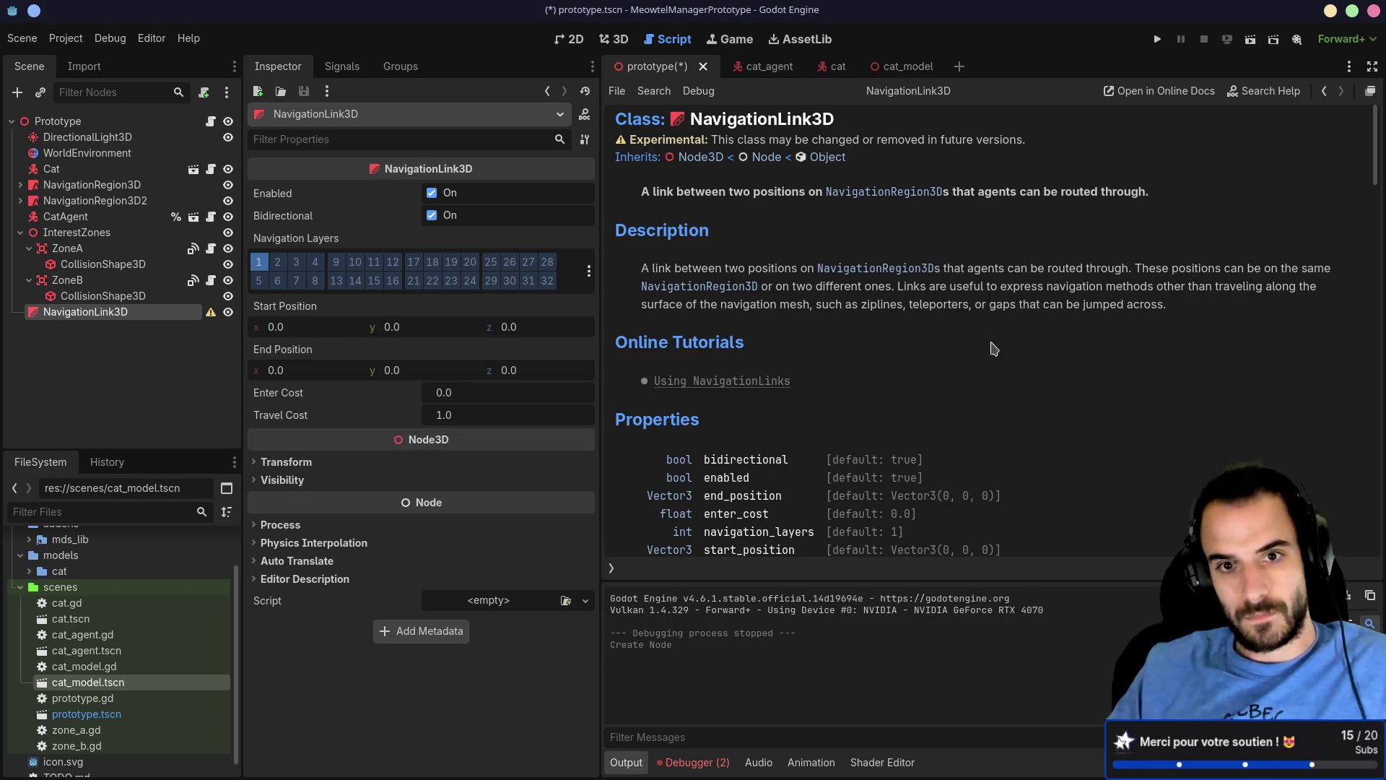
Step: Leave the NavigationLink3D class reference, widen the script area, and return to the 3D view
{"action": "key", "text": "alt+Left"}
{"action": "left_click_drag", "start_coordinate": [602, 262], "coordinate": [471, 262]}
{"action": "left_click_drag", "start_coordinate": [241, 223], "coordinate": [205, 223]}
{"action": "left_click", "coordinate": [513, 492]}
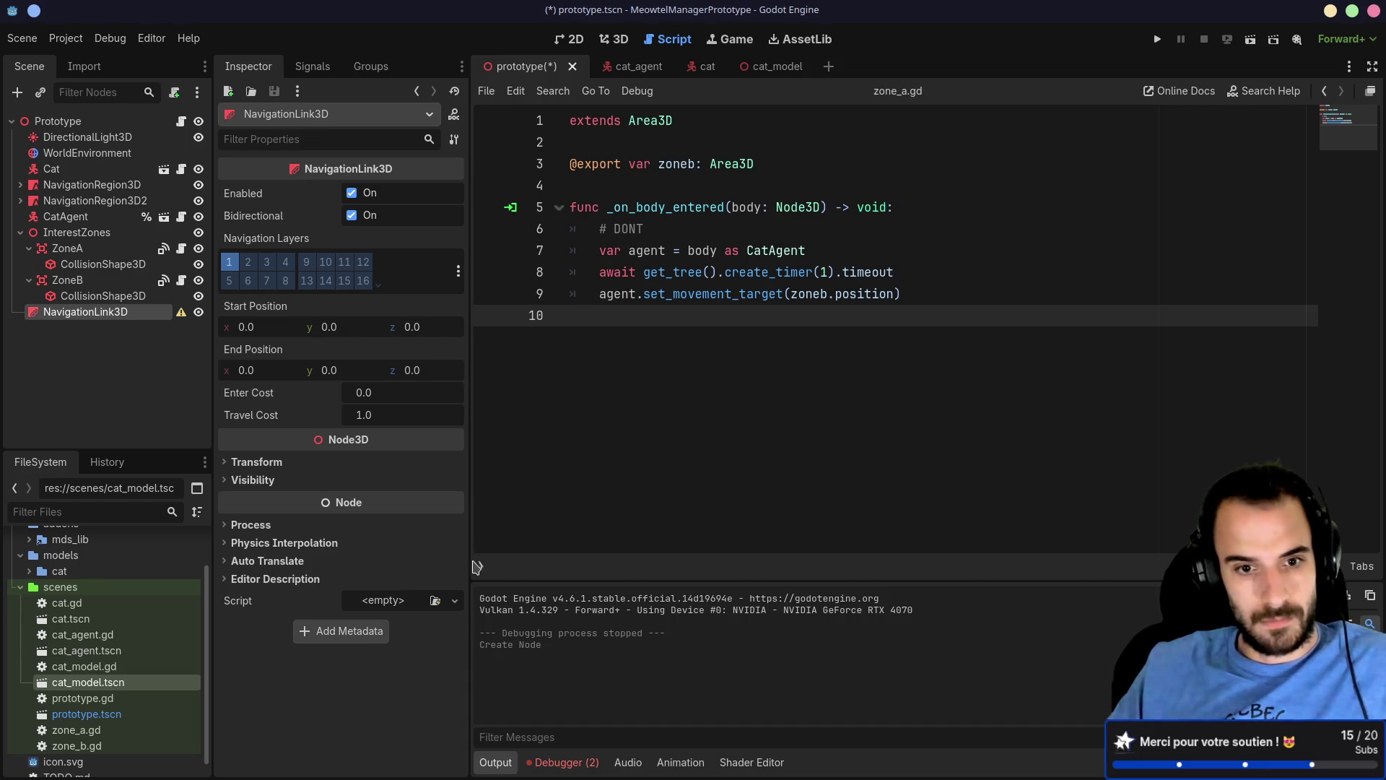
{"action": "left_click", "coordinate": [480, 568]}
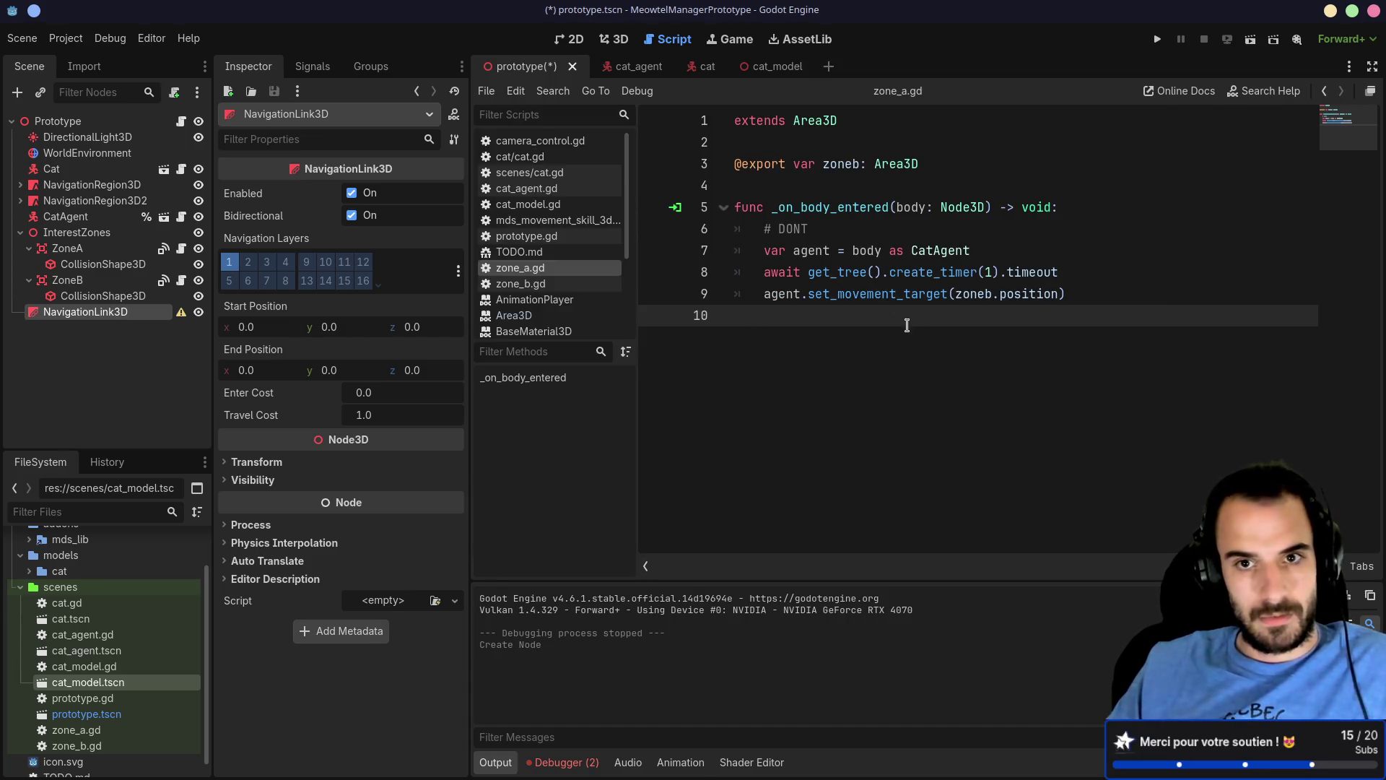
{"action": "left_click", "coordinate": [618, 45]}
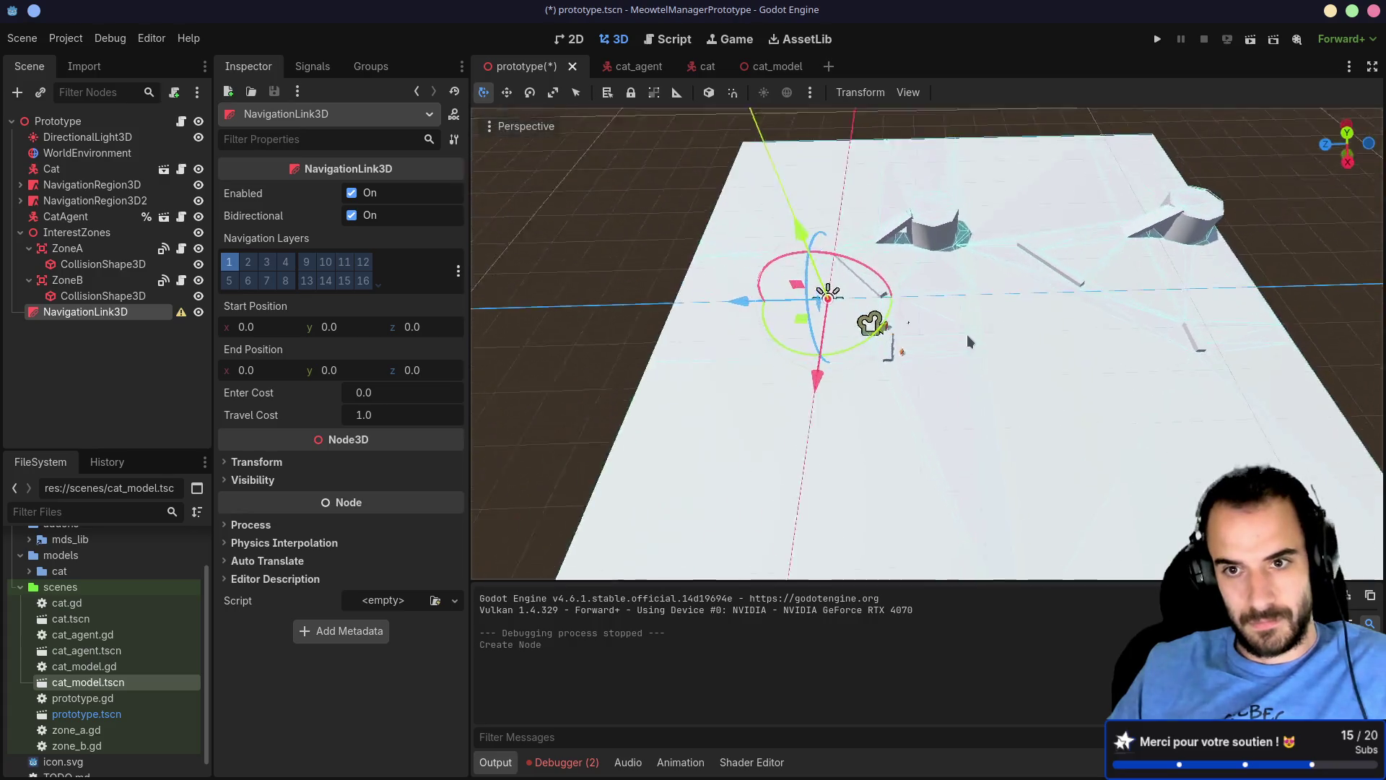
Step: Clear the End Position z value and move the link so it starts at (0.415, 0.149, -11.792)
{"action": "scroll", "coordinate": [973, 366], "scroll_direction": "up", "scroll_amount": 4}
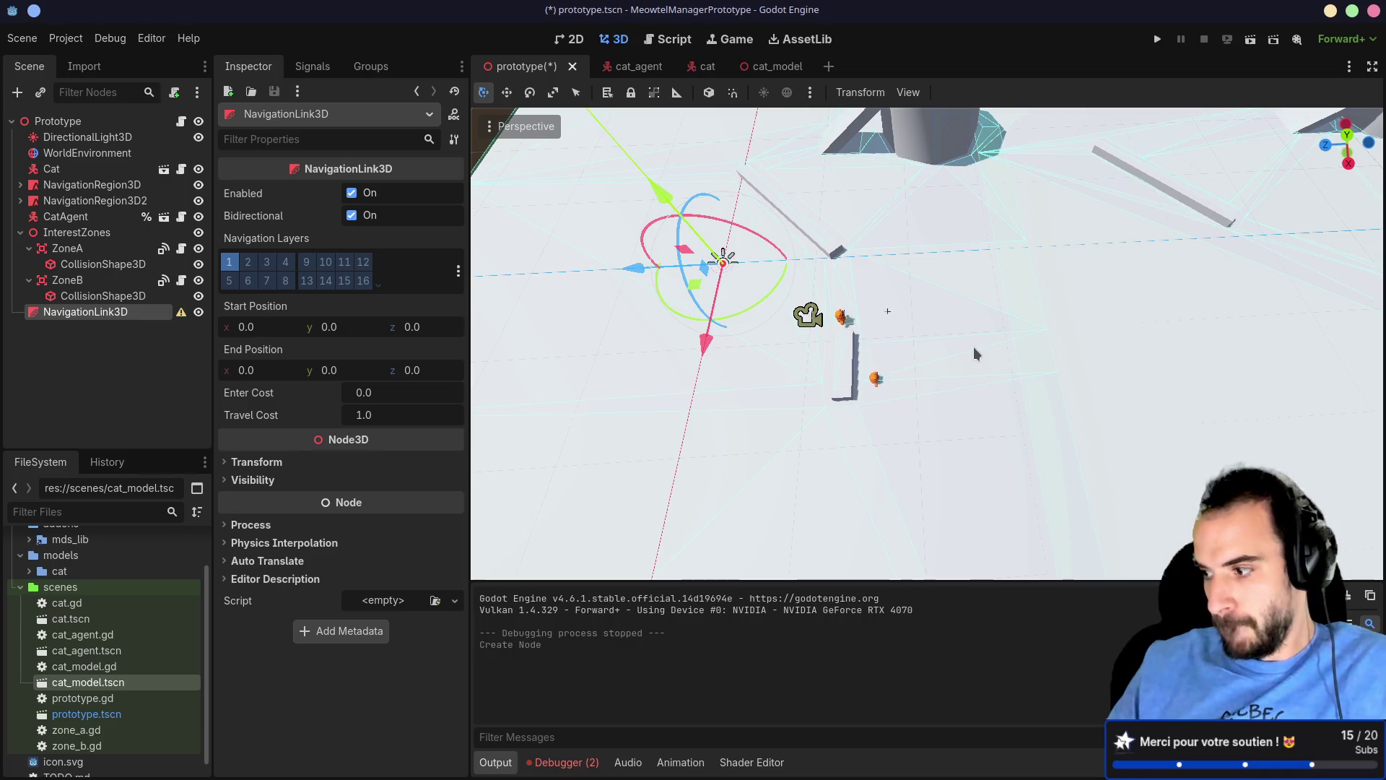
{"action": "left_click_drag", "start_coordinate": [961, 260], "coordinate": [882, 281]}
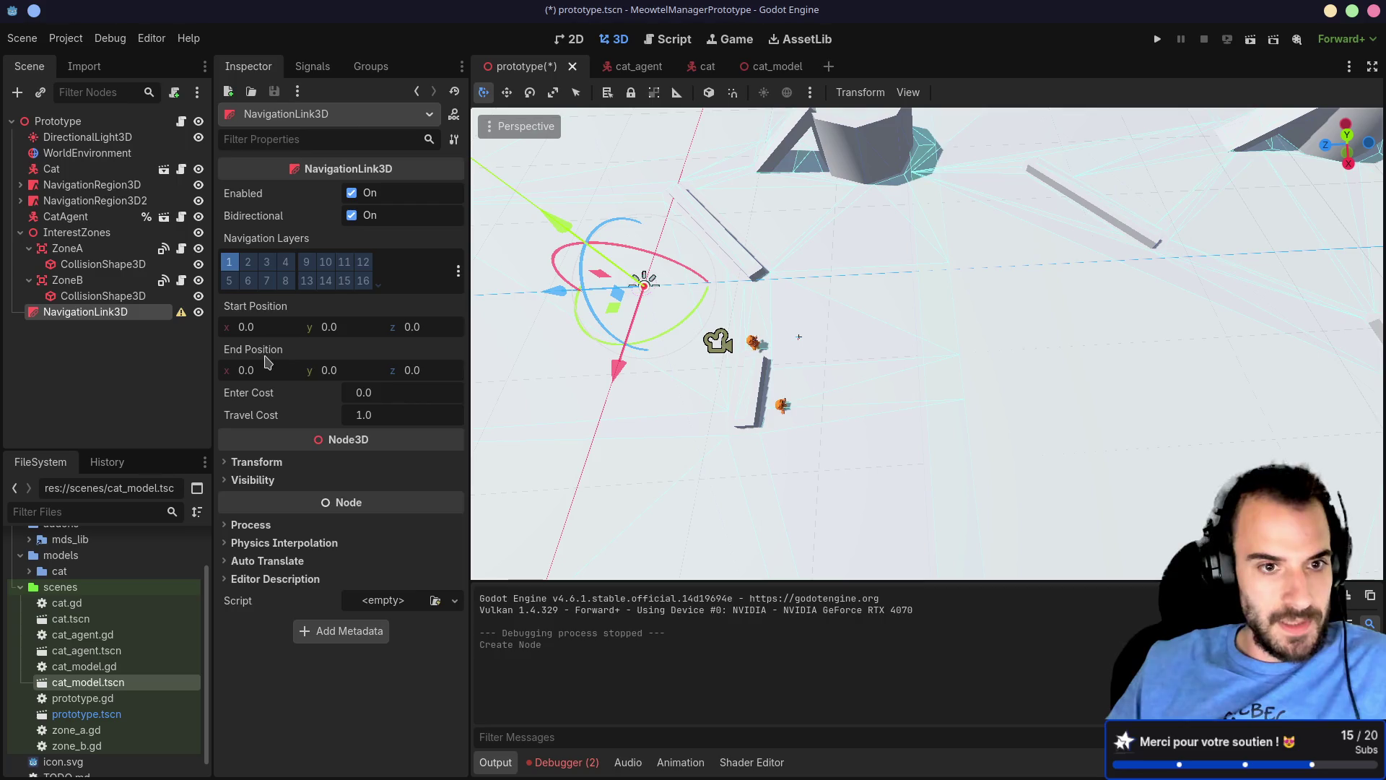
{"action": "left_click_drag", "start_coordinate": [760, 329], "coordinate": [675, 319]}
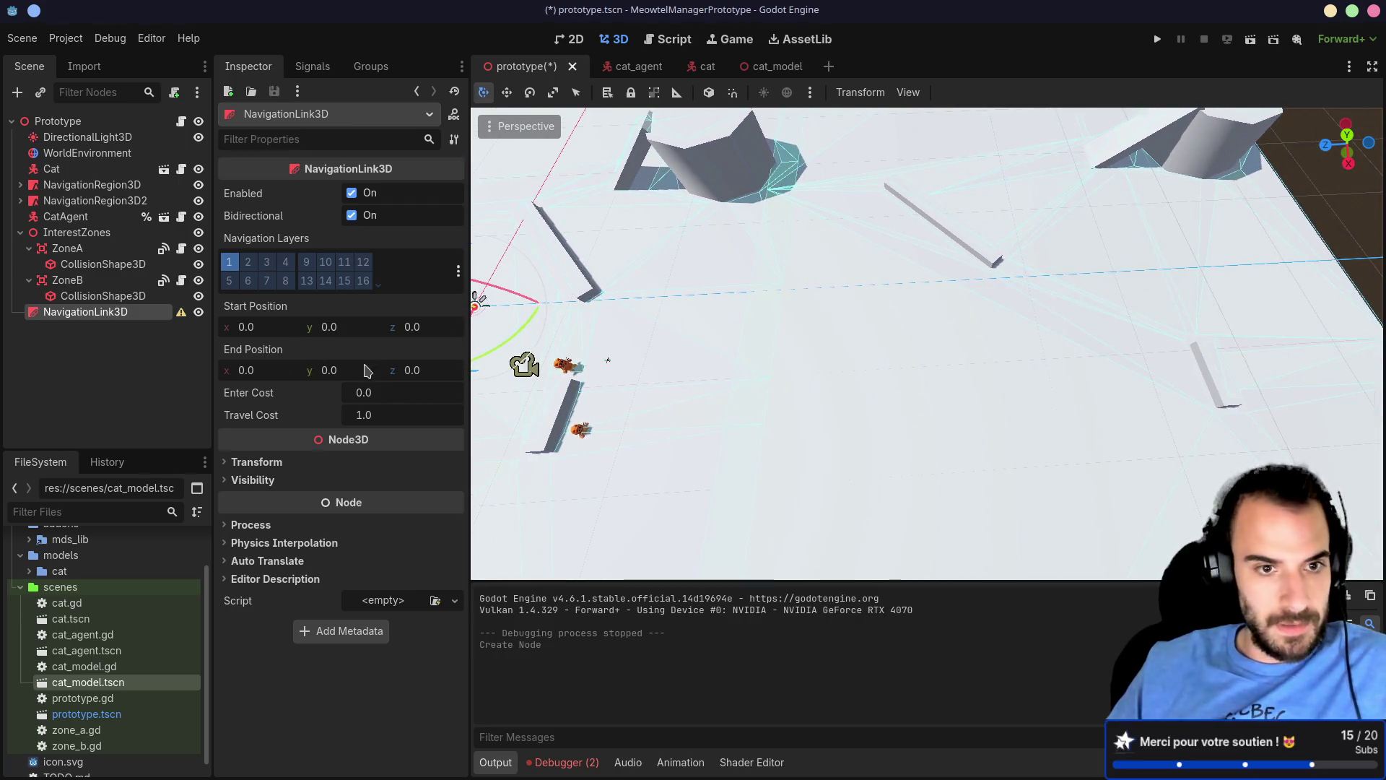
{"action": "left_click", "coordinate": [409, 374]}
{"action": "key", "text": "BackSpace"}
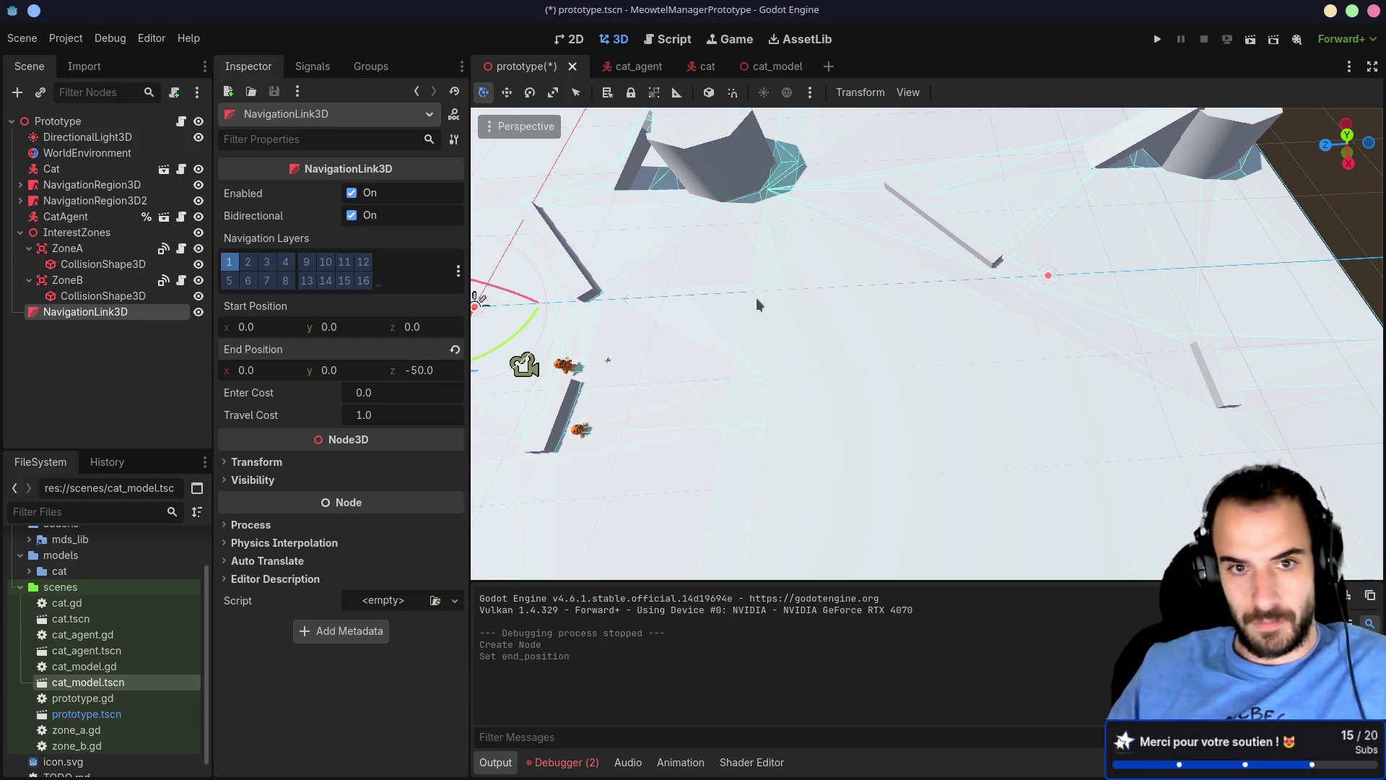
{"action": "left_click_drag", "start_coordinate": [758, 303], "coordinate": [621, 322]}
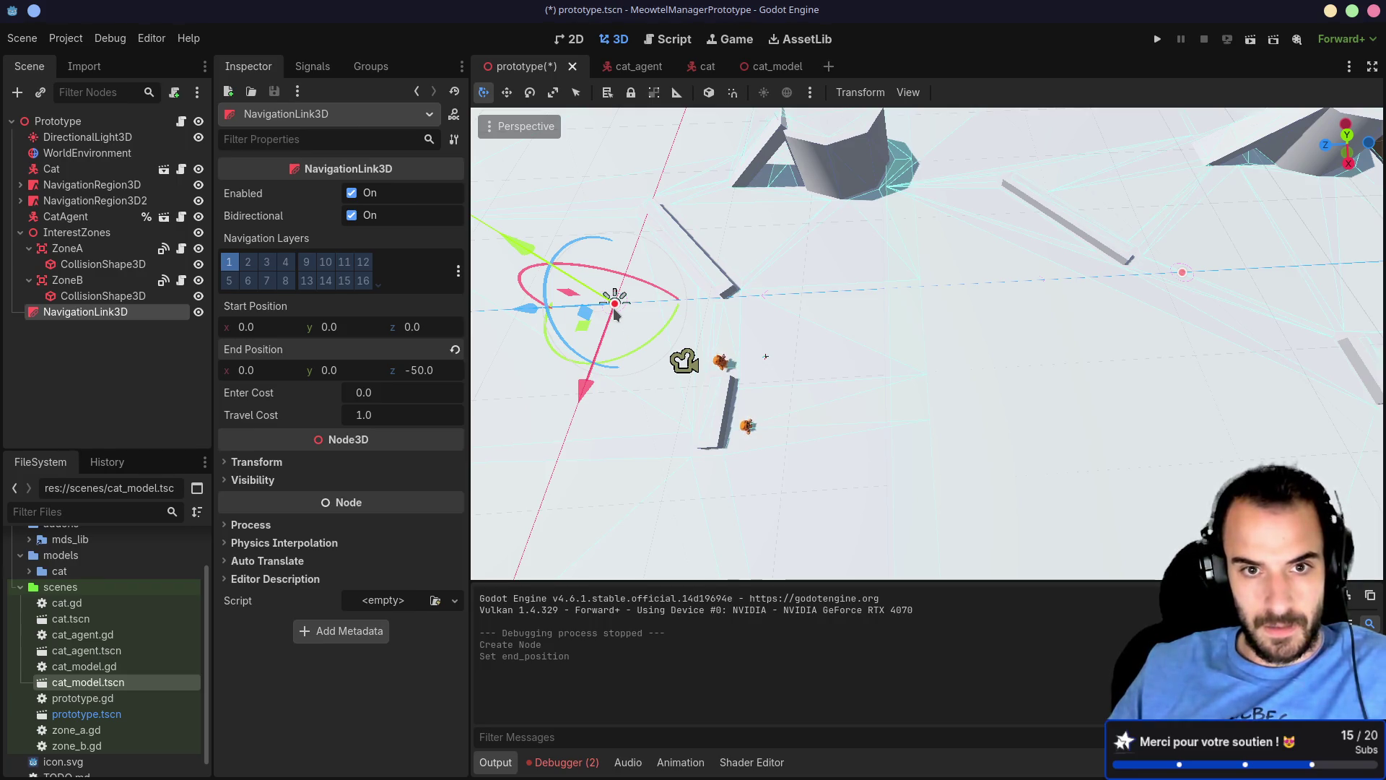
{"action": "left_click_drag", "start_coordinate": [530, 313], "coordinate": [607, 311]}
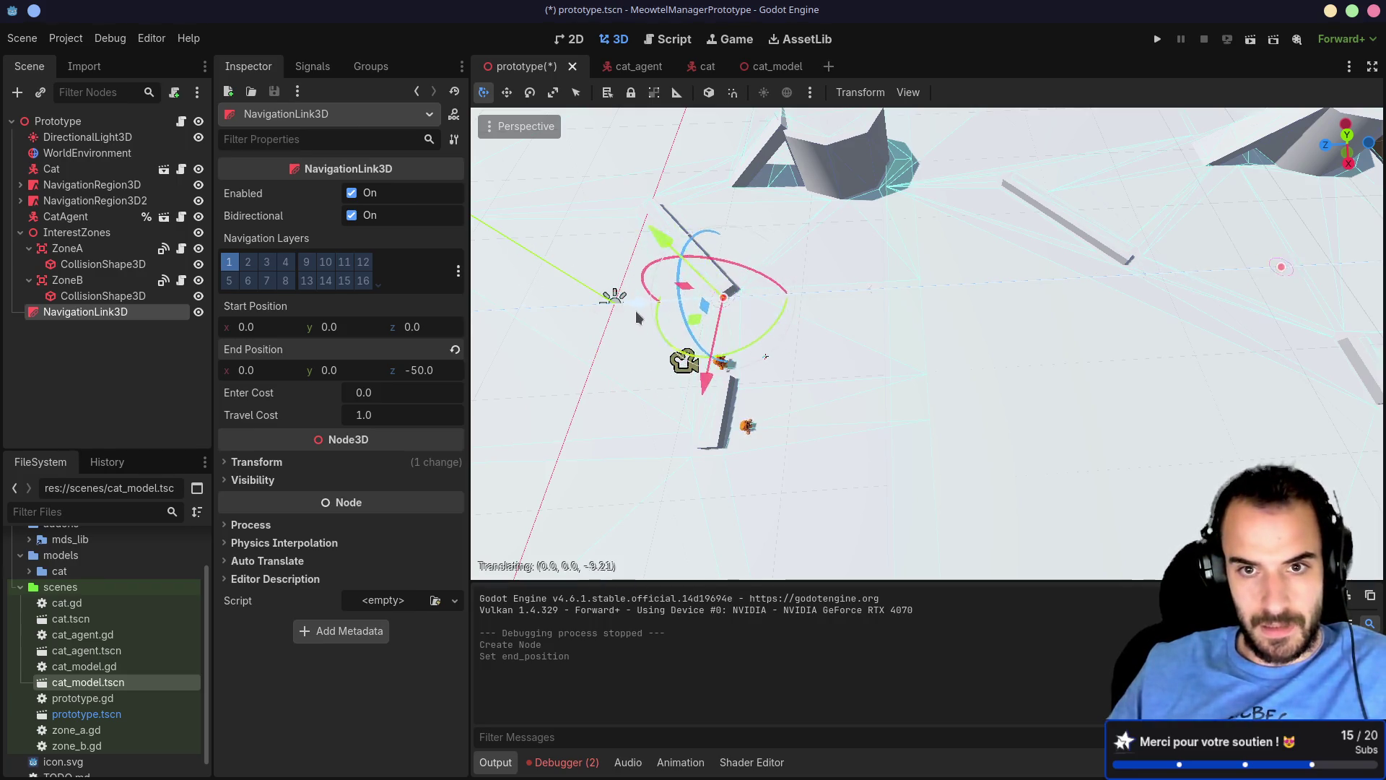
{"action": "mouse_move", "coordinate": [690, 303]}
{"action": "left_mouse_down"}
{"action": "mouse_move", "coordinate": [827, 306]}
{"action": "mouse_move", "coordinate": [862, 369]}
{"action": "mouse_move", "coordinate": [870, 269]}
{"action": "mouse_move", "coordinate": [827, 336]}
{"action": "mouse_move", "coordinate": [826, 319]}
{"action": "left_mouse_up"}
Step: With Use Snap on, place the link end at (0, 0, -33.531) and save the scene
{"action": "mouse_move", "coordinate": [1246, 243]}
{"action": "left_mouse_down"}
{"action": "mouse_move", "coordinate": [1032, 288]}
{"action": "mouse_move", "coordinate": [986, 267]}
{"action": "mouse_move", "coordinate": [934, 142]}
{"action": "mouse_move", "coordinate": [956, 136]}
{"action": "mouse_move", "coordinate": [1034, 288]}
{"action": "mouse_move", "coordinate": [1112, 278]}
{"action": "mouse_move", "coordinate": [1079, 278]}
{"action": "left_mouse_up"}
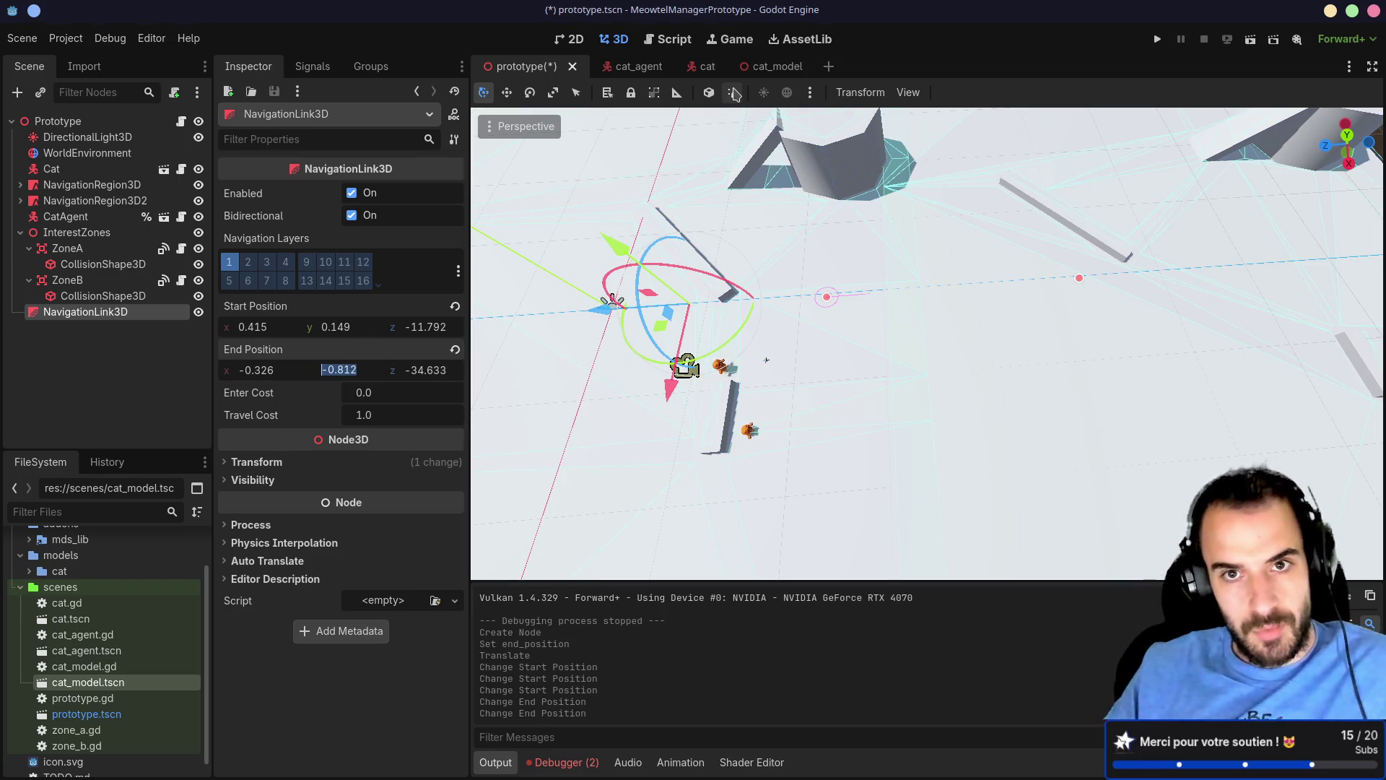
{"action": "left_click", "coordinate": [734, 94]}
{"action": "left_click_drag", "start_coordinate": [1079, 279], "coordinate": [1068, 284]}
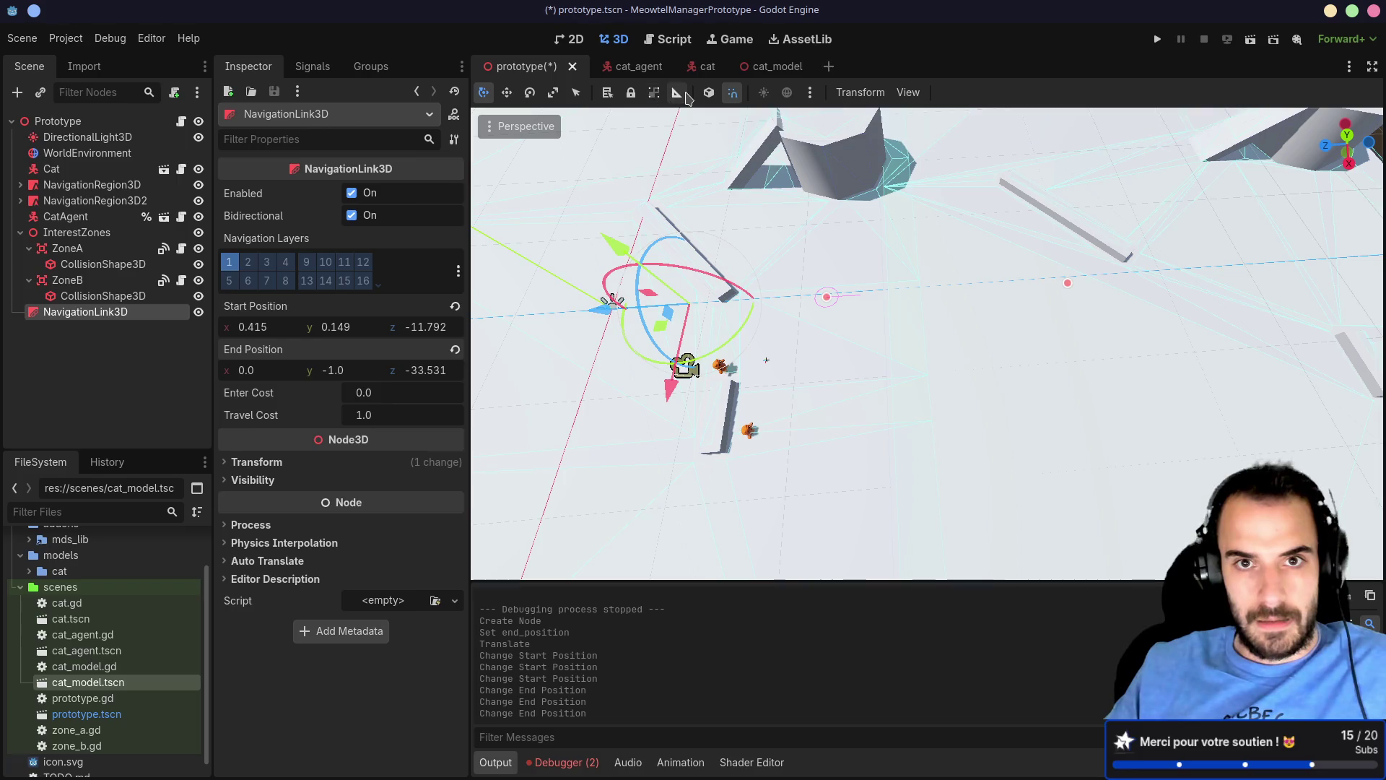
{"action": "left_click", "coordinate": [811, 96]}
{"action": "left_click", "coordinate": [546, 254]}
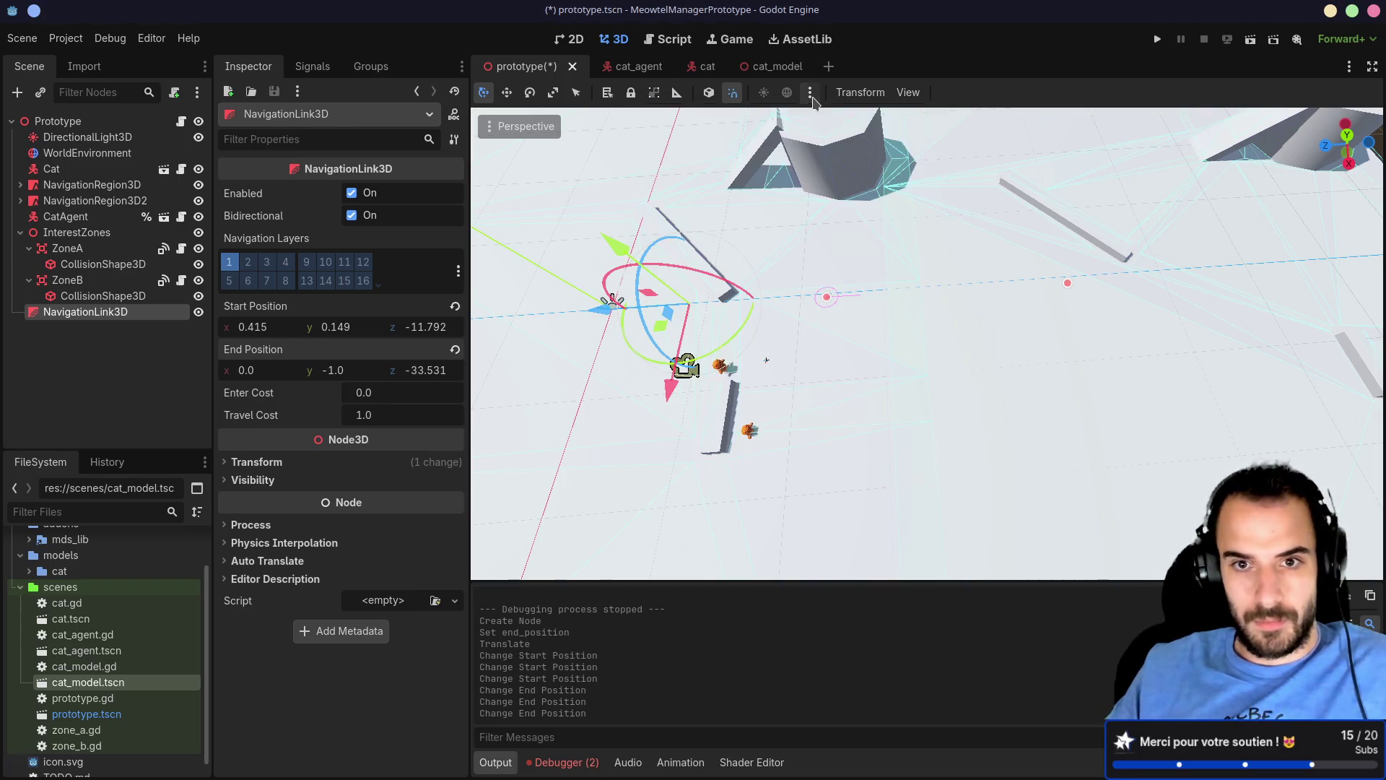
{"action": "type", "text": "0"}
{"action": "key", "text": "Return"}
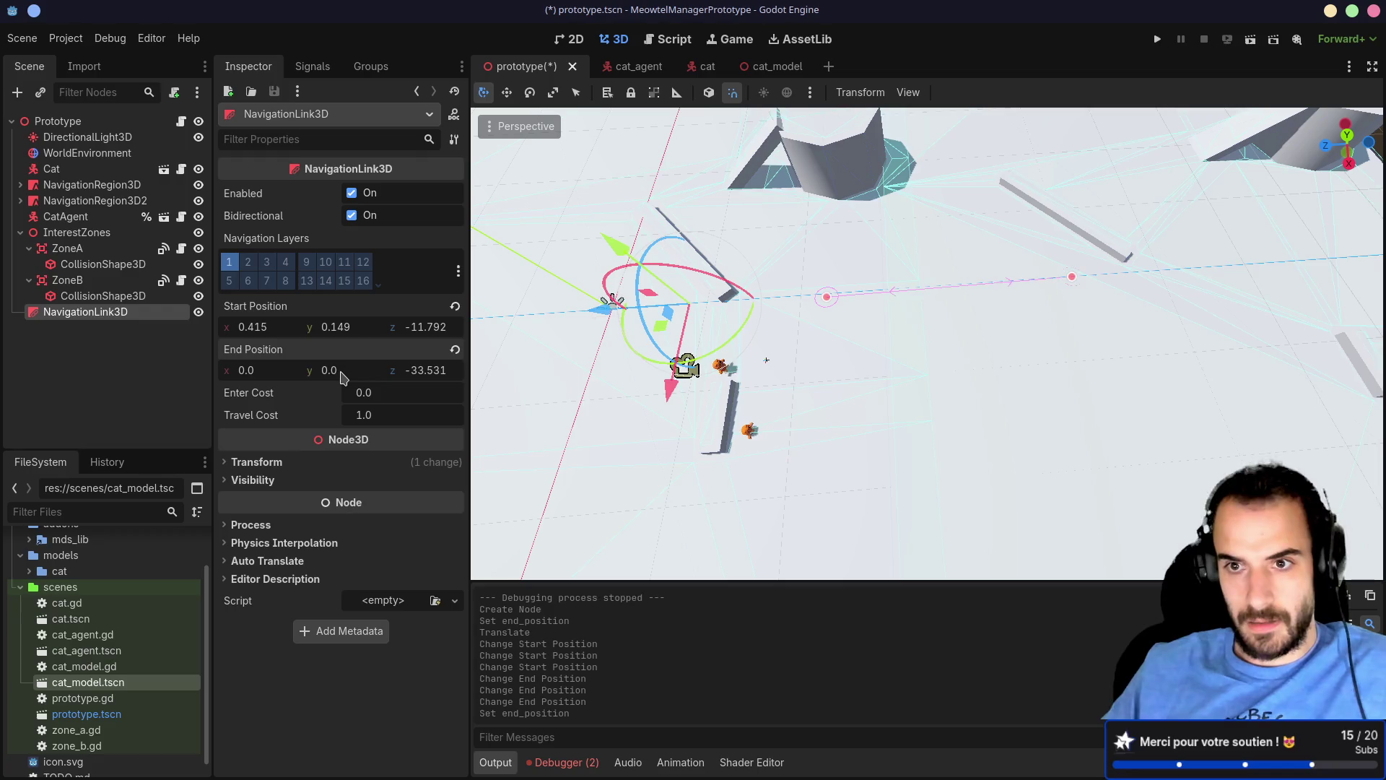
{"action": "left_click_drag", "start_coordinate": [959, 354], "coordinate": [808, 289]}
{"action": "key", "text": "ctrl+s"}
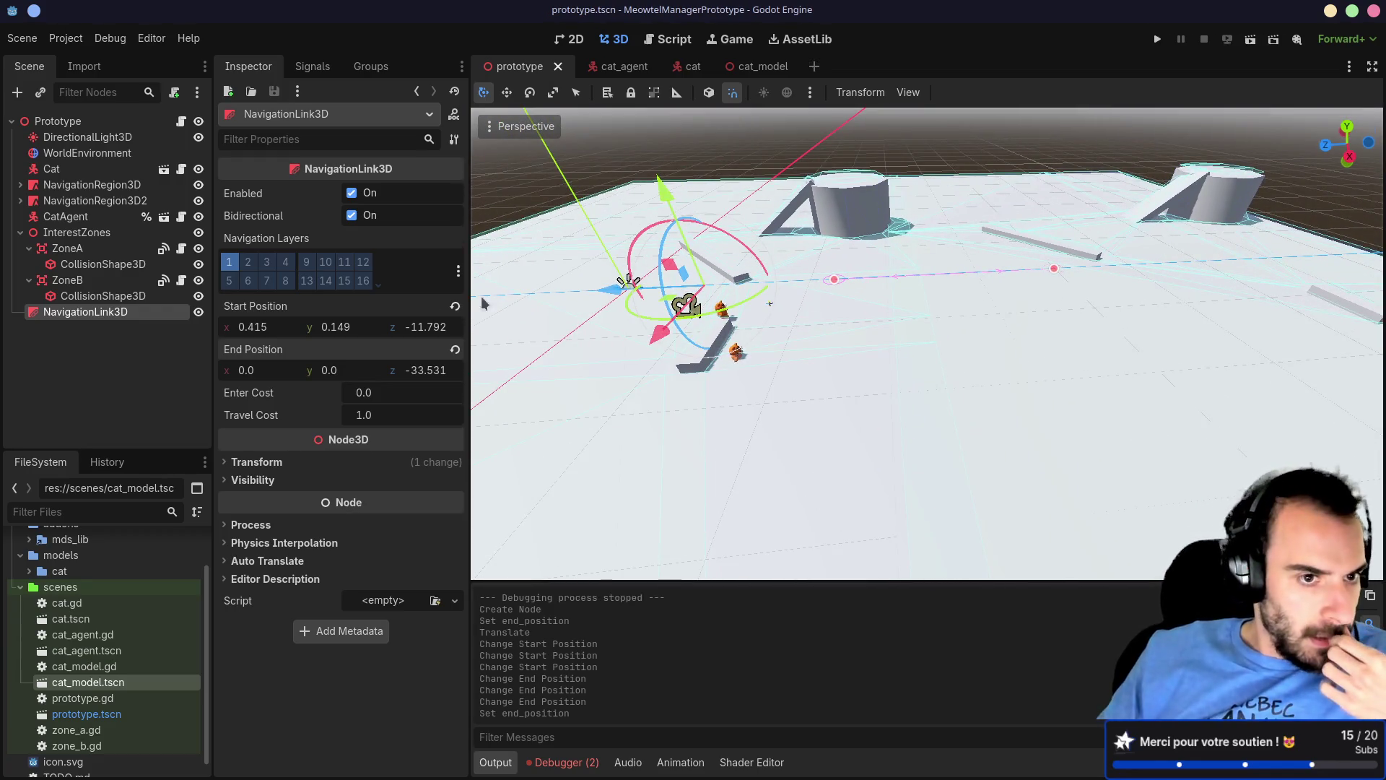
Step: Move NavigationLink3D directly below Cat, then test-run the game watching the cat cross the link
{"action": "left_click_drag", "start_coordinate": [101, 319], "coordinate": [94, 184]}
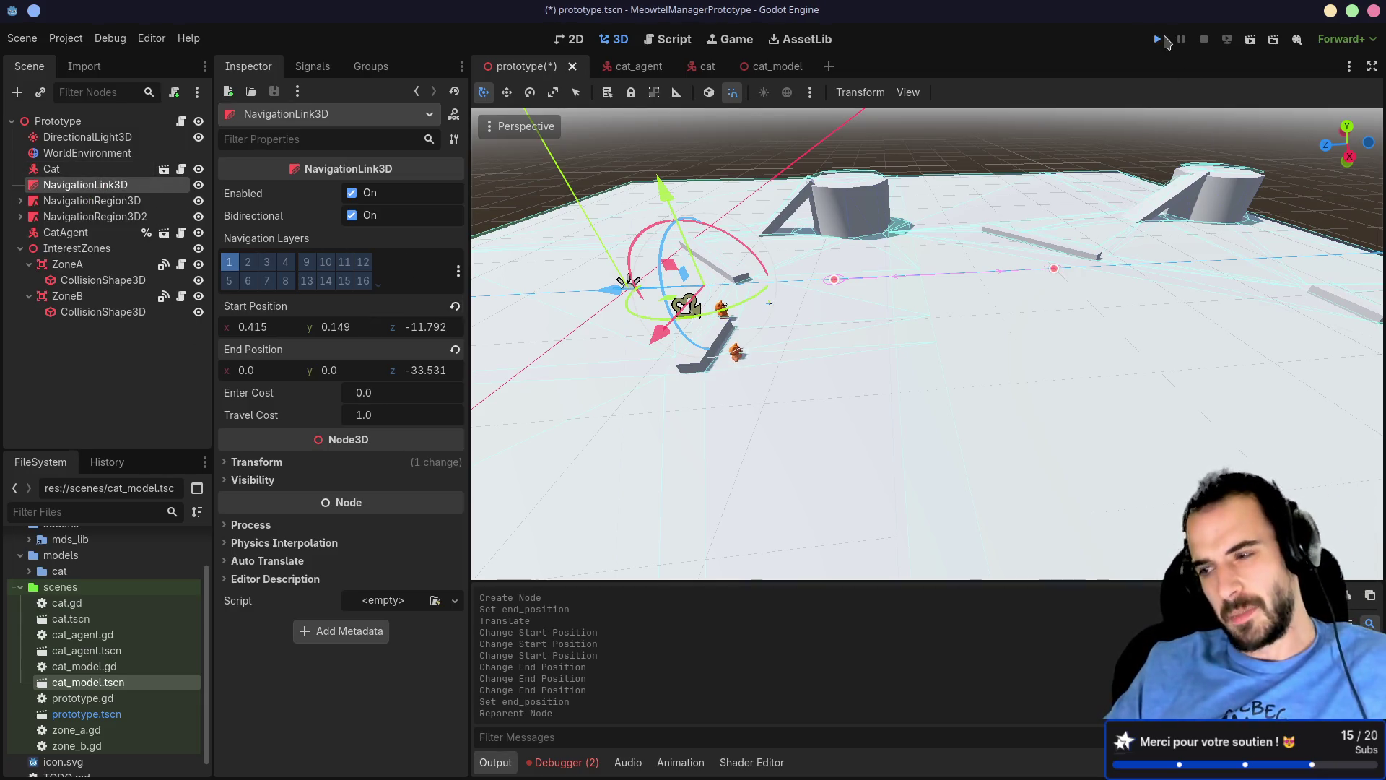
{"action": "left_click", "coordinate": [1162, 40]}
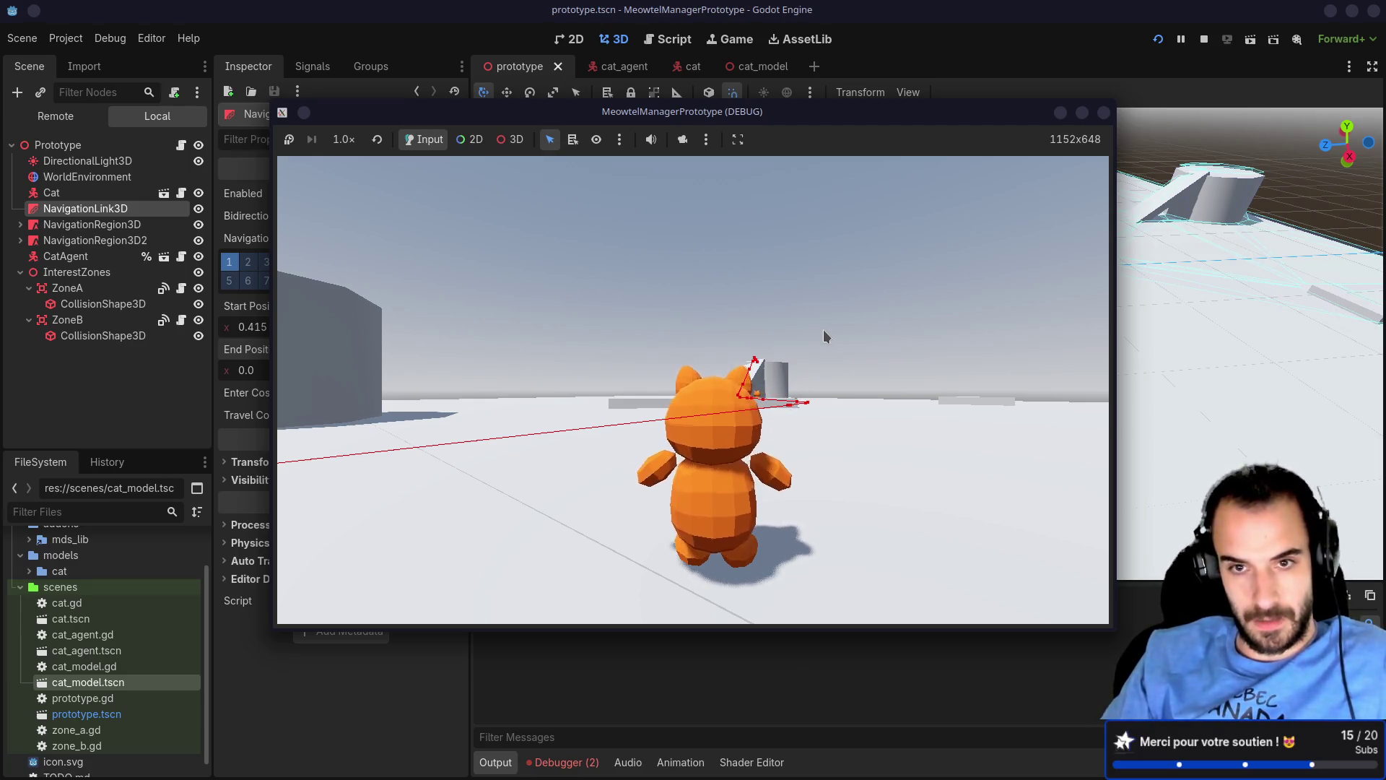
{"action": "mouse_move", "coordinate": [824, 329]}
{"action": "left_mouse_down"}
{"action": "mouse_move", "coordinate": [825, 349]}
{"action": "mouse_move", "coordinate": [1038, 142]}
{"action": "left_mouse_up"}
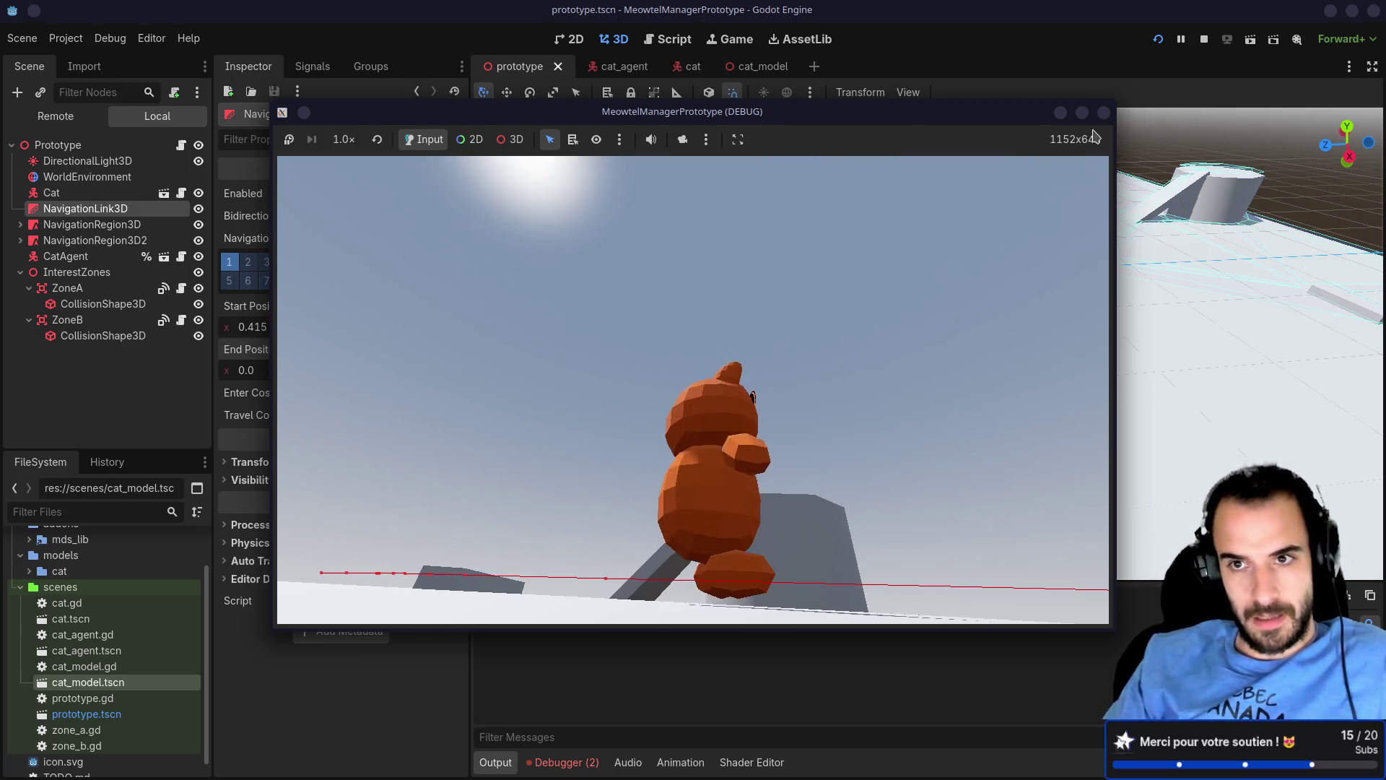
{"action": "key", "text": "F8"}
{"action": "scroll", "coordinate": [810, 289], "scroll_direction": "up", "scroll_amount": 5}
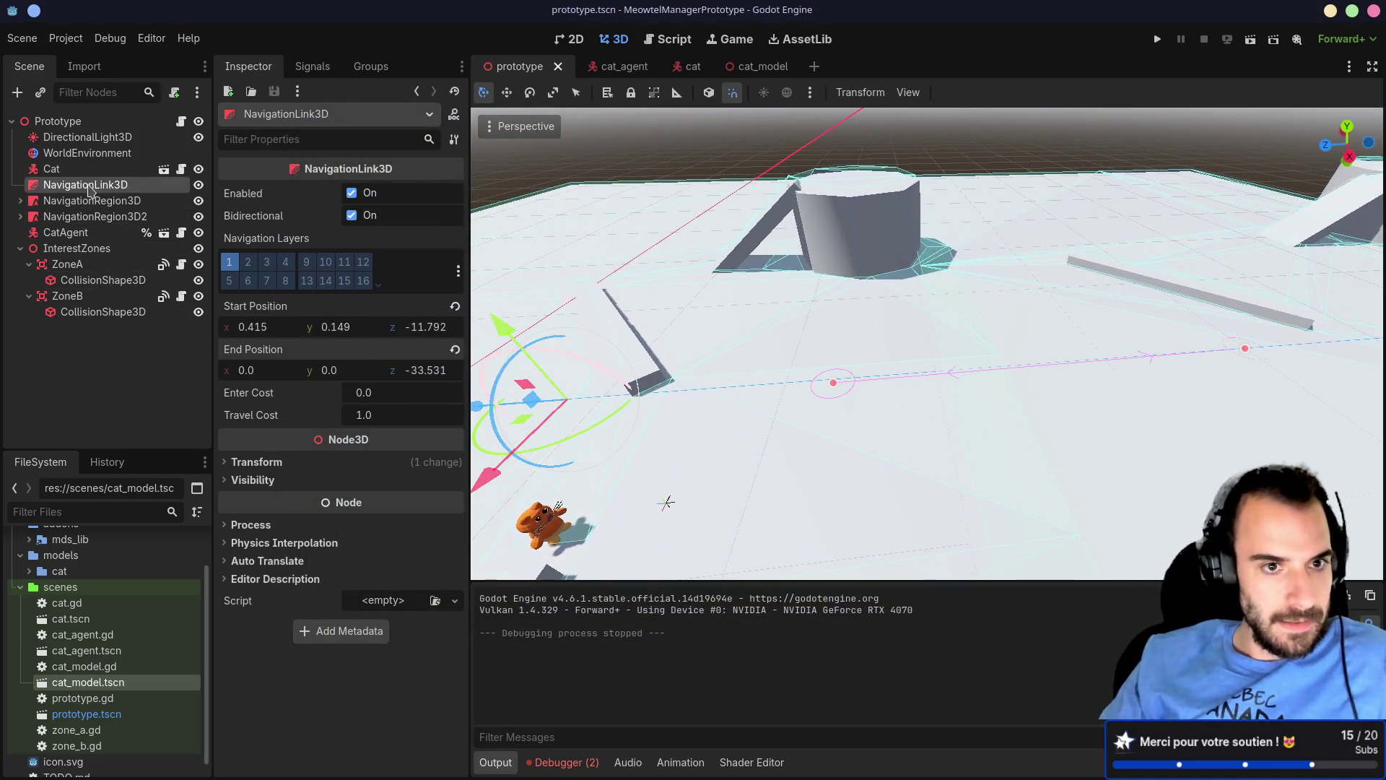
Step: In top view, drag the link end to (34, 0, -33.531) and run the game again
{"action": "mouse_move", "coordinate": [249, 200]}
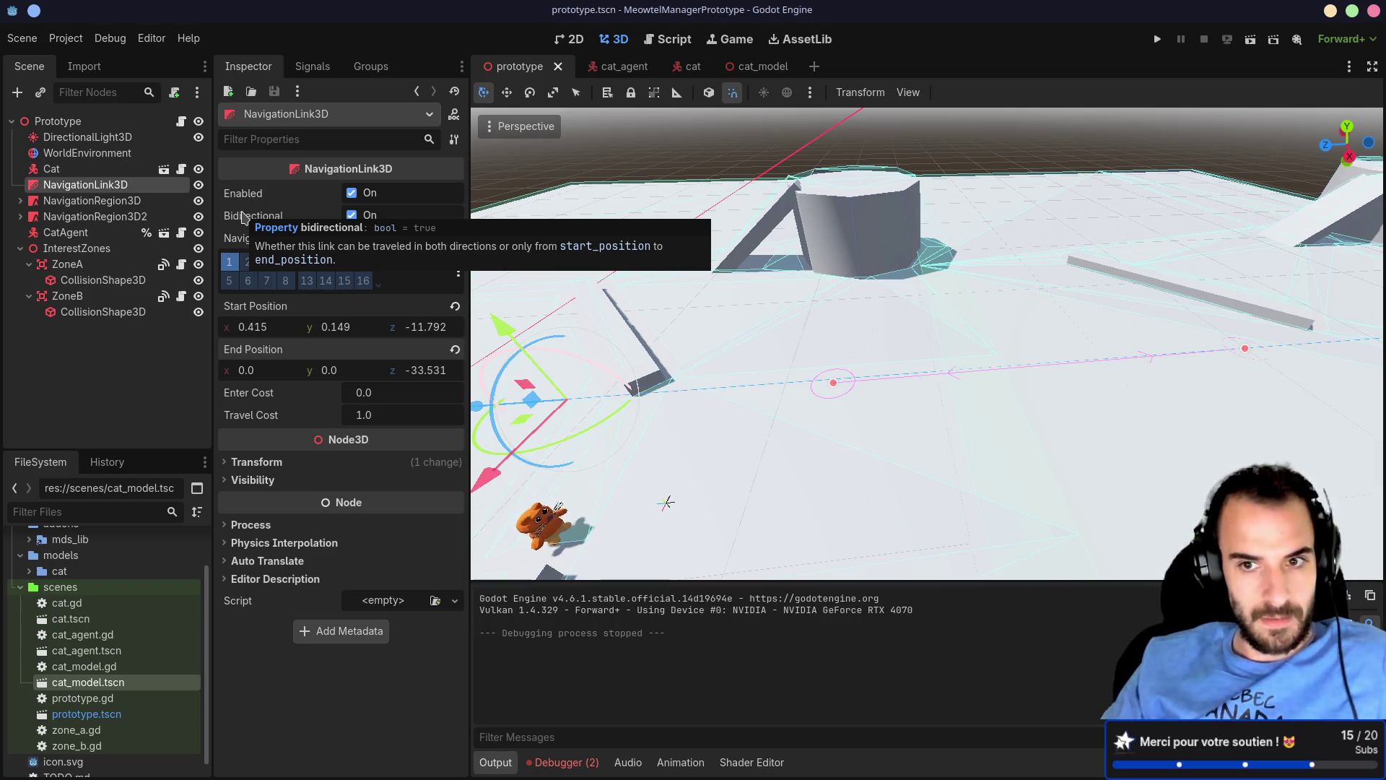
{"action": "left_click_drag", "start_coordinate": [1063, 349], "coordinate": [1122, 382]}
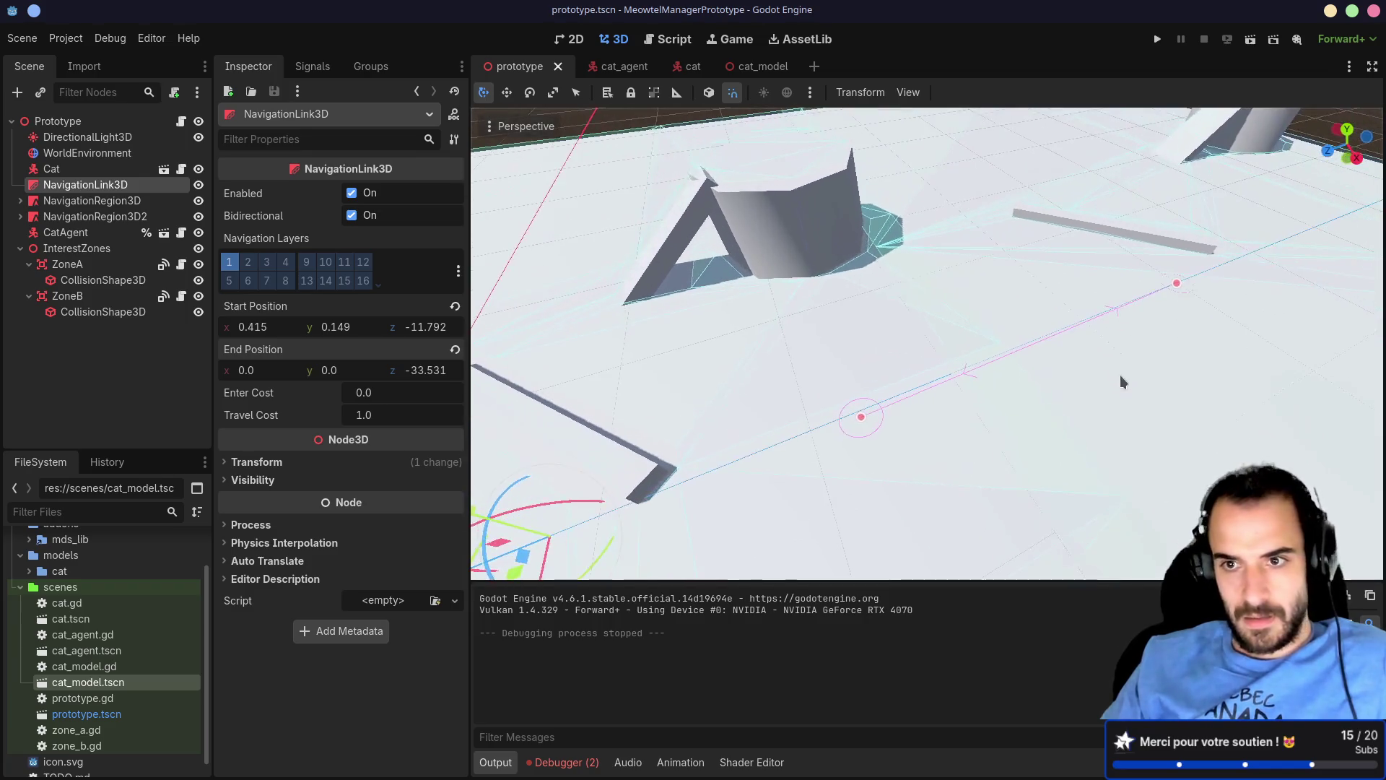
{"action": "left_click_drag", "start_coordinate": [1171, 289], "coordinate": [1063, 288]}
{"action": "left_click_drag", "start_coordinate": [969, 264], "coordinate": [958, 249]}
{"action": "key", "text": "ctrl+z"}
{"action": "scroll", "coordinate": [1116, 343], "scroll_direction": "down", "scroll_amount": 4}
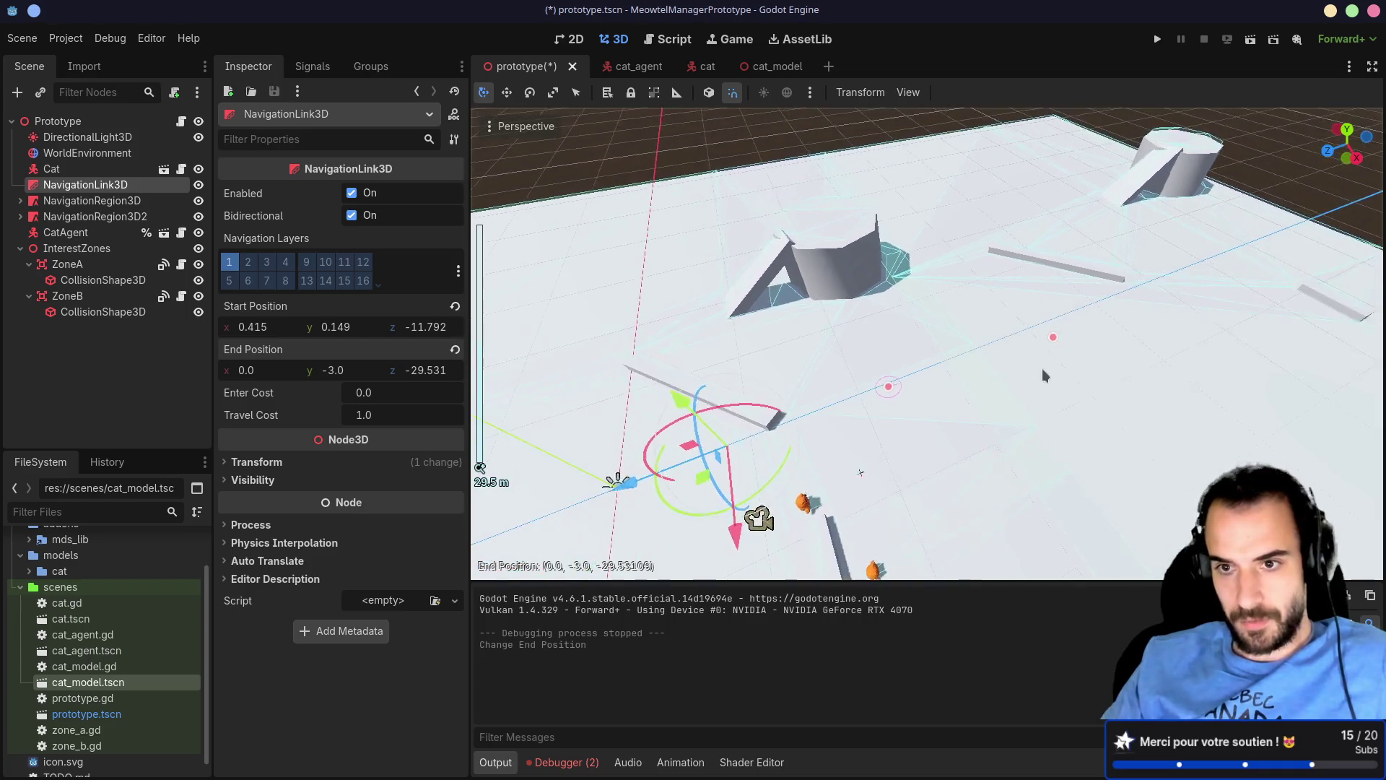
{"action": "mouse_move", "coordinate": [1110, 347]}
{"action": "left_mouse_down"}
{"action": "mouse_move", "coordinate": [1030, 301]}
{"action": "mouse_move", "coordinate": [727, 287]}
{"action": "left_mouse_up"}
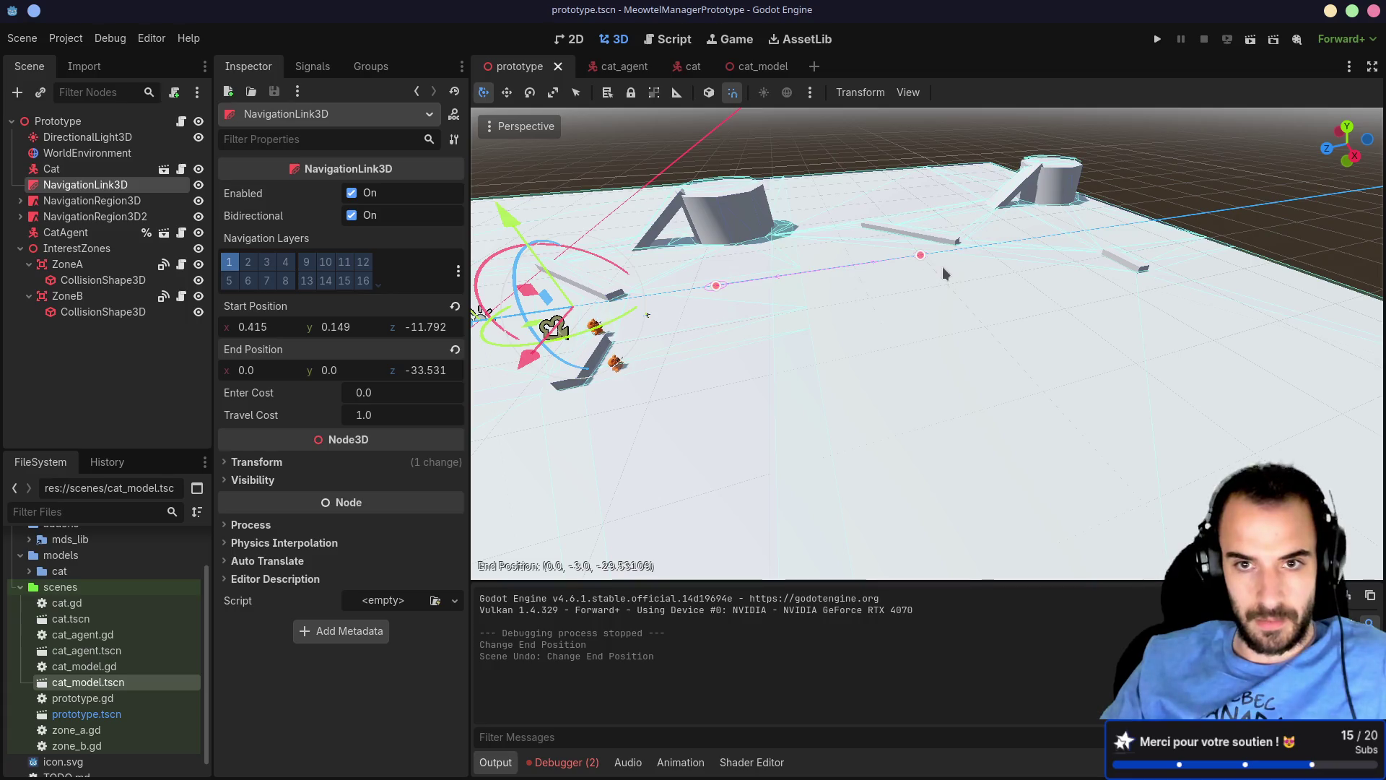
{"action": "left_click", "coordinate": [1347, 130]}
{"action": "left_click_drag", "start_coordinate": [768, 298], "coordinate": [1029, 310]}
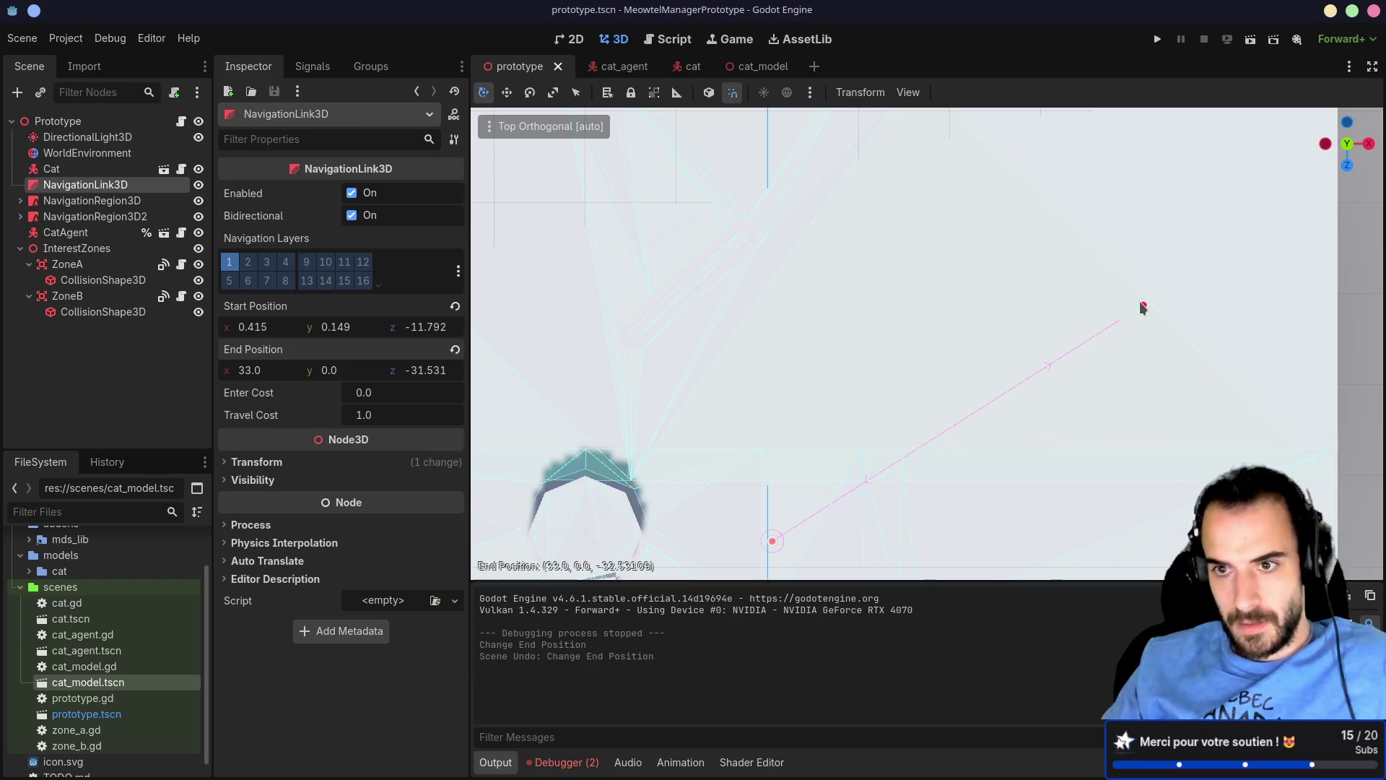
{"action": "left_click_drag", "start_coordinate": [1142, 308], "coordinate": [1154, 321]}
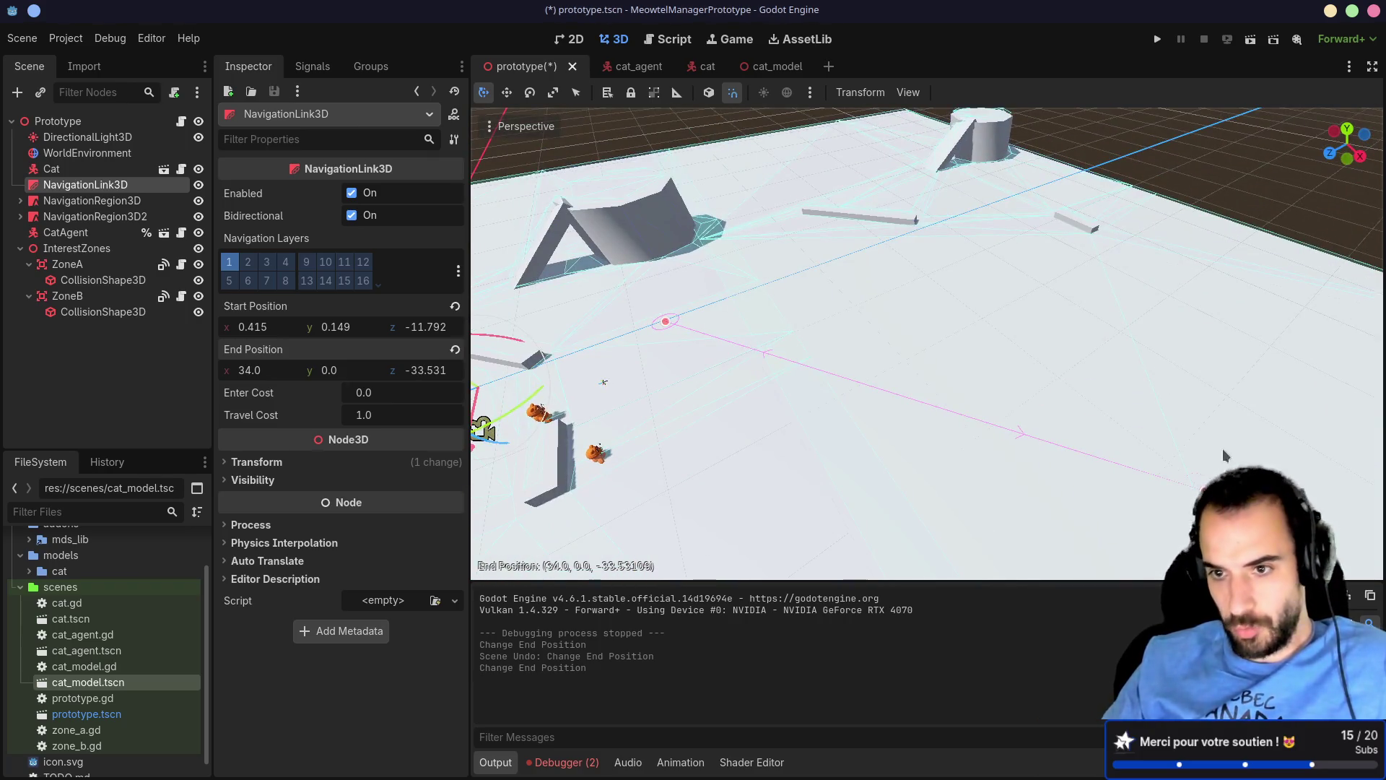
{"action": "key", "text": "F5"}
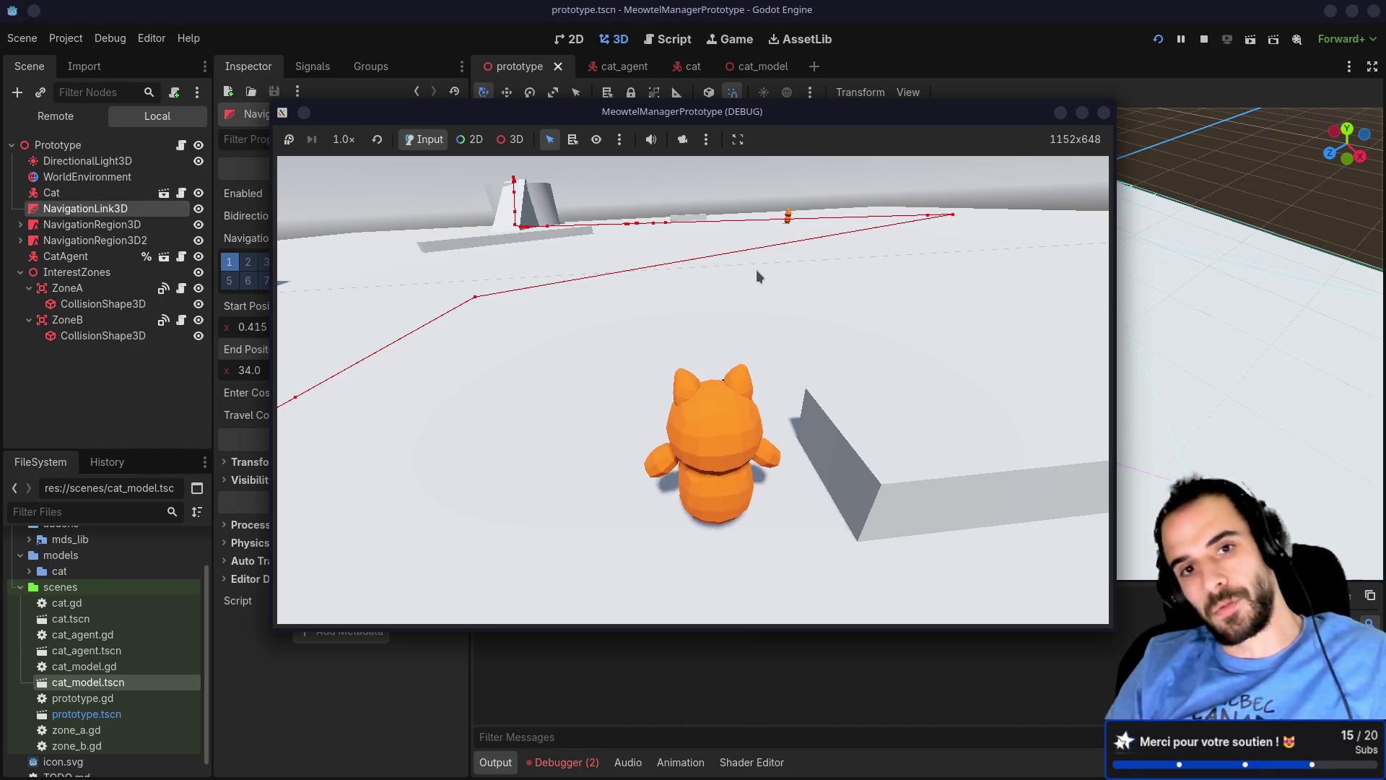
Step: Watch the cat follow its navigation path, then switch to the docs and terminal desktop
{"action": "scroll", "coordinate": [751, 266], "scroll_direction": "up", "scroll_amount": 3}
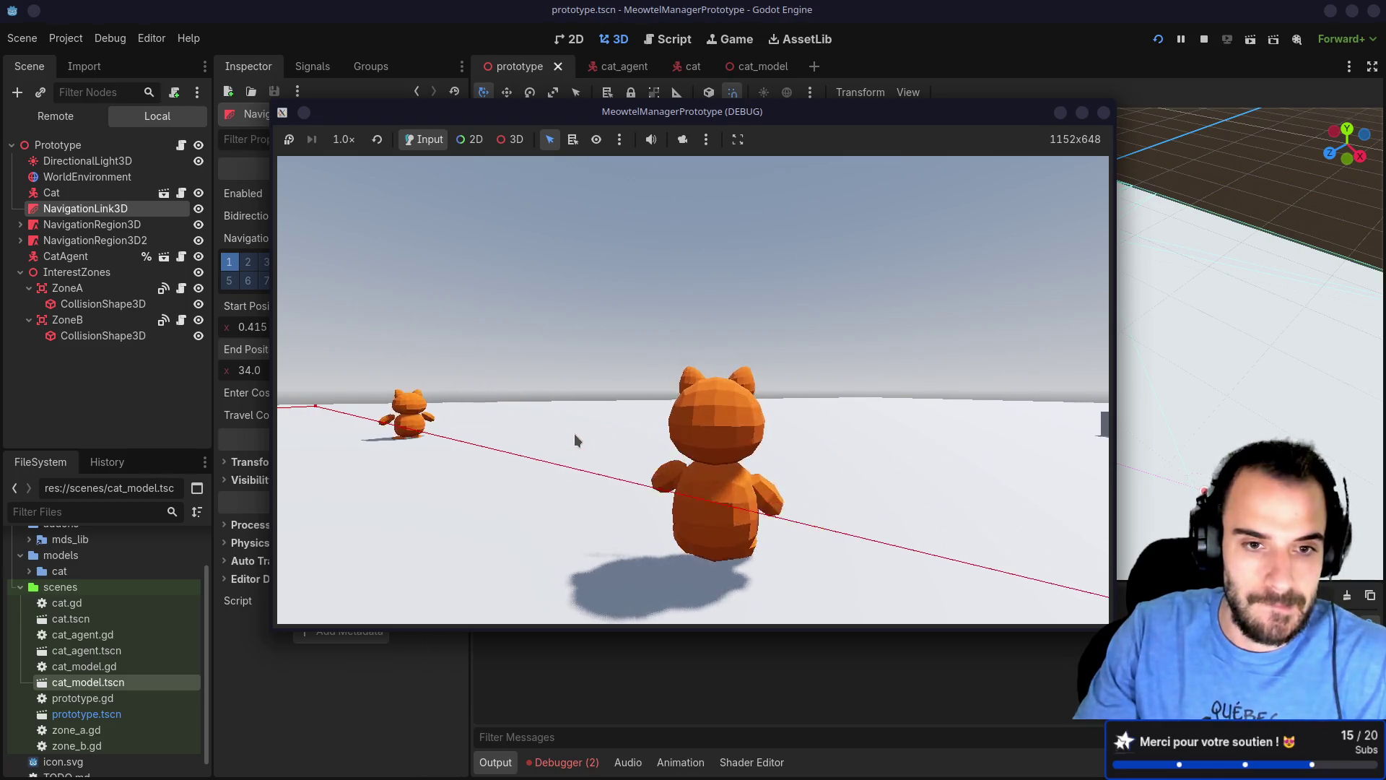
{"action": "key", "text": "super+ctrl+Right"}
{"action": "key", "text": "super+ctrl+Right"}
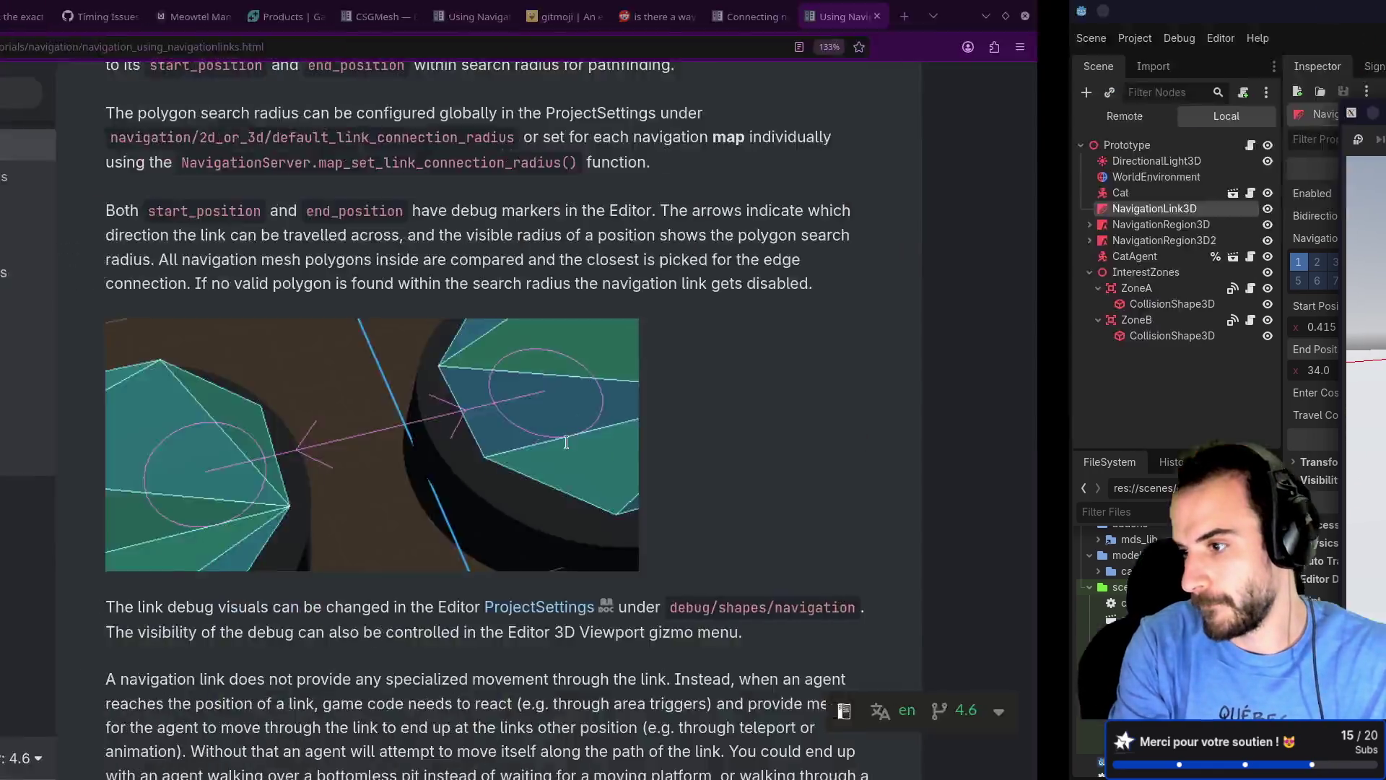
Step: Launch lazygit, review the changed files' diffs, and stage cat_agent.gd
{"action": "type", "text": "ygit"}
{"action": "key", "text": "Return"}
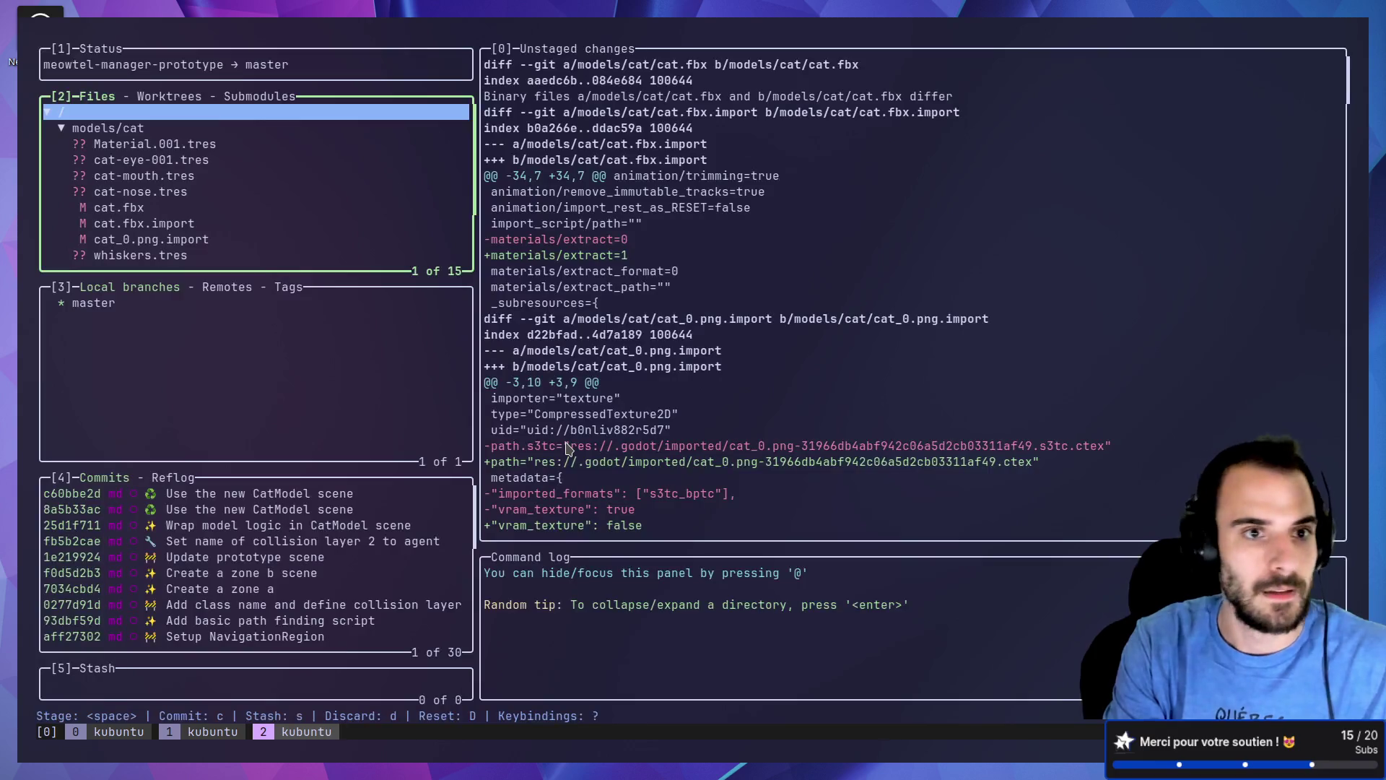
{"action": "key", "text": "Down"}
{"action": "key", "text": "Return"}
{"action": "key", "text": "Down"}
{"action": "key", "text": "Down"}
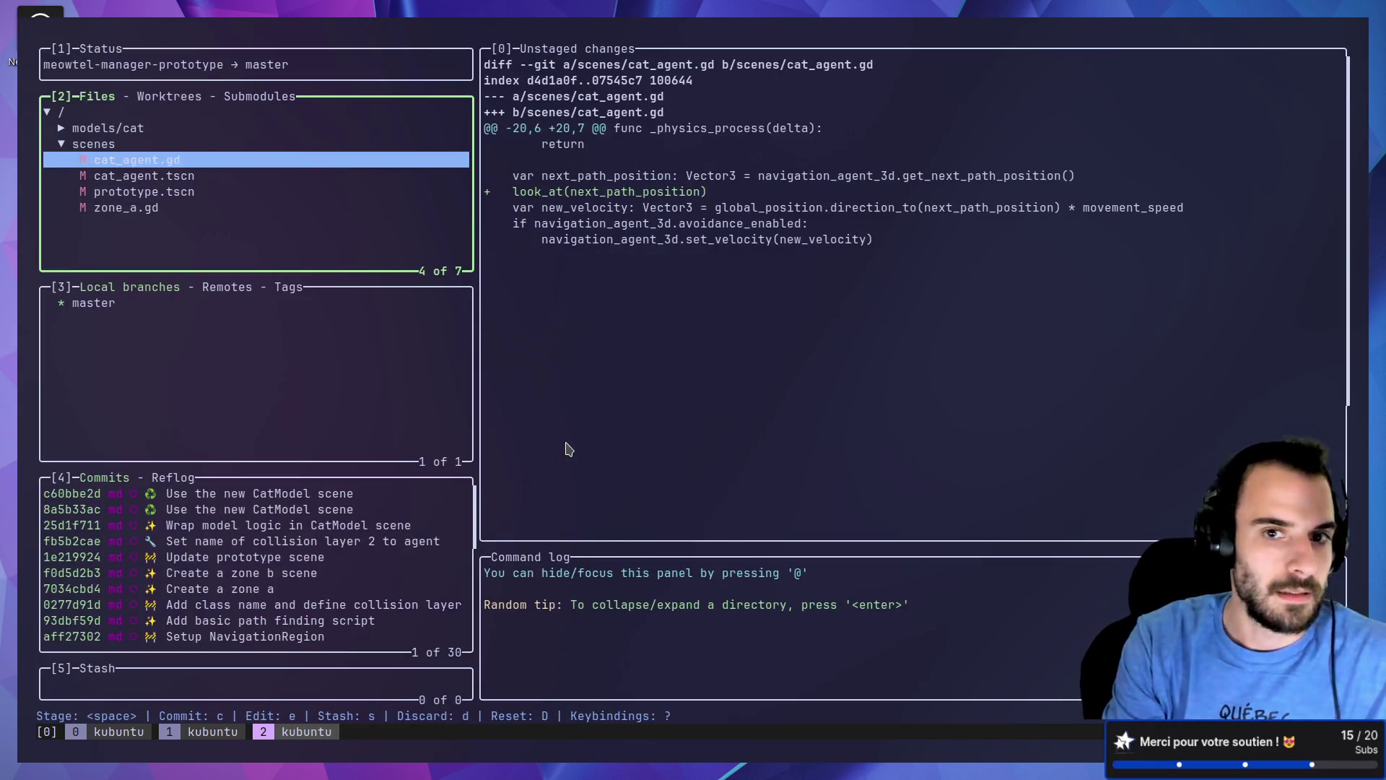
{"action": "key", "text": "Down"}
{"action": "key", "text": "Down"}
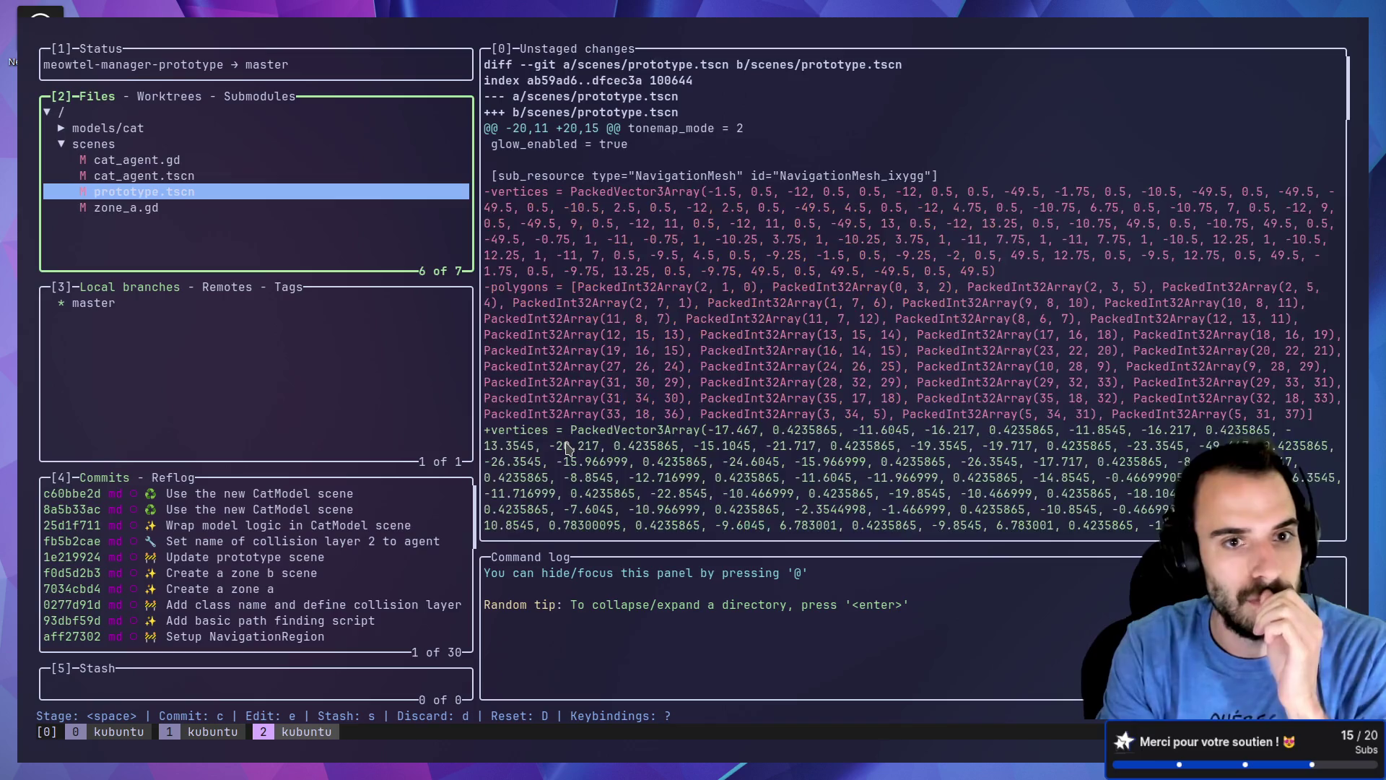
{"action": "key", "text": "Up"}
{"action": "key", "text": "Up"}
{"action": "key", "text": "Down"}
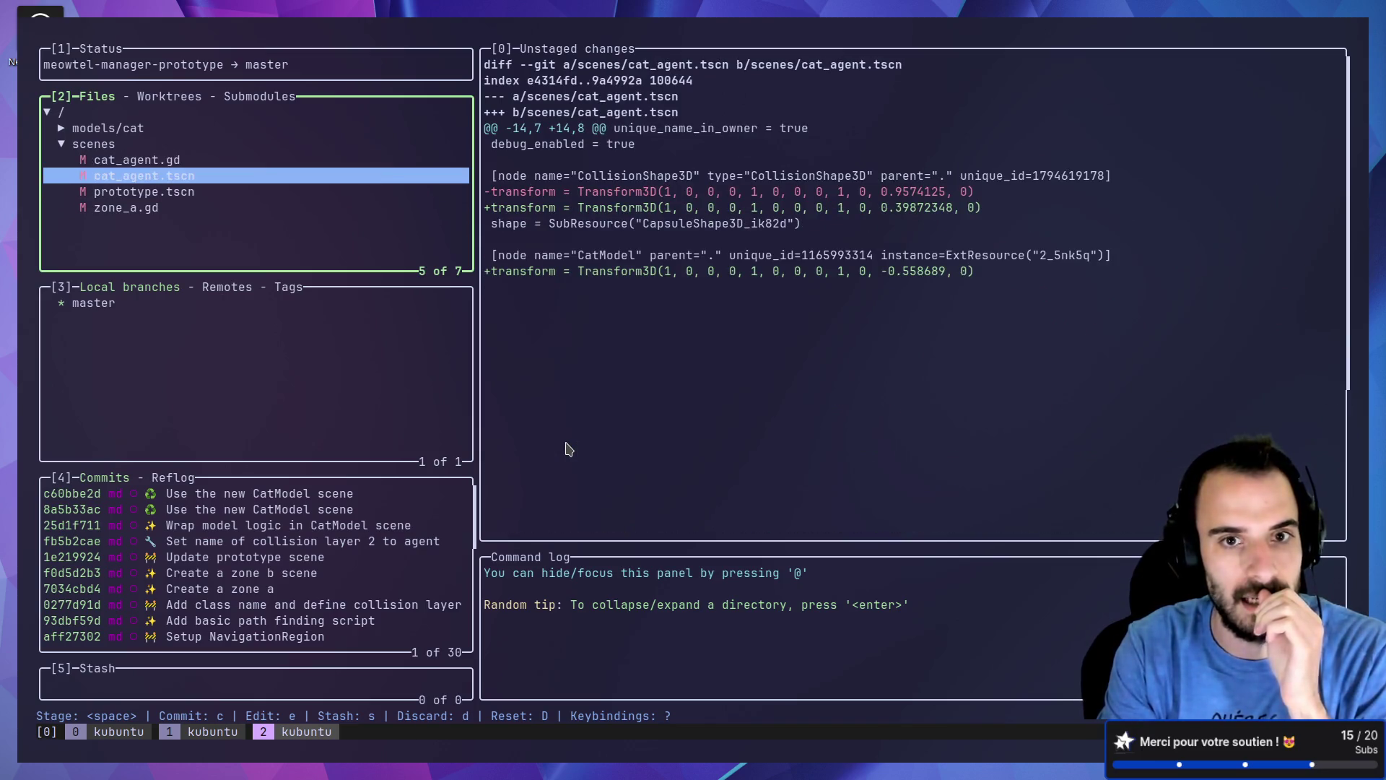
{"action": "key", "text": "Up"}
{"action": "key", "text": "space"}
Step: Commit it as "✨ Make CatAgent look forward" using the sparkles emoji from gitmoji.dev
{"action": "key", "text": "alt+Tab"}
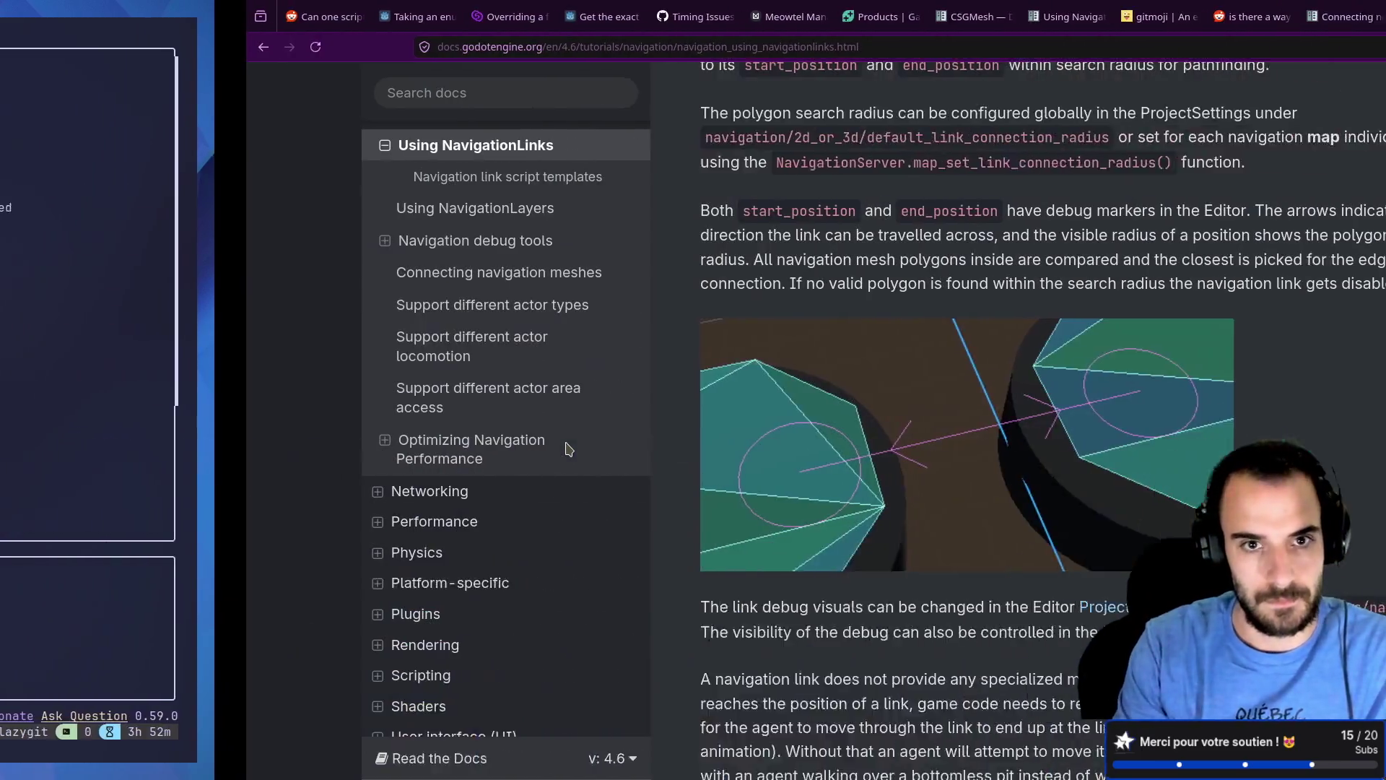
{"action": "left_click", "coordinate": [880, 13]}
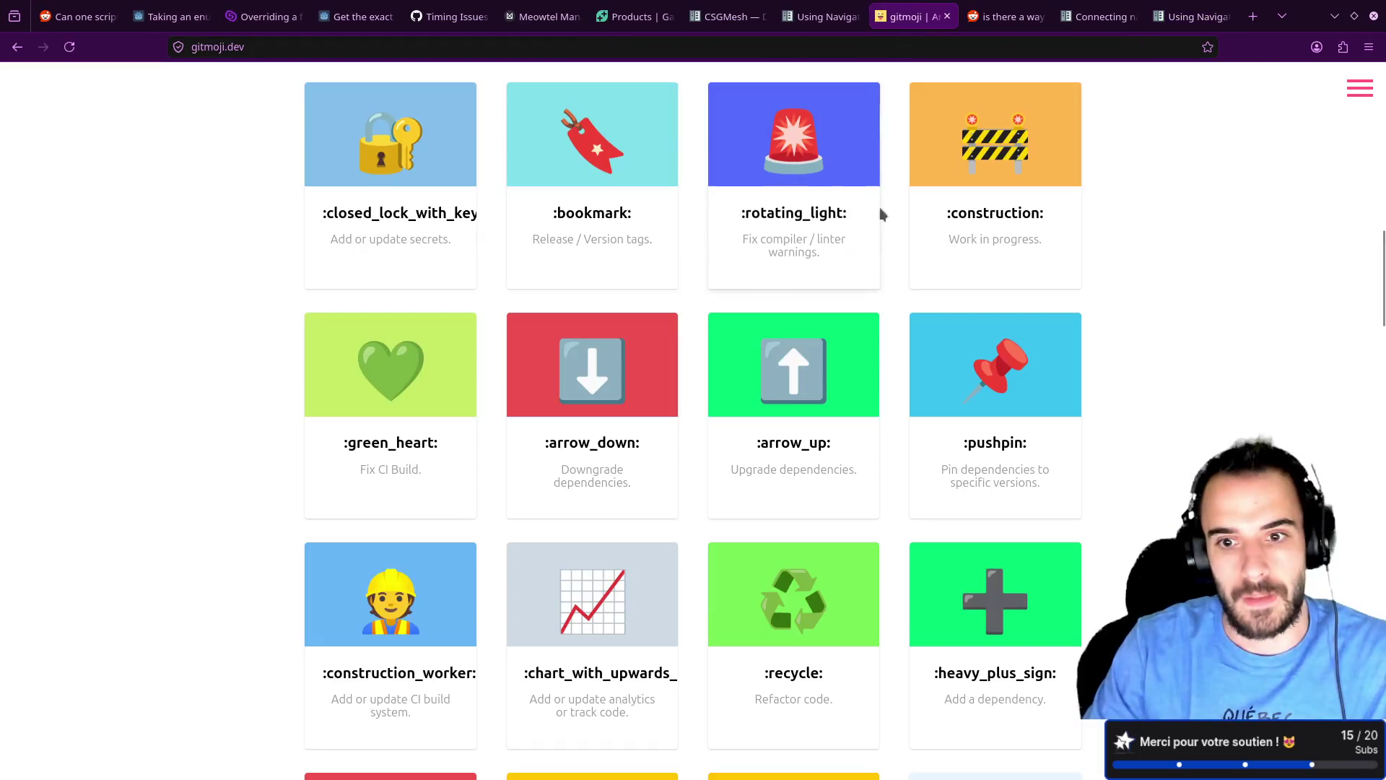
{"action": "scroll", "coordinate": [743, 286], "scroll_direction": "up", "scroll_amount": 5}
{"action": "left_click", "coordinate": [613, 209]}
{"action": "key", "text": "alt+Tab"}
{"action": "type", "text": "✨"}
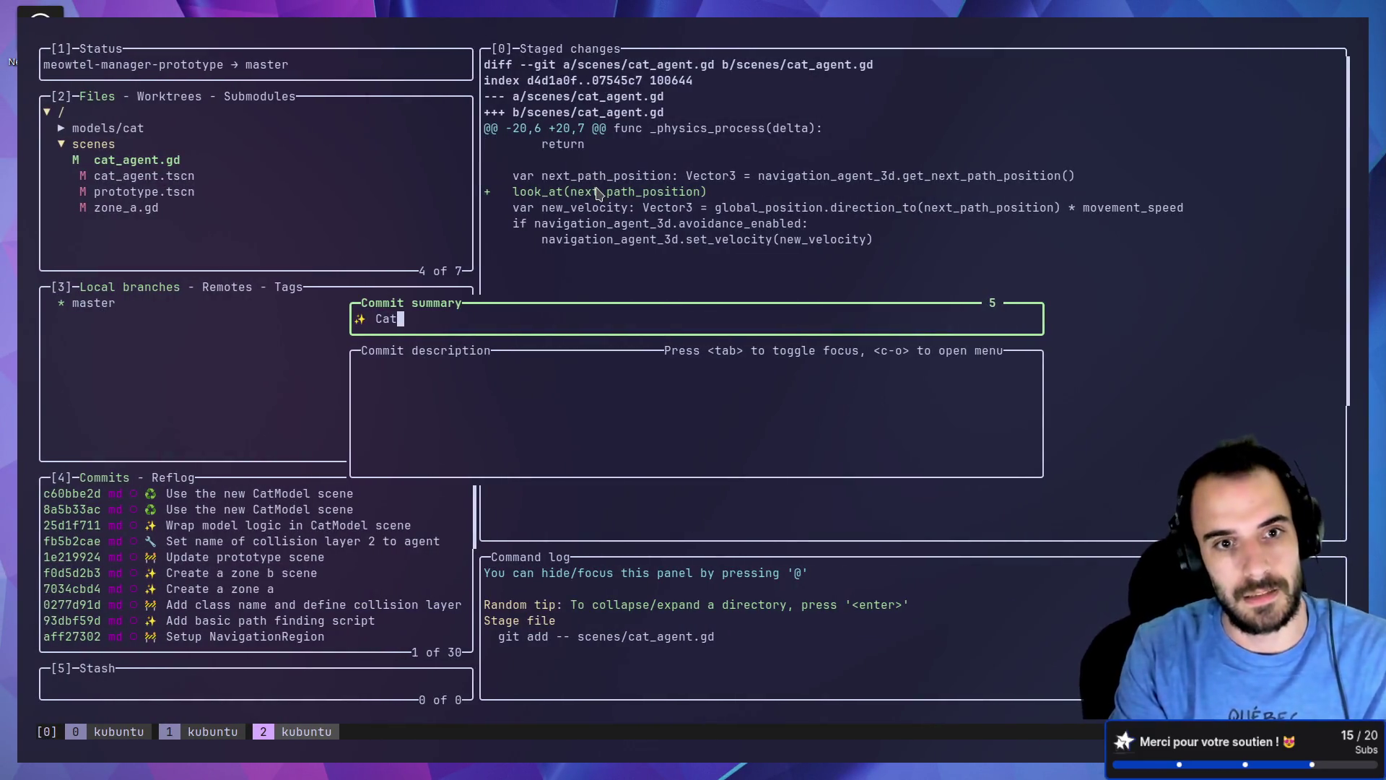
{"action": "key", "text": "BackSpace"}
{"action": "key", "text": "BackSpace"}
{"action": "type", "text": "Make"}
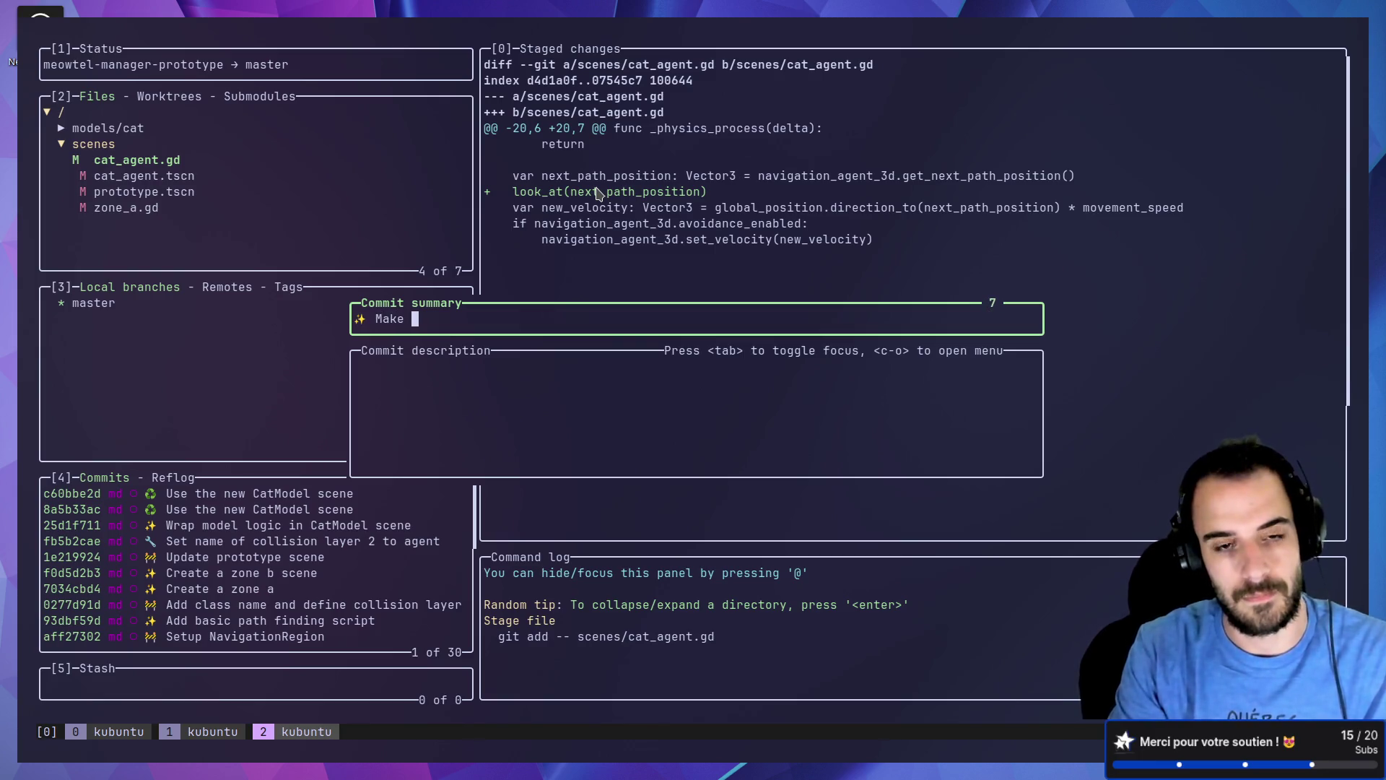
{"action": "type", "text": "CatAgent look for"}
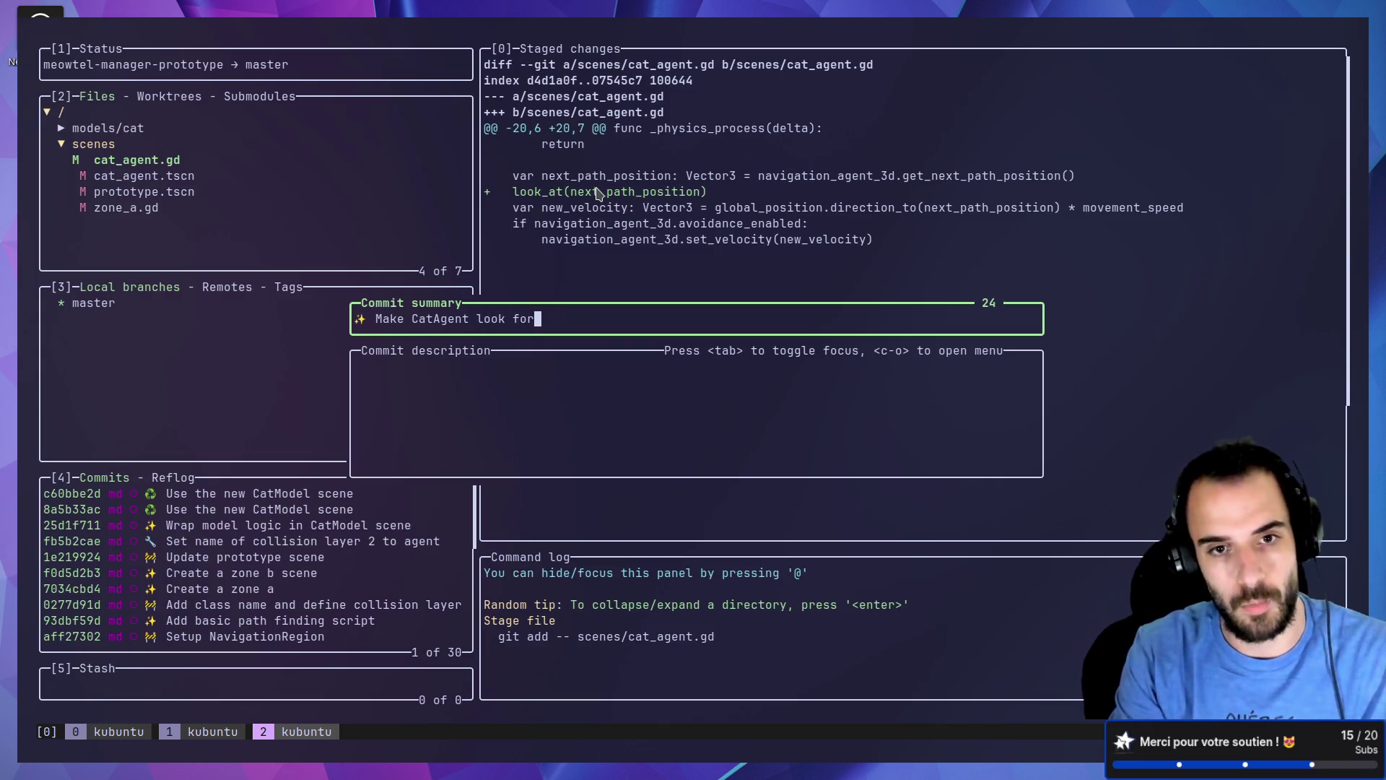
{"action": "type", "text": "d"}
{"action": "key", "text": "Return"}
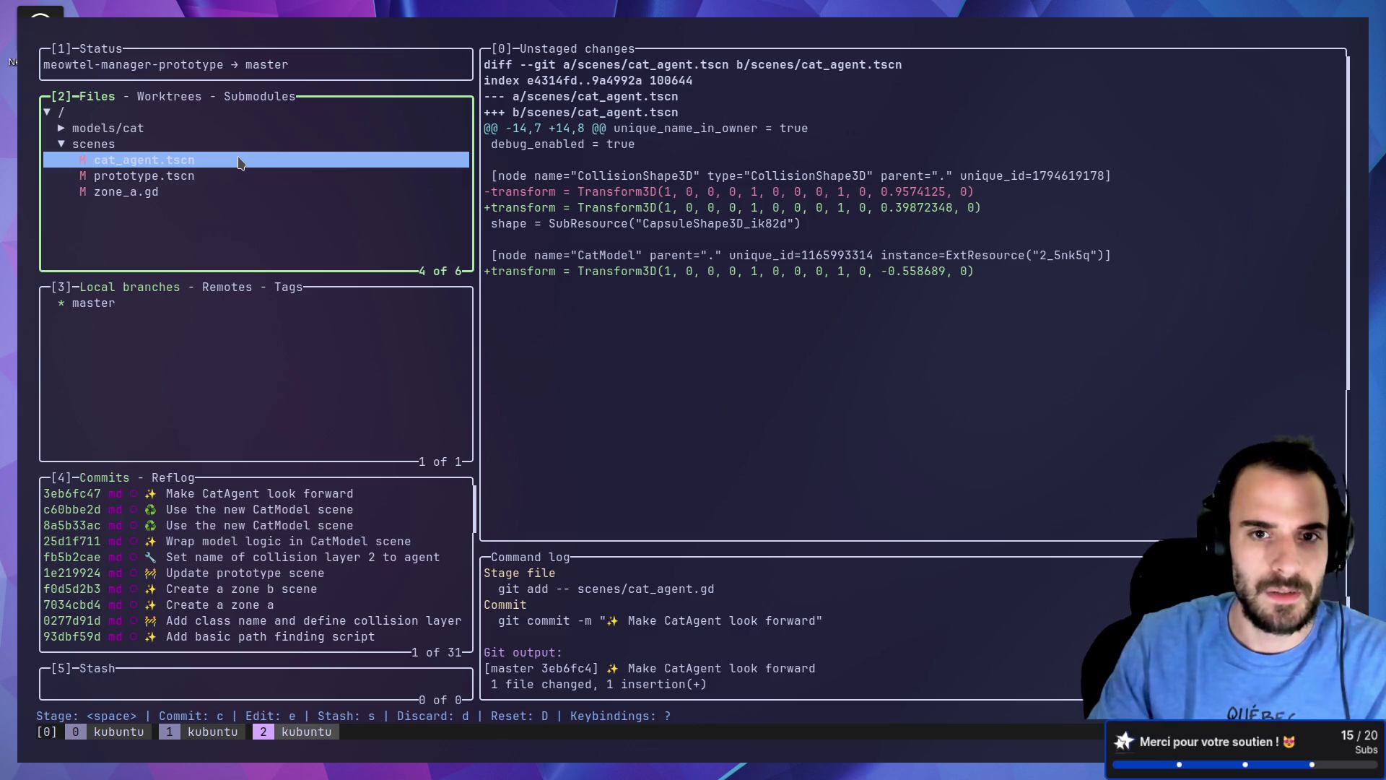
Step: Stage cat_agent.tscn and copy the recycle emoji from gitmoji.dev
{"action": "key", "text": "space"}
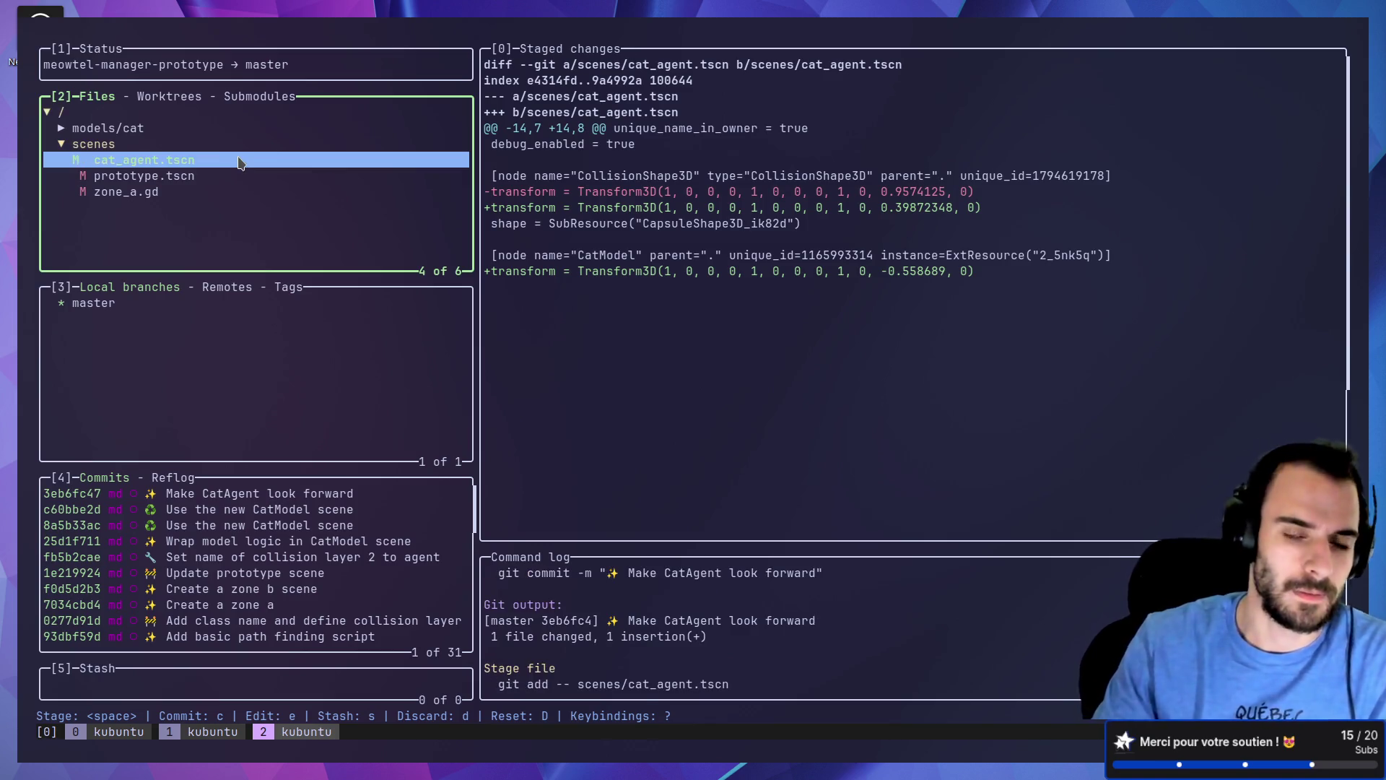
{"action": "key", "text": "alt+Tab"}
{"action": "scroll", "coordinate": [751, 462], "scroll_direction": "down", "scroll_amount": 5}
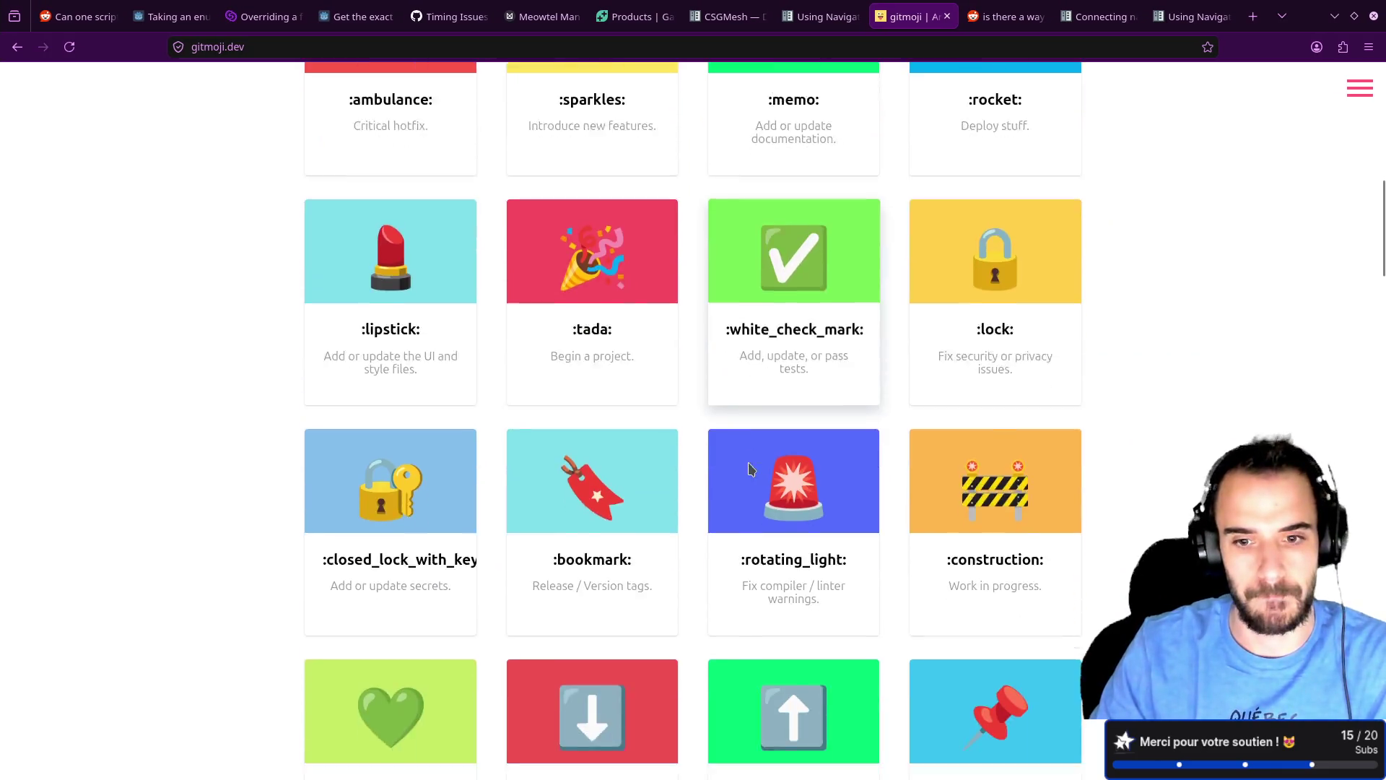
{"action": "scroll", "coordinate": [772, 480], "scroll_direction": "down", "scroll_amount": 3}
{"action": "left_click", "coordinate": [803, 527]}
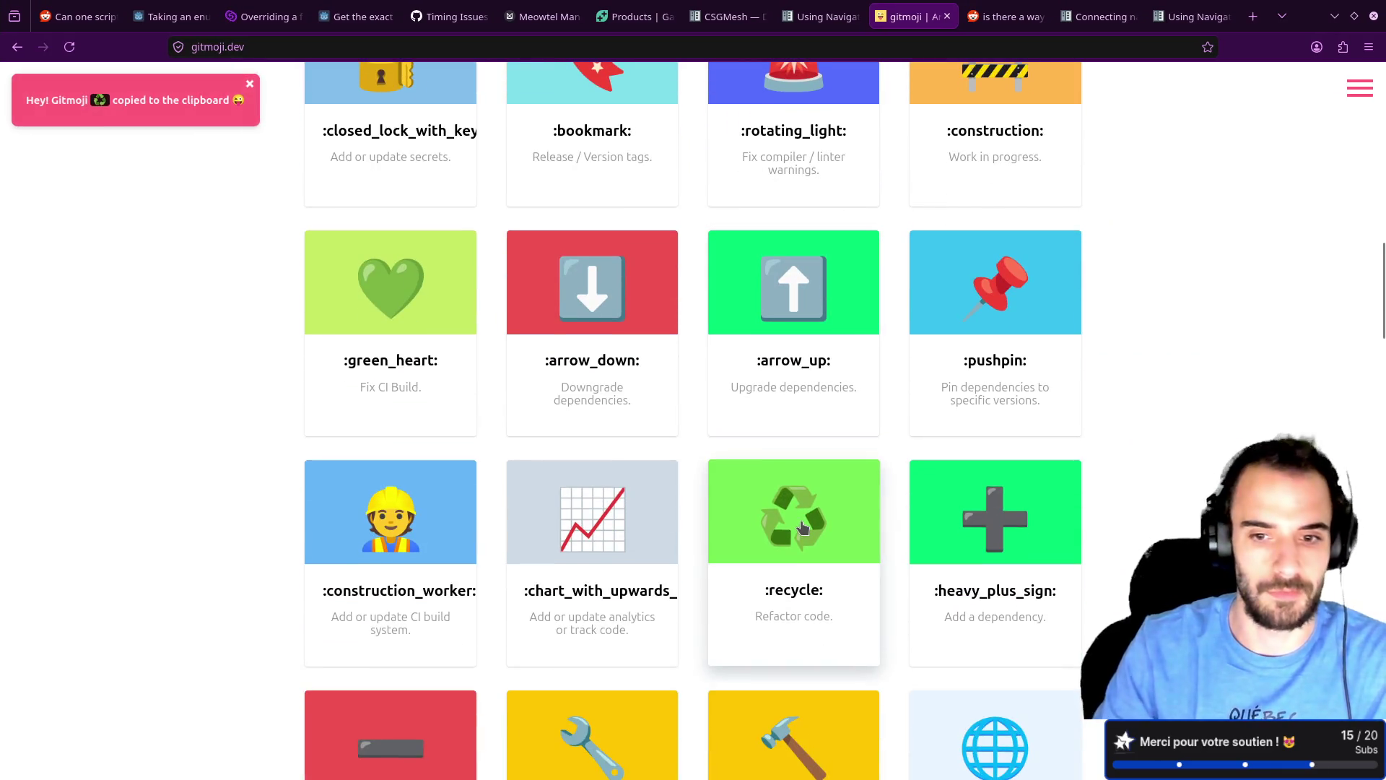
{"action": "key", "text": "alt+Tab"}
{"action": "key", "text": "space"}
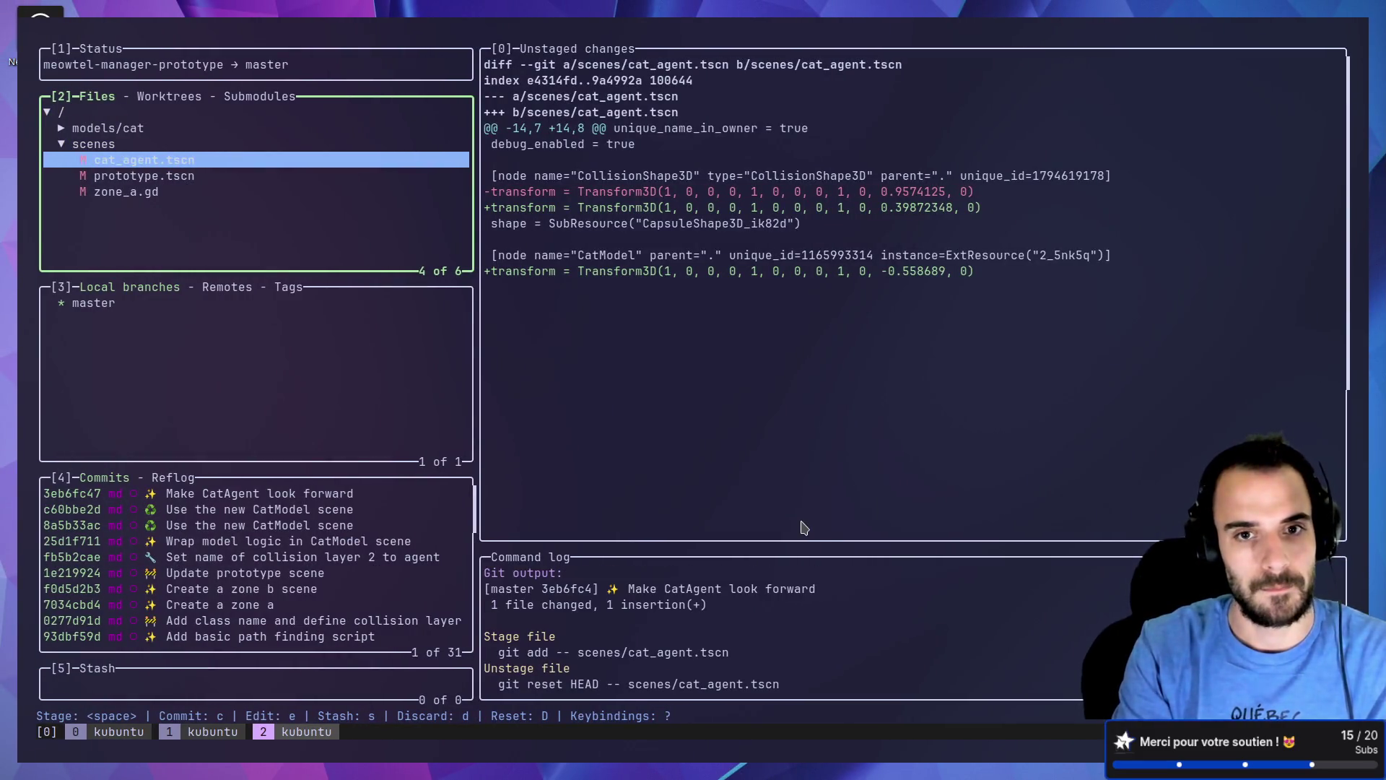
{"action": "key", "text": "space"}
Step: Commit it as "Change position of cat agent to match navmesh target"
{"action": "key", "text": "c"}
{"action": "type", "text": "♻ Chan"}
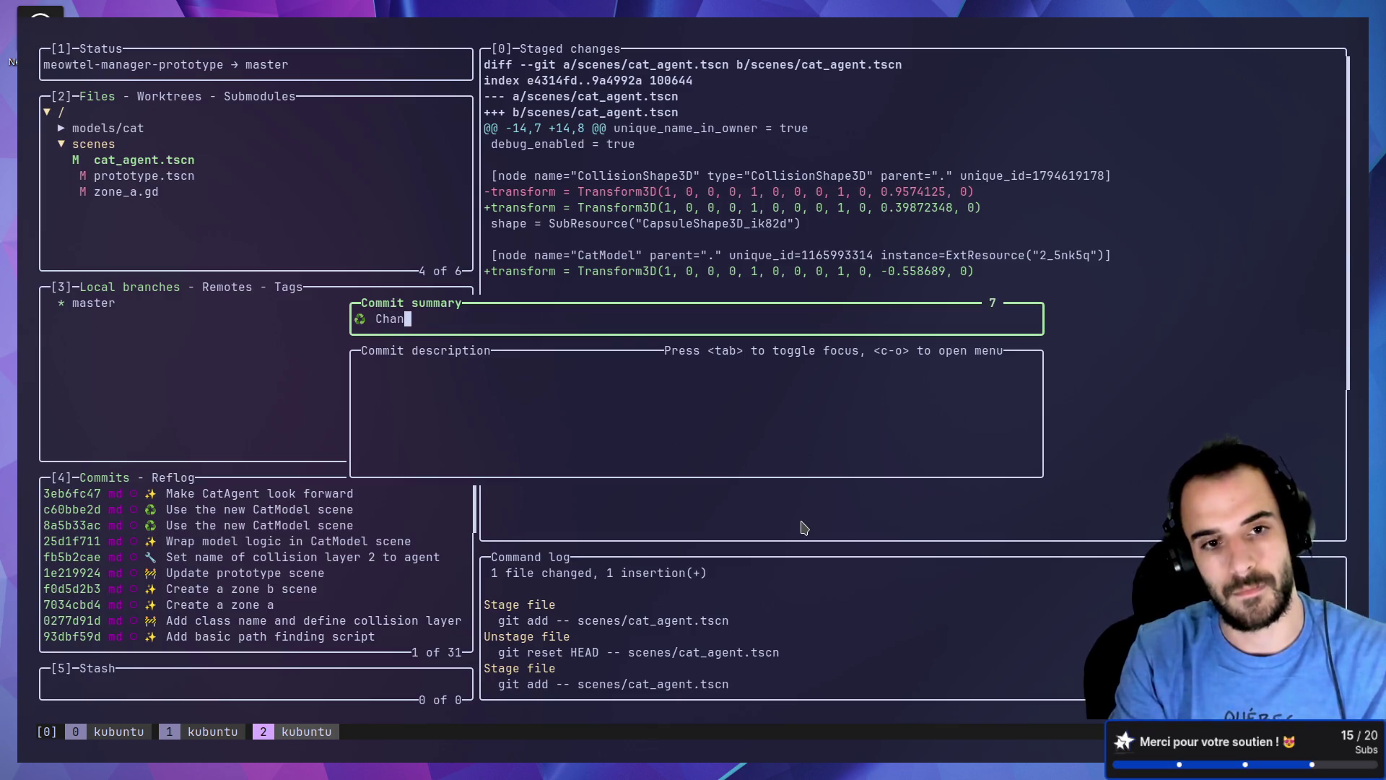
{"action": "type", "text": "ge positio"}
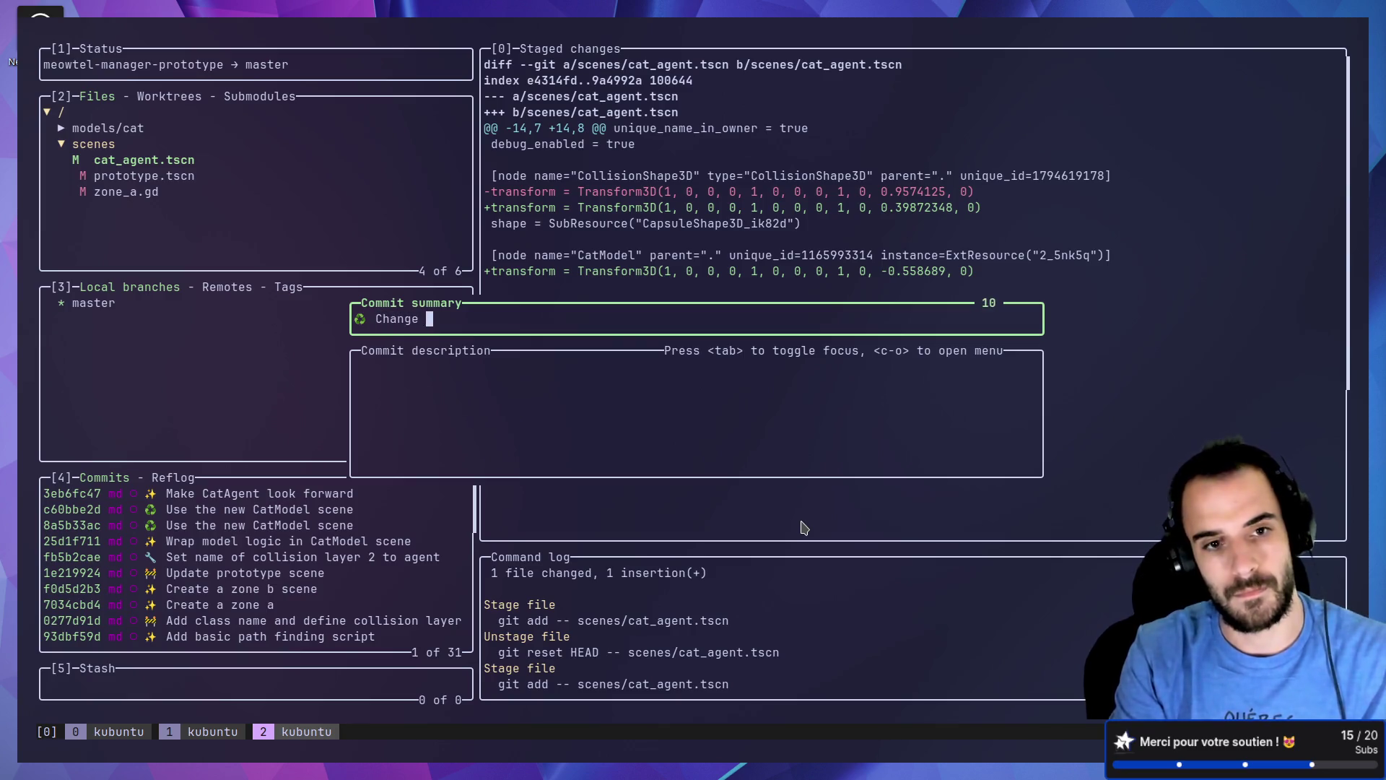
{"action": "key", "text": "BackSpace"}
{"action": "key", "text": "BackSpace"}
{"action": "key", "text": "BackSpace"}
{"action": "type", "text": "of cat agent to mat"}
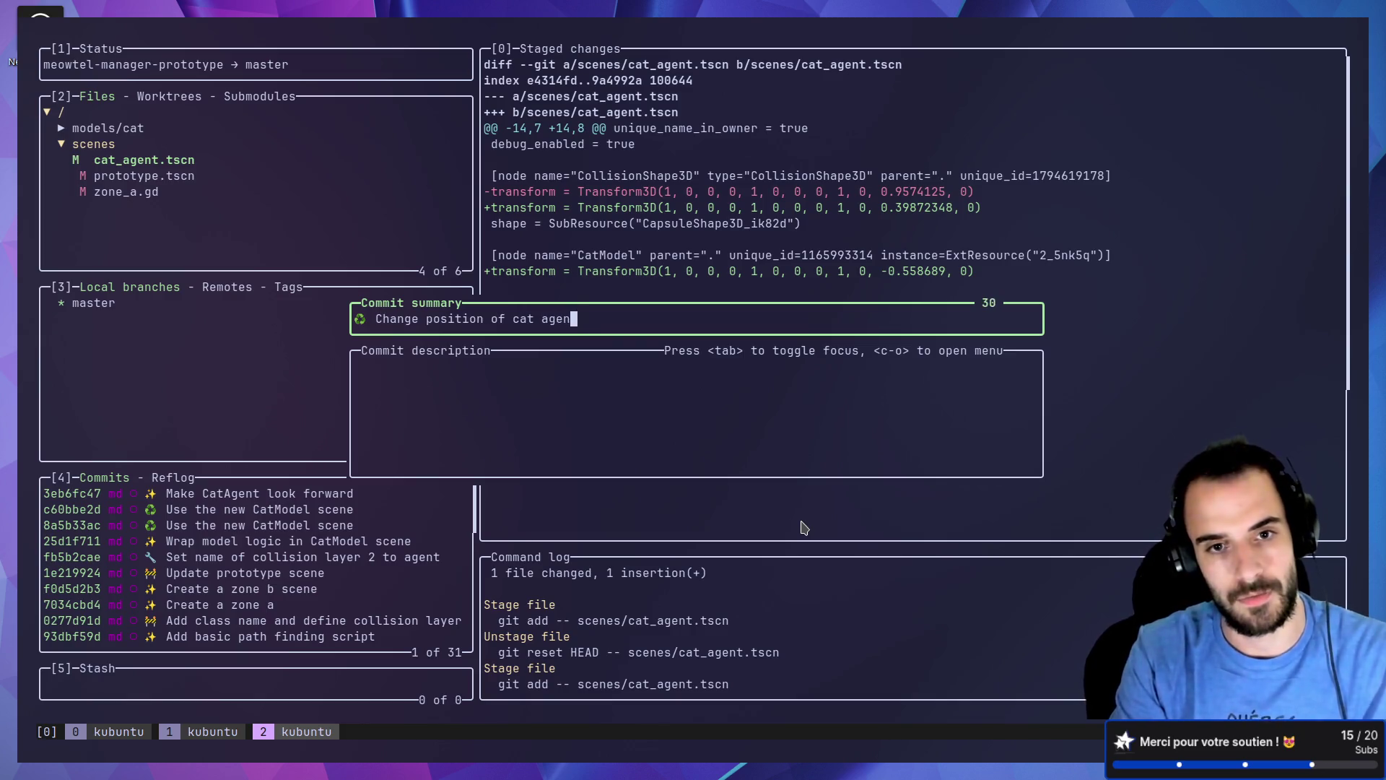
{"action": "type", "text": "ch navmesh tar"}
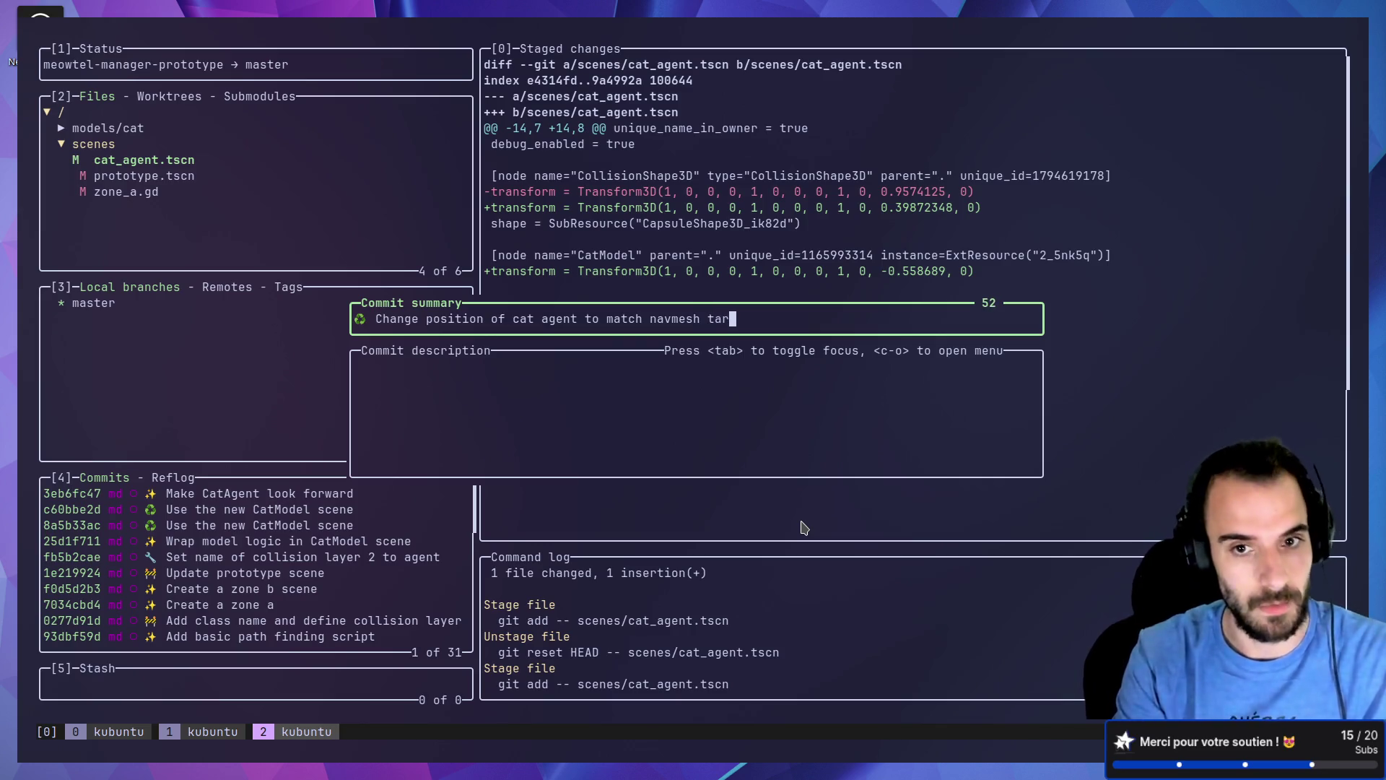
{"action": "type", "text": "get"}
{"action": "key", "text": "Return"}
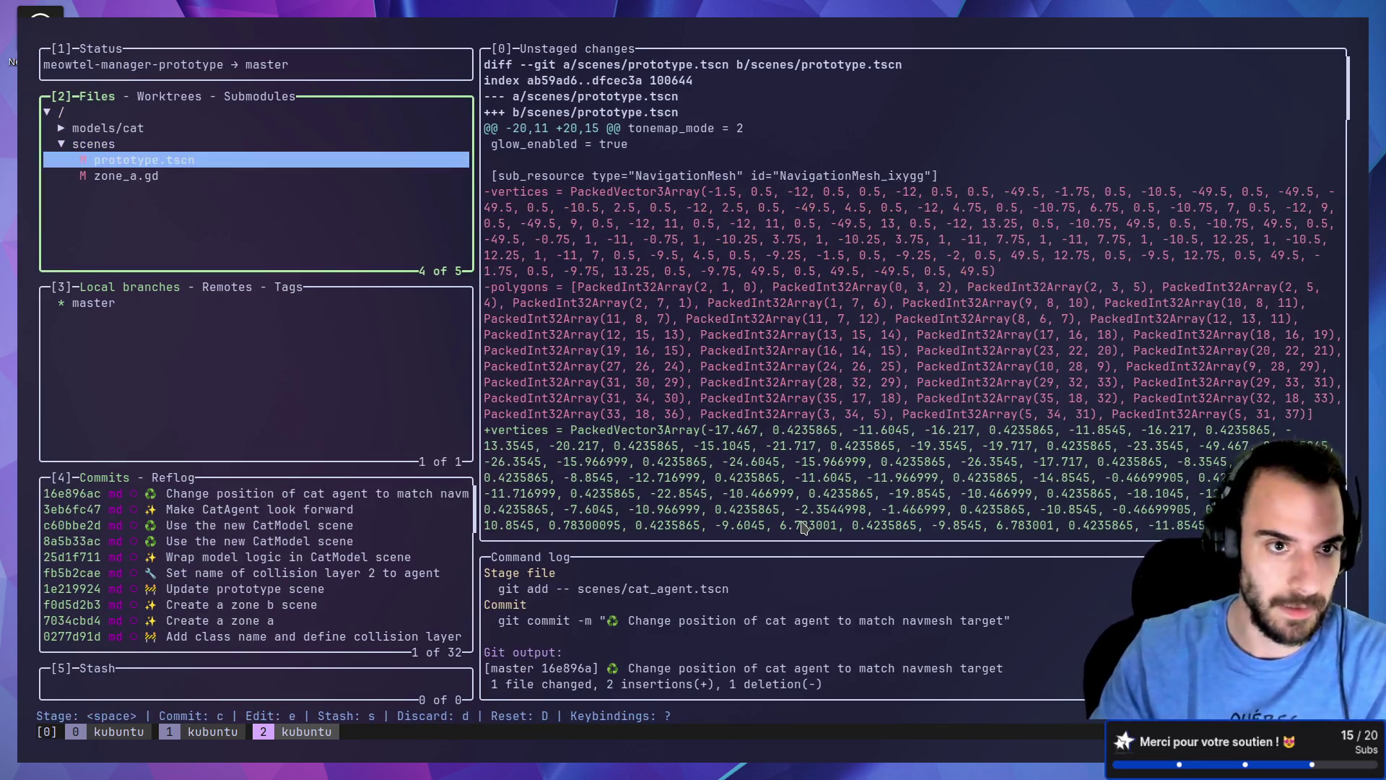
{"action": "key", "text": "Down"}
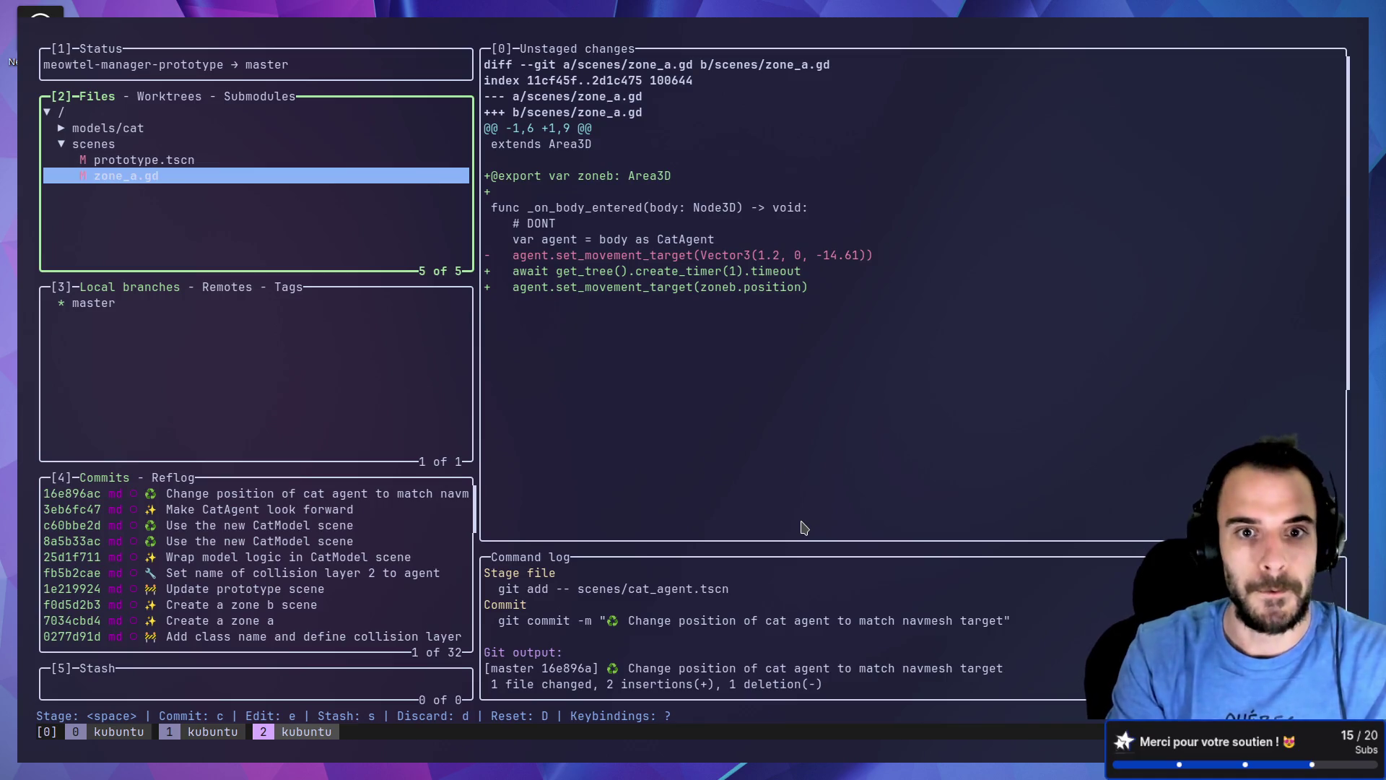
Step: Stage zone_a.gd and copy the sparkles emoji from gitmoji.dev
{"action": "key", "text": "space"}
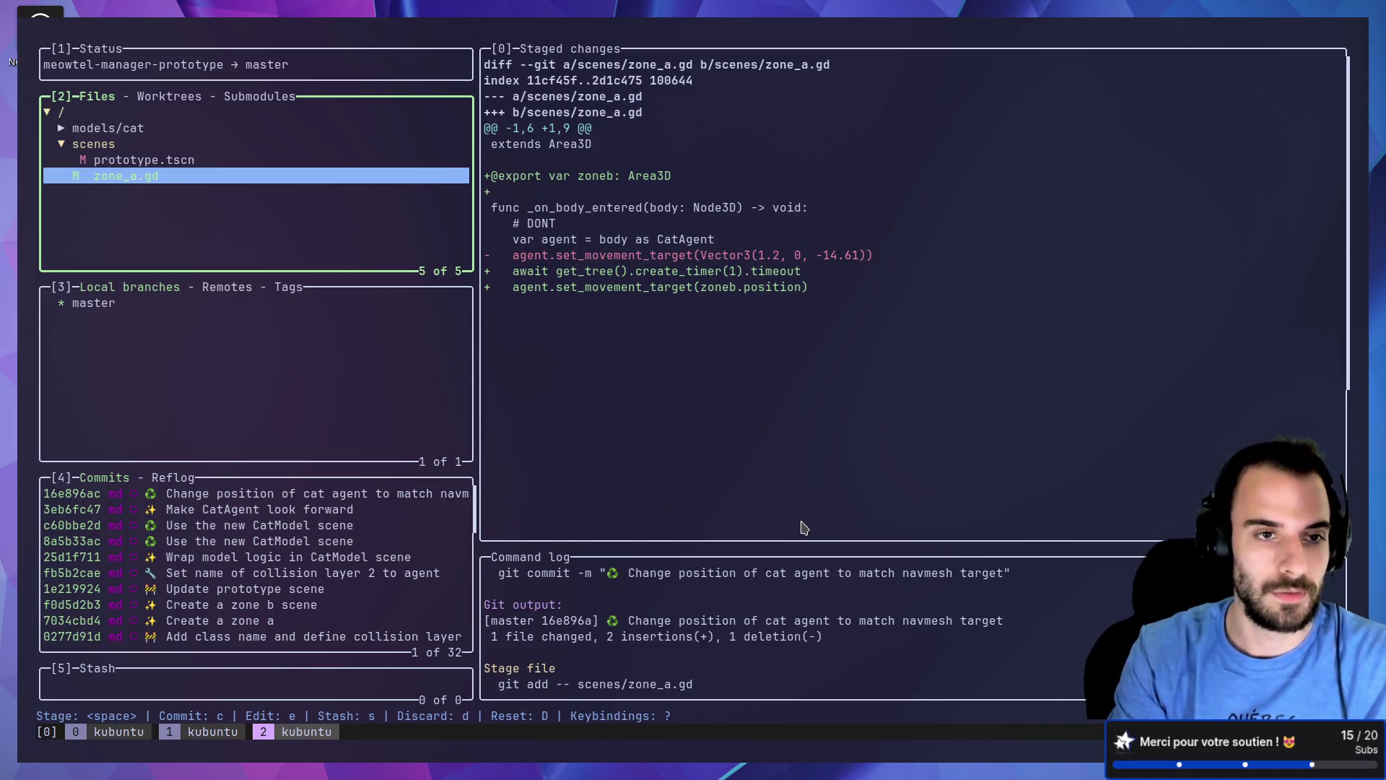
{"action": "key", "text": "alt+Tab"}
{"action": "scroll", "coordinate": [849, 505], "scroll_direction": "down", "scroll_amount": 5}
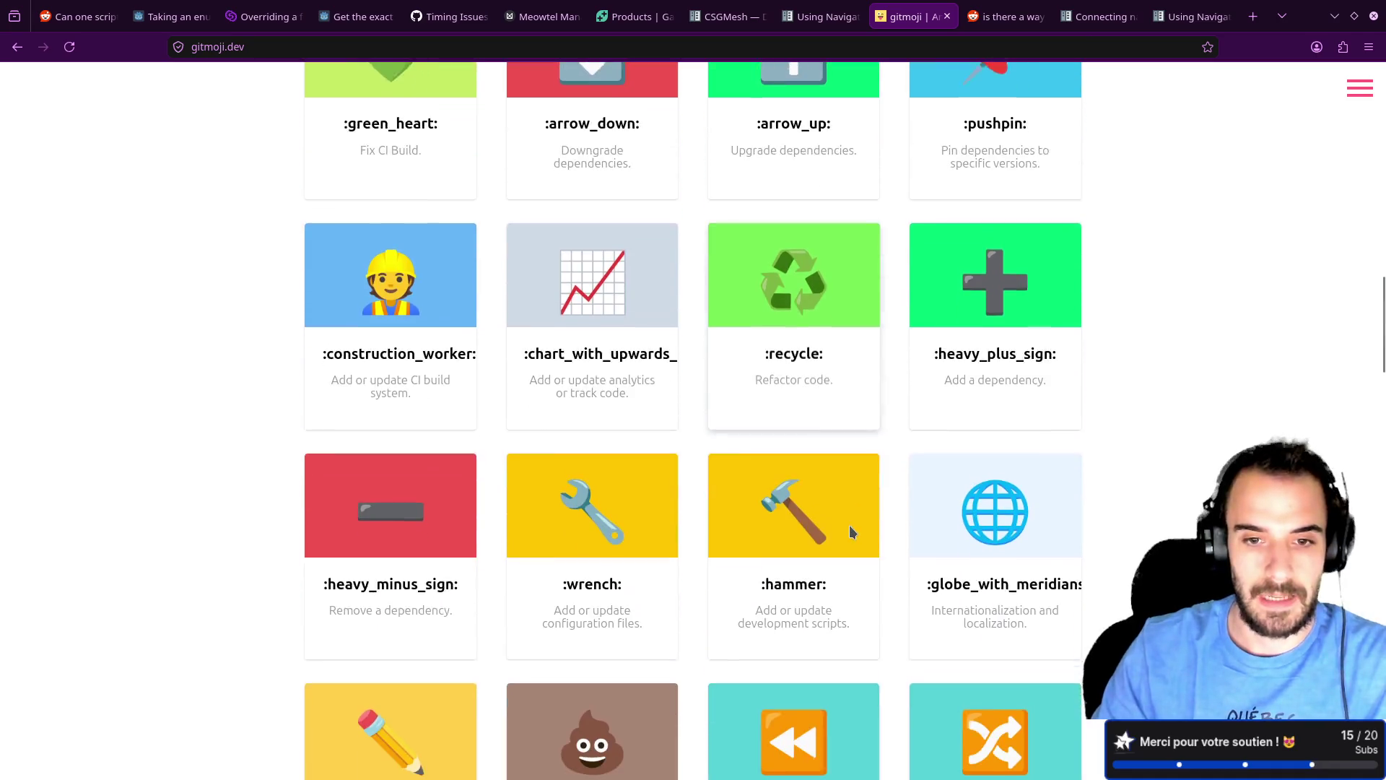
{"action": "scroll", "coordinate": [849, 532], "scroll_direction": "up", "scroll_amount": 3}
{"action": "scroll", "coordinate": [850, 532], "scroll_direction": "down", "scroll_amount": 2}
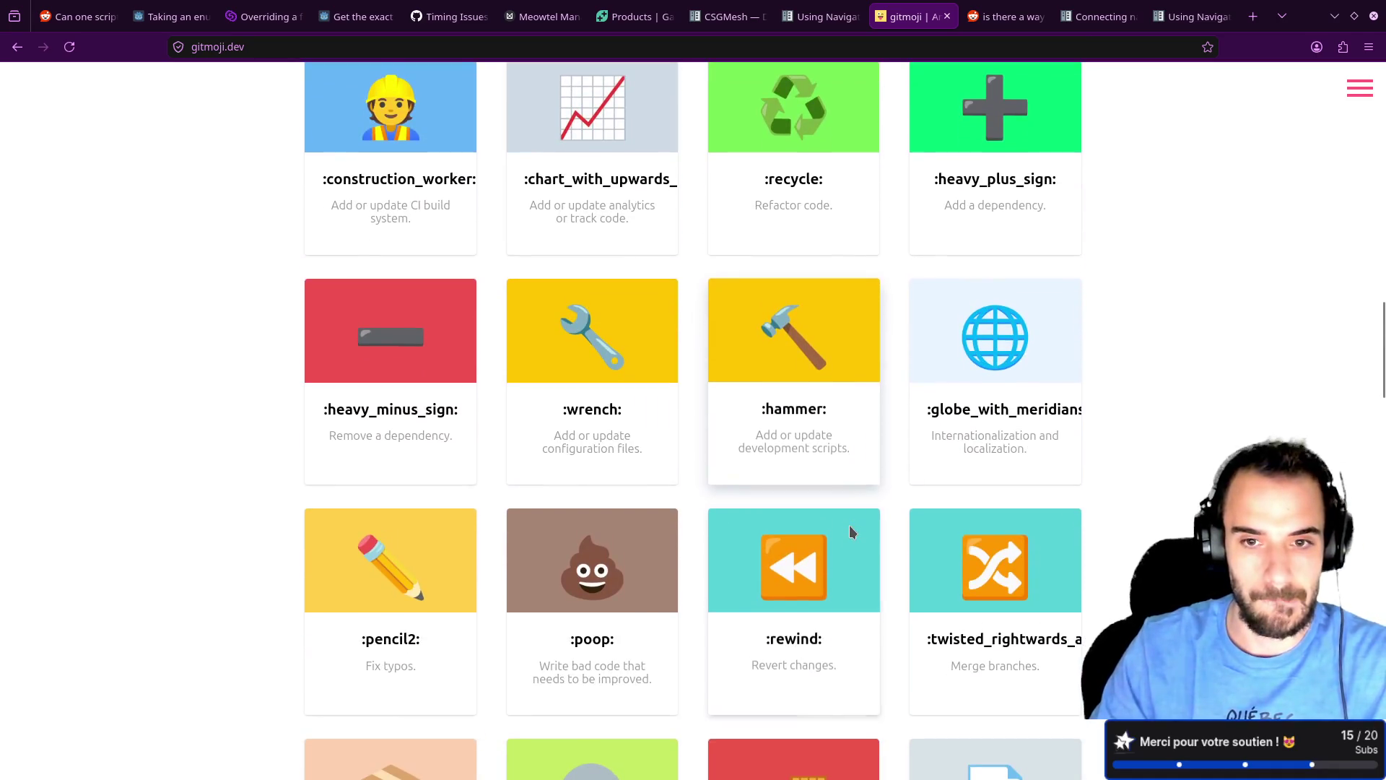
{"action": "scroll", "coordinate": [849, 532], "scroll_direction": "up", "scroll_amount": 10}
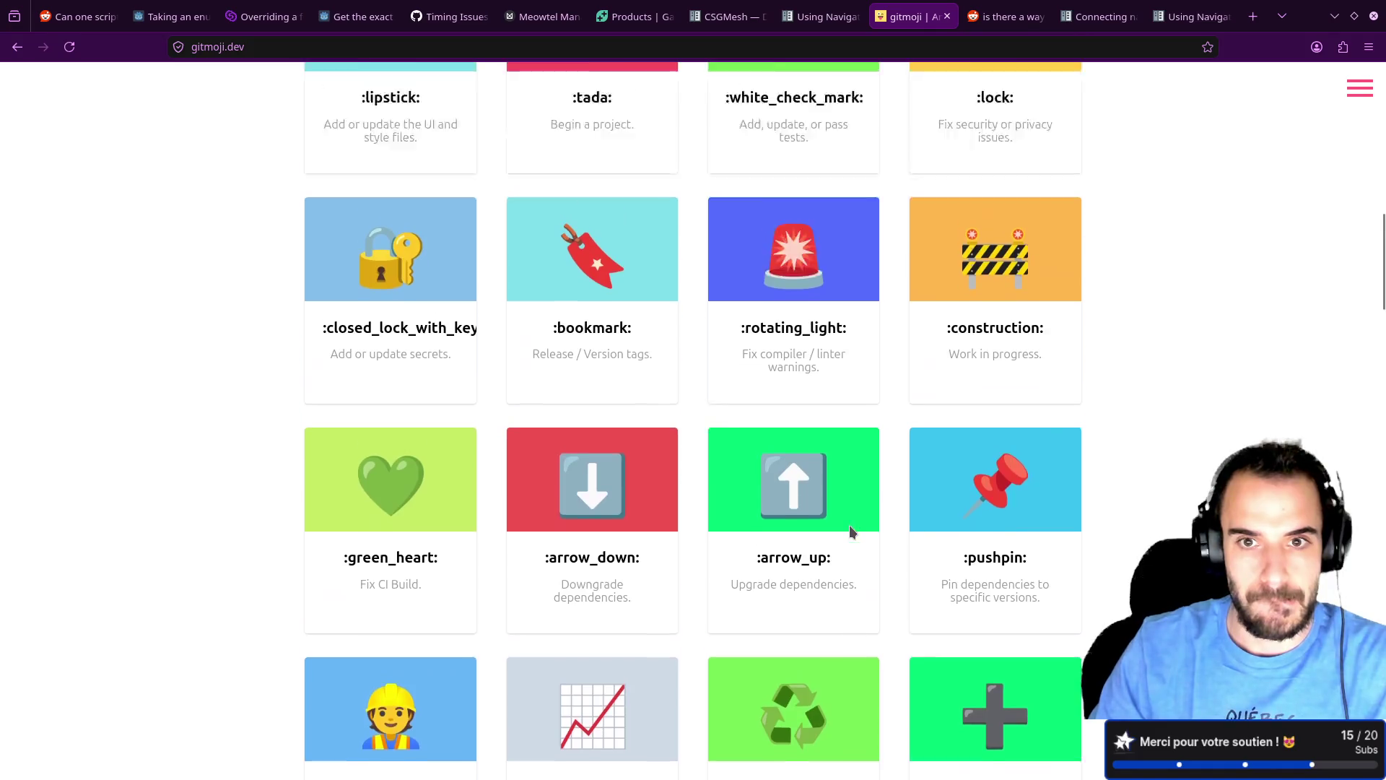
{"action": "scroll", "coordinate": [849, 526], "scroll_direction": "up", "scroll_amount": 2}
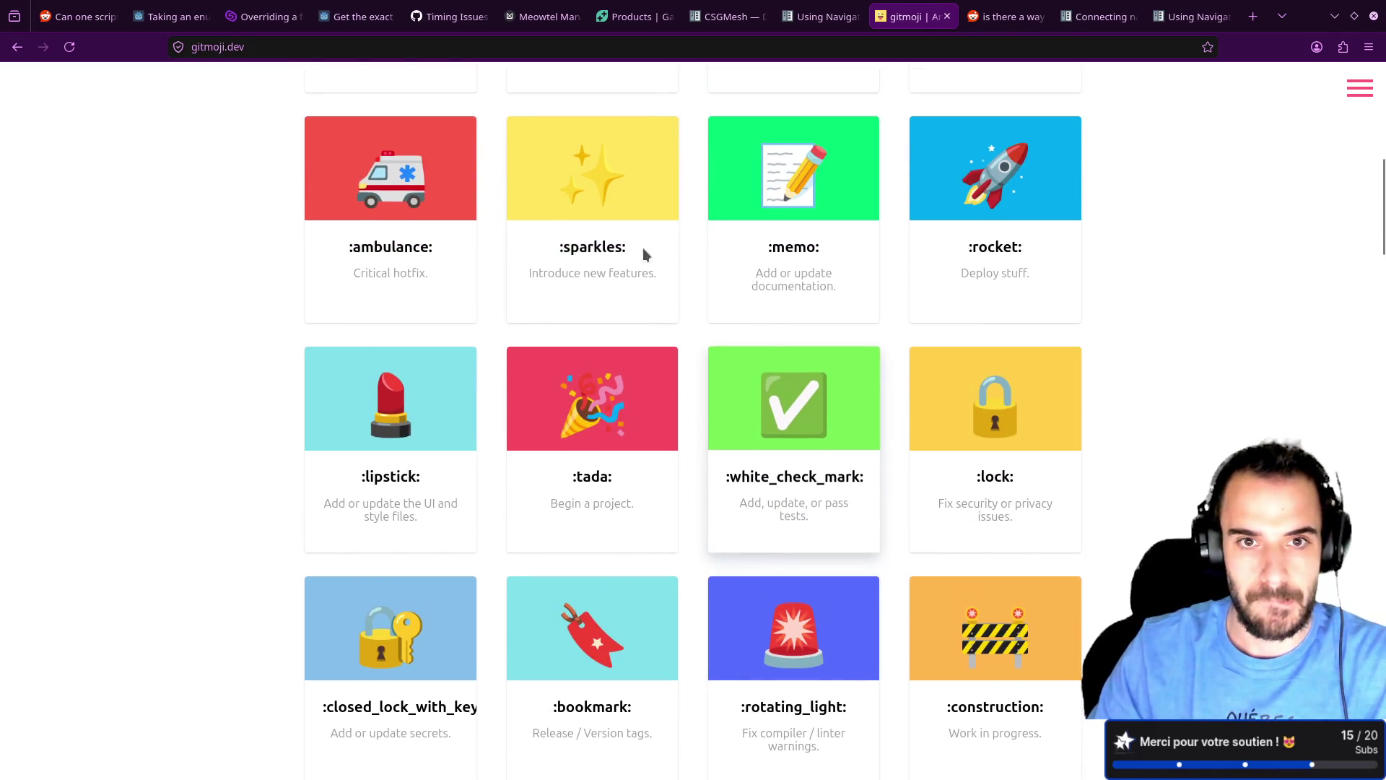
{"action": "left_click", "coordinate": [604, 195]}
{"action": "key", "text": "alt+Tab"}
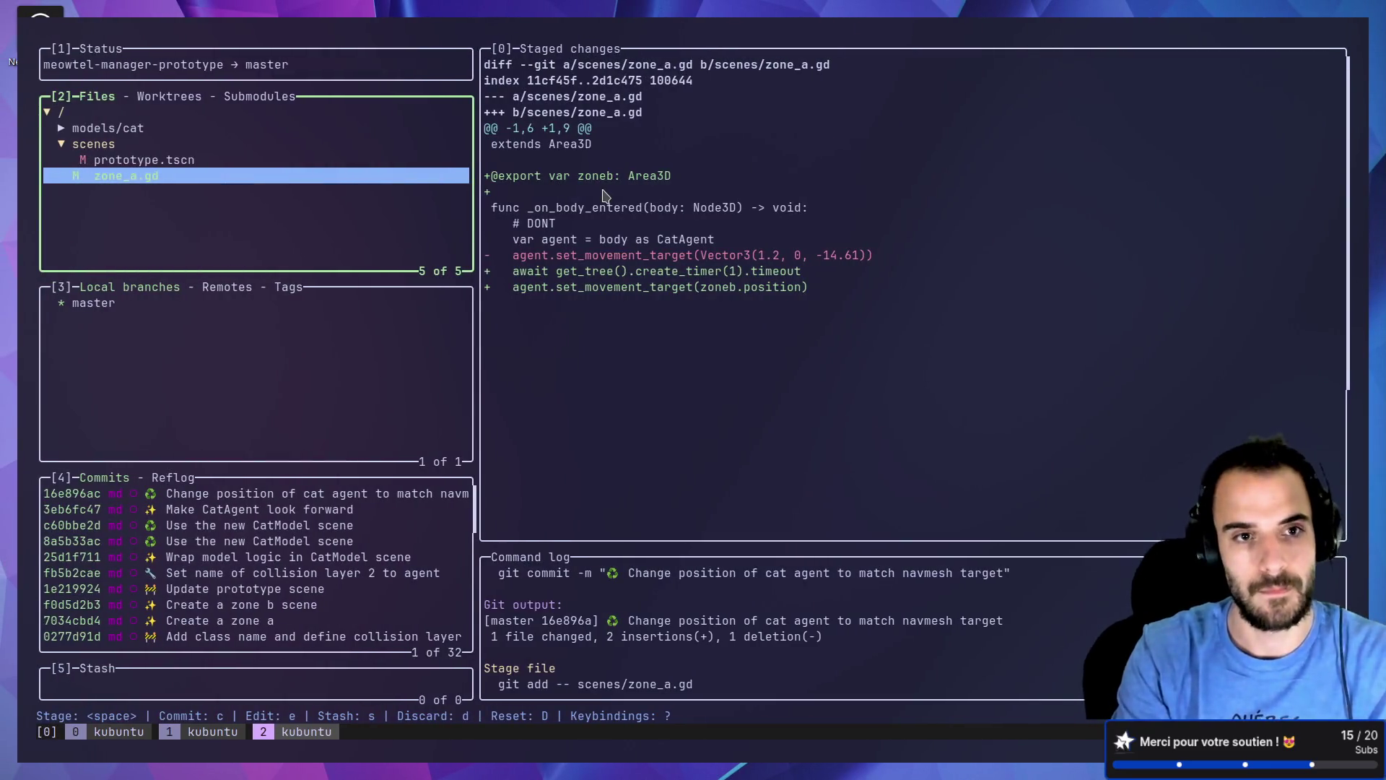
Step: Commit it as "✨ Use zone b as export variable", then stage prototype.tscn
{"action": "key", "text": "c"}
{"action": "type", "text": "✨ Use z"}
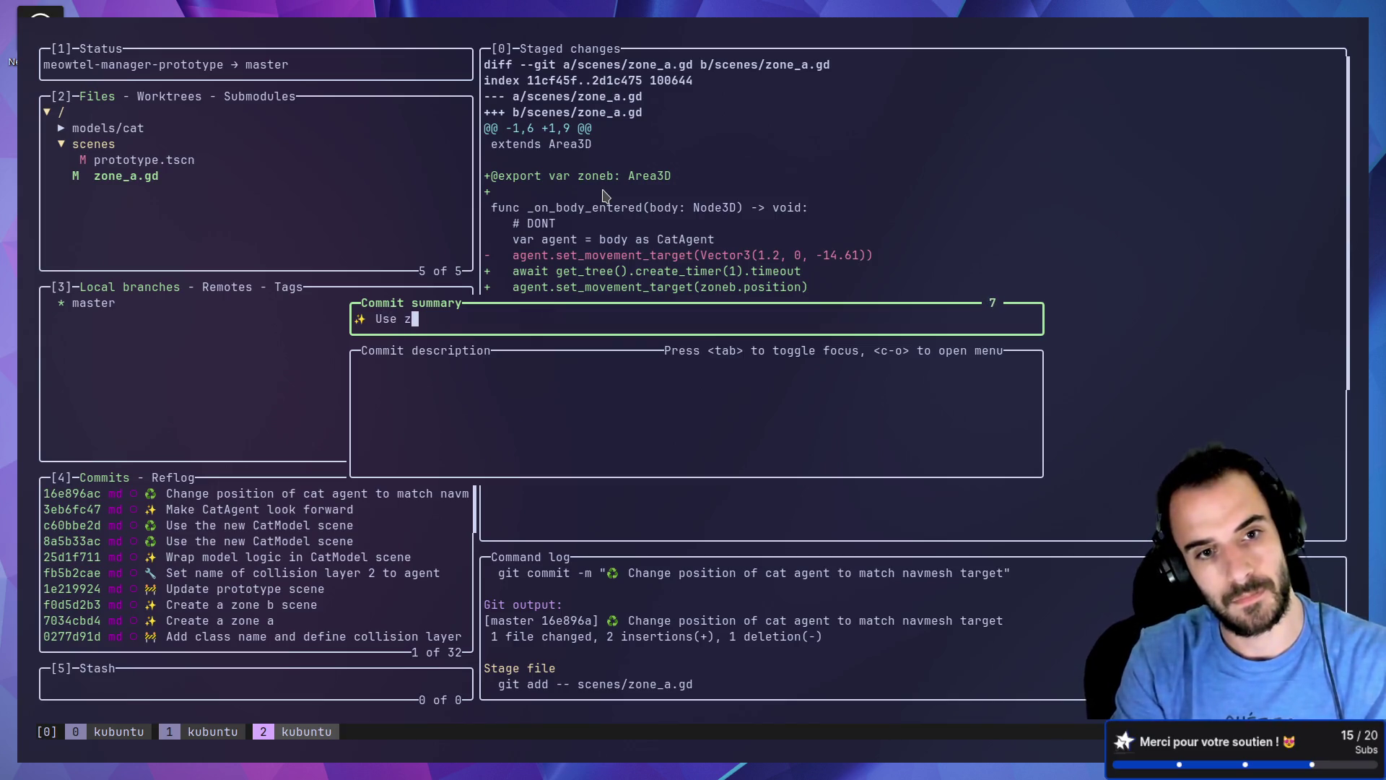
{"action": "type", "text": "one"}
{"action": "key", "text": "BackSpace"}
{"action": "key", "text": "BackSpace"}
{"action": "key", "text": "BackSpace"}
{"action": "type", "text": "e b as e"}
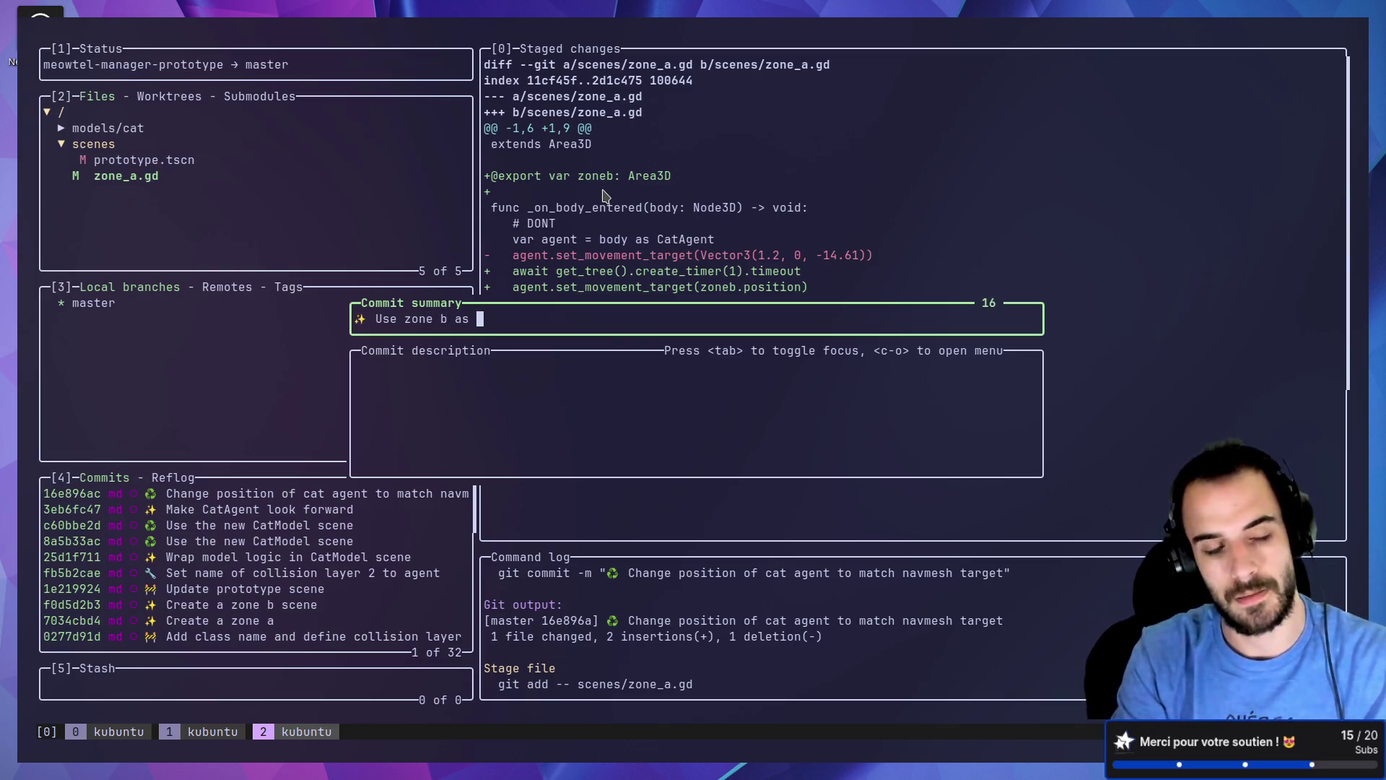
{"action": "type", "text": "xport varia"}
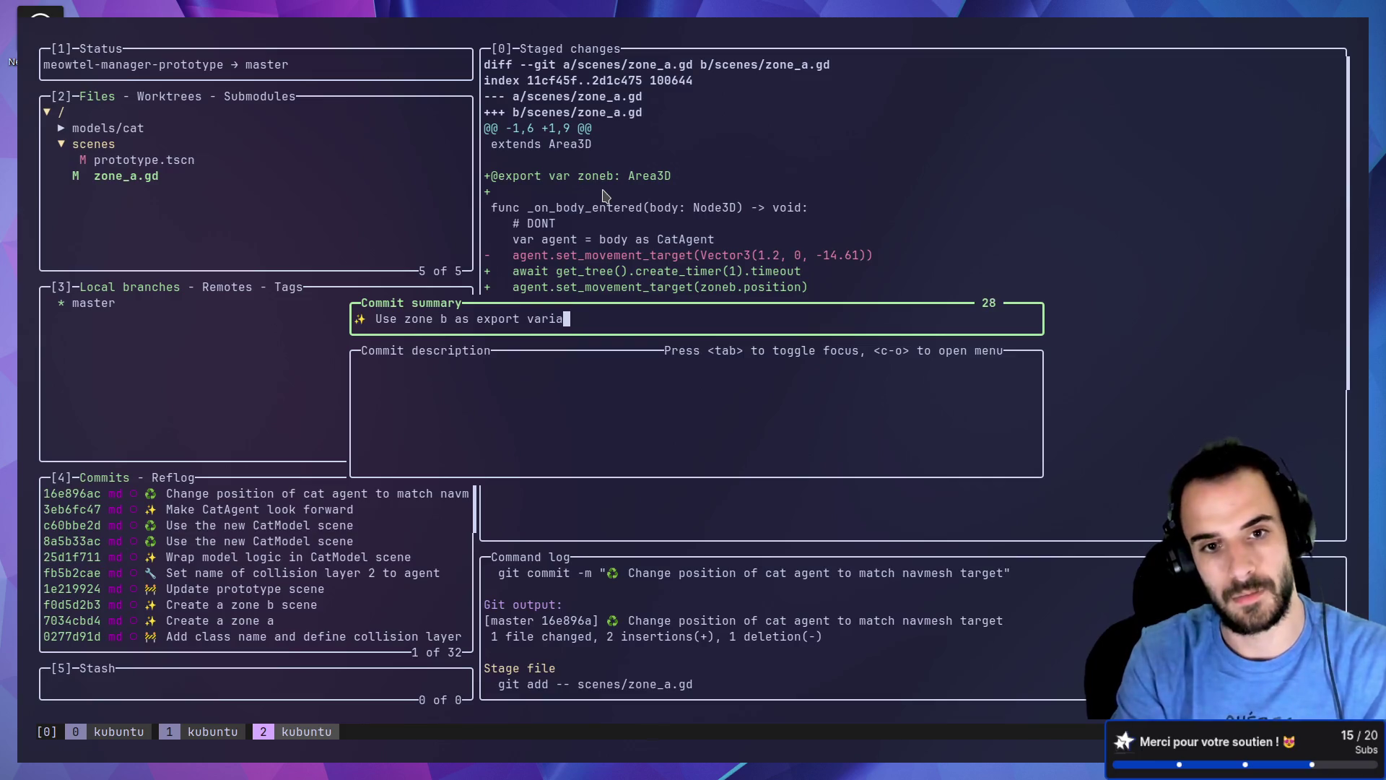
{"action": "type", "text": "ble"}
{"action": "key", "text": "Return"}
{"action": "key", "text": "space"}
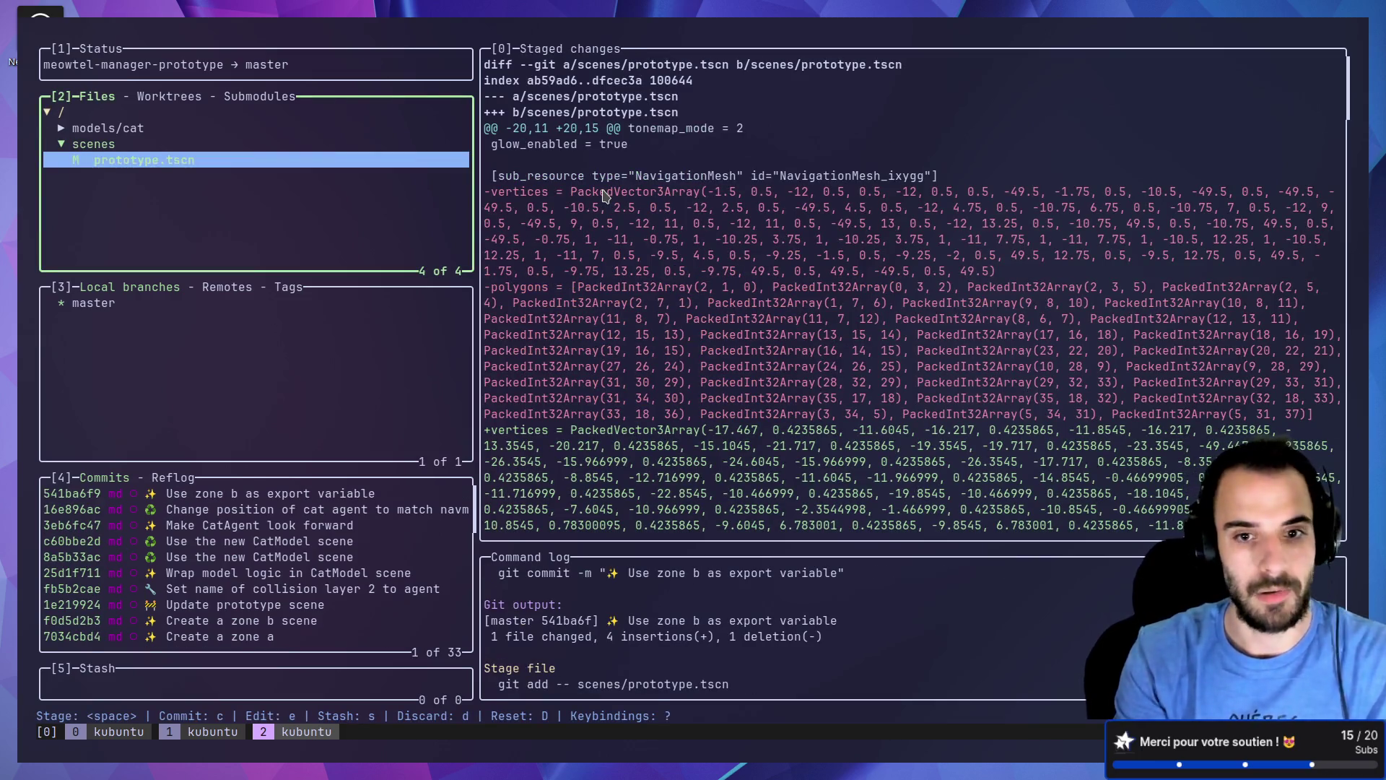
Step: Commit prototype.tscn with a gitmoji as "Setup multi nav mesh with links"
{"action": "key", "text": "alt+Tab"}
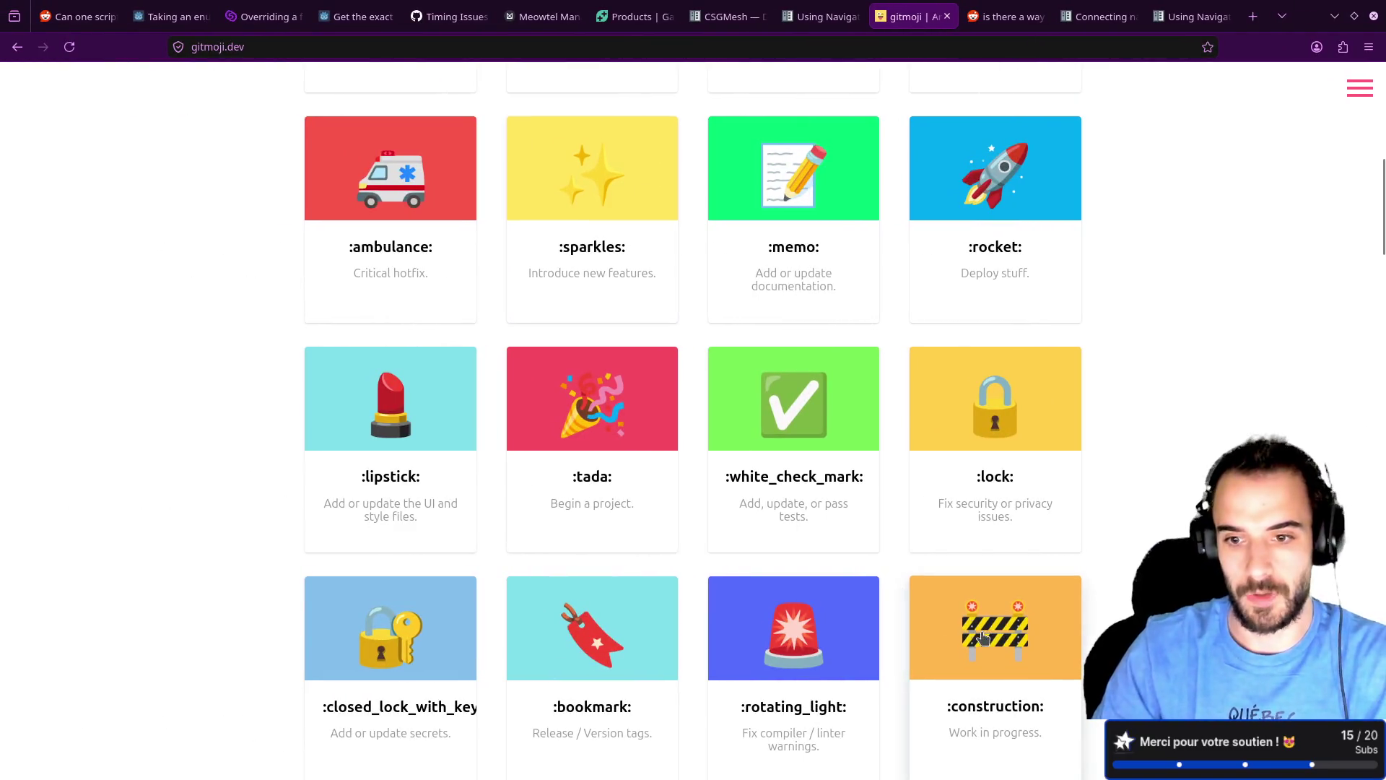
{"action": "left_click", "coordinate": [606, 222]}
{"action": "key", "text": "alt+Tab"}
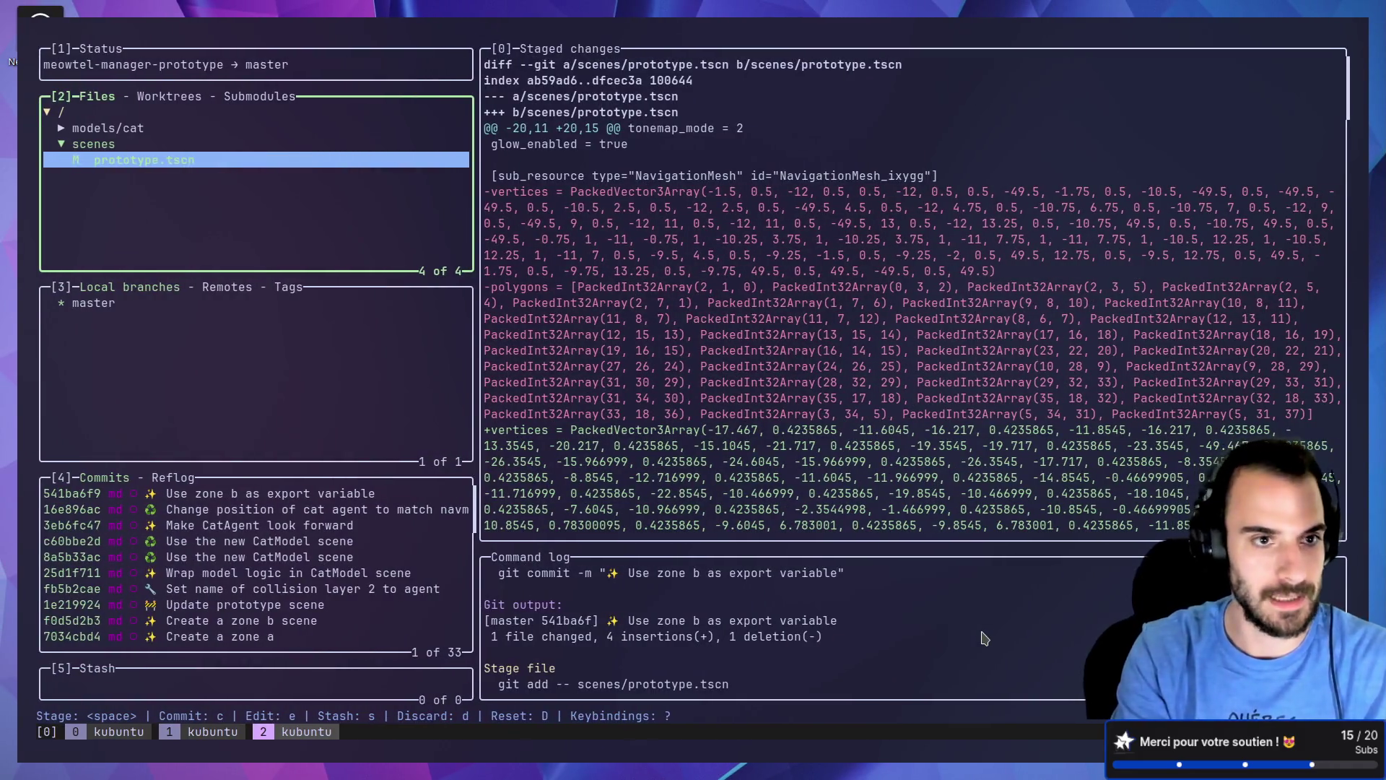
{"action": "key", "text": "c"}
{"action": "key", "text": "ctrl+shift+v"}
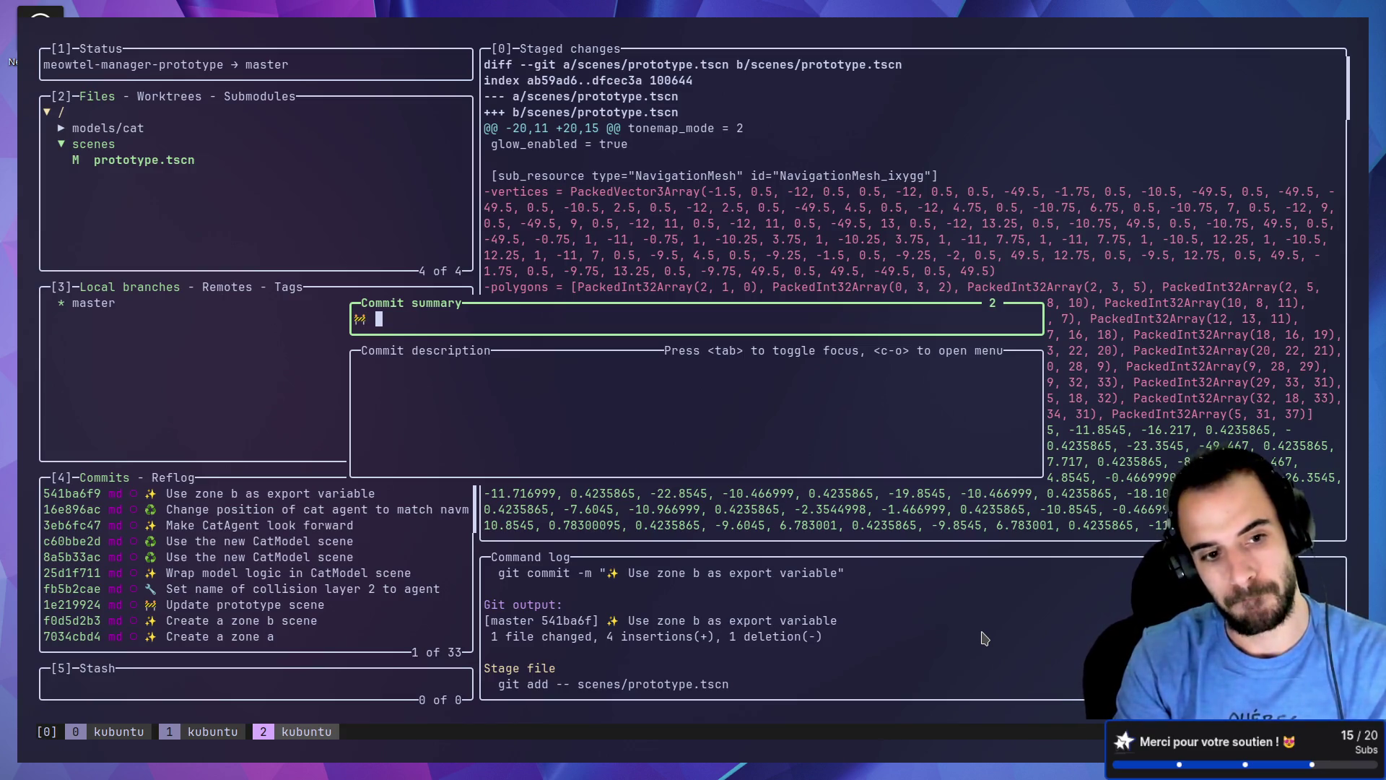
{"action": "type", "text": "Setupmultipl"}
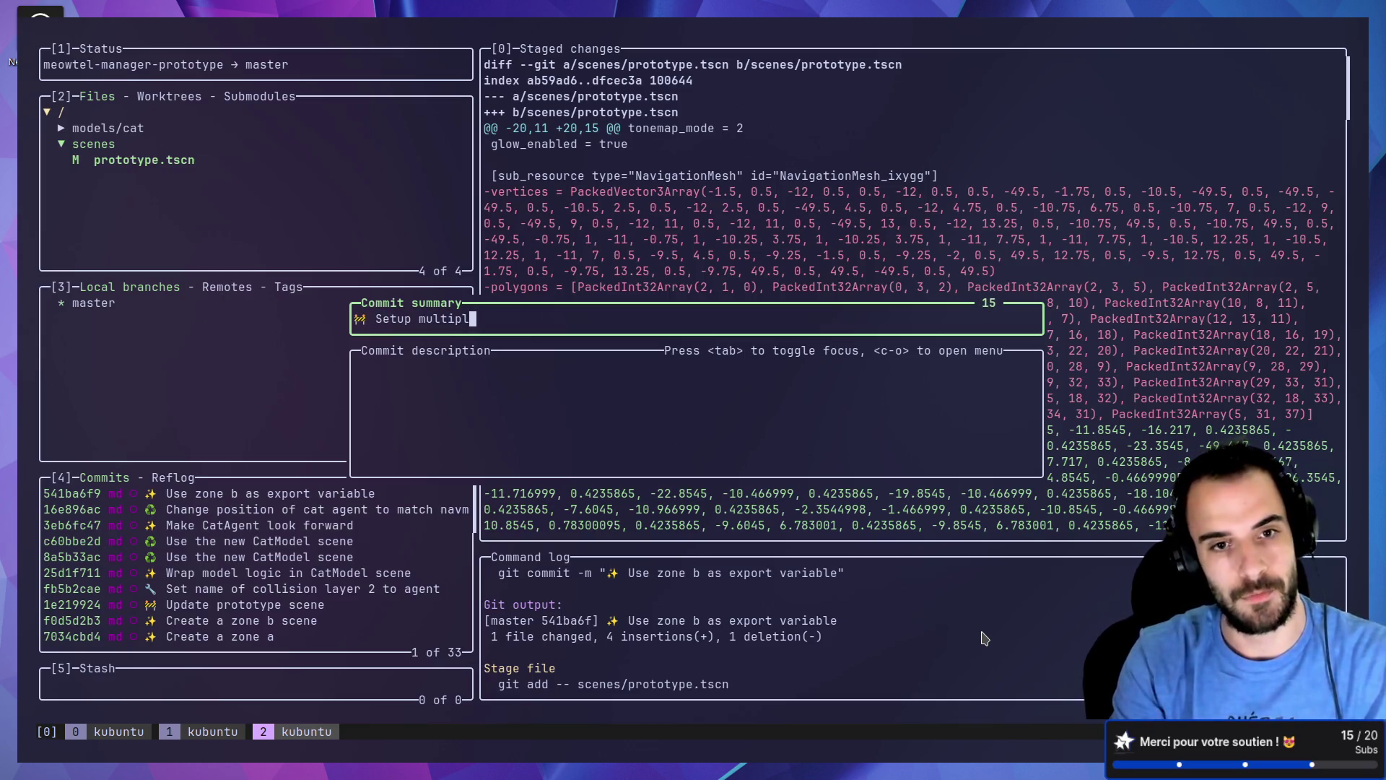
{"action": "key", "text": "BackSpace"}
{"action": "key", "text": "BackSpace"}
{"action": "type", "text": " nav"}
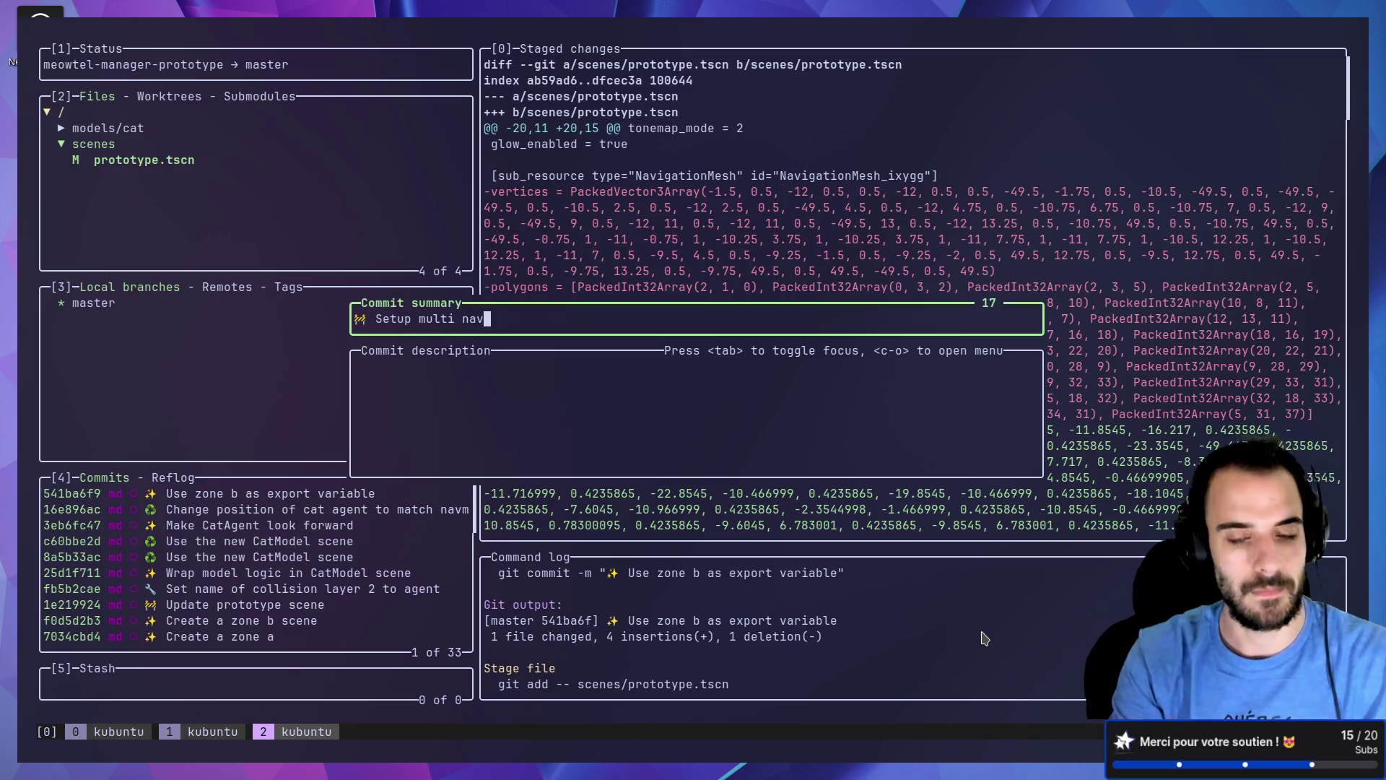
{"action": "type", "text": "h li"}
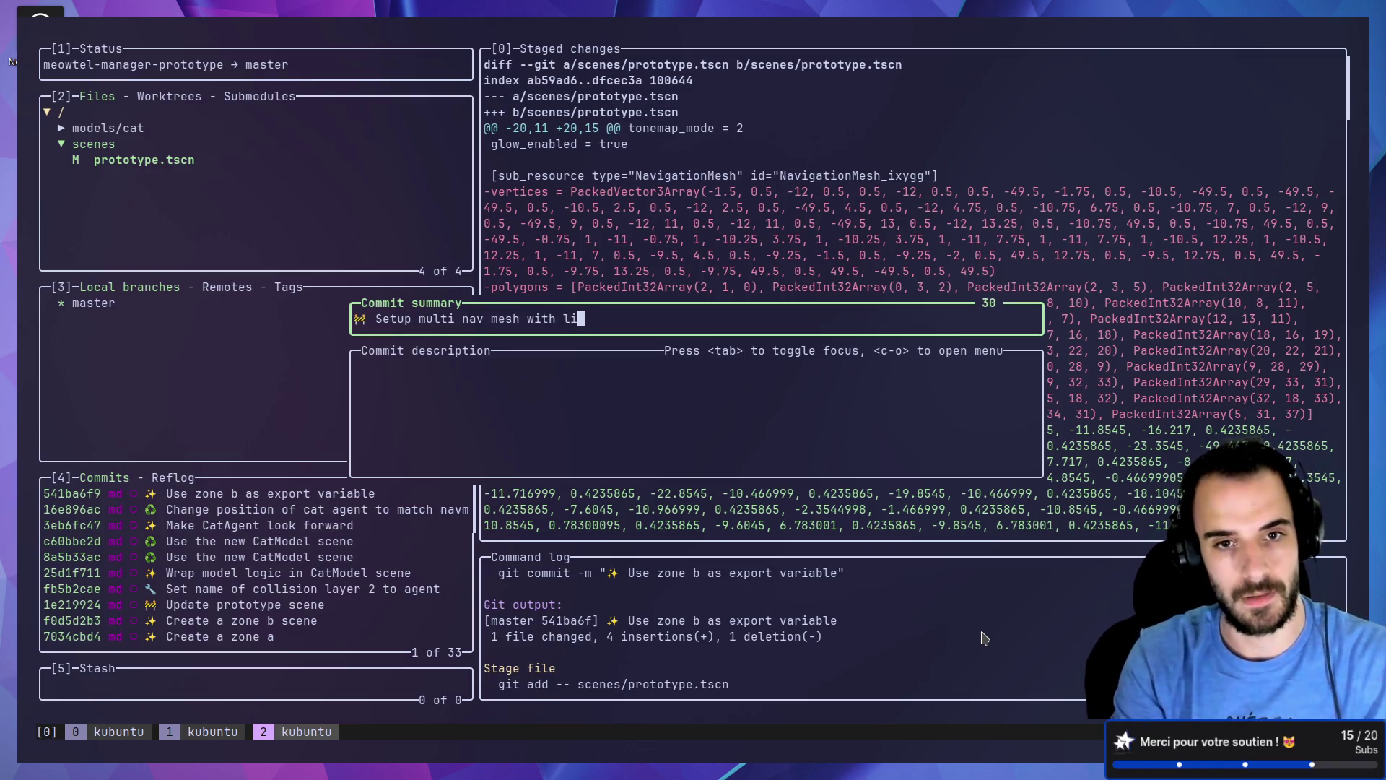
{"action": "type", "text": "s"}
{"action": "key", "text": "Return"}
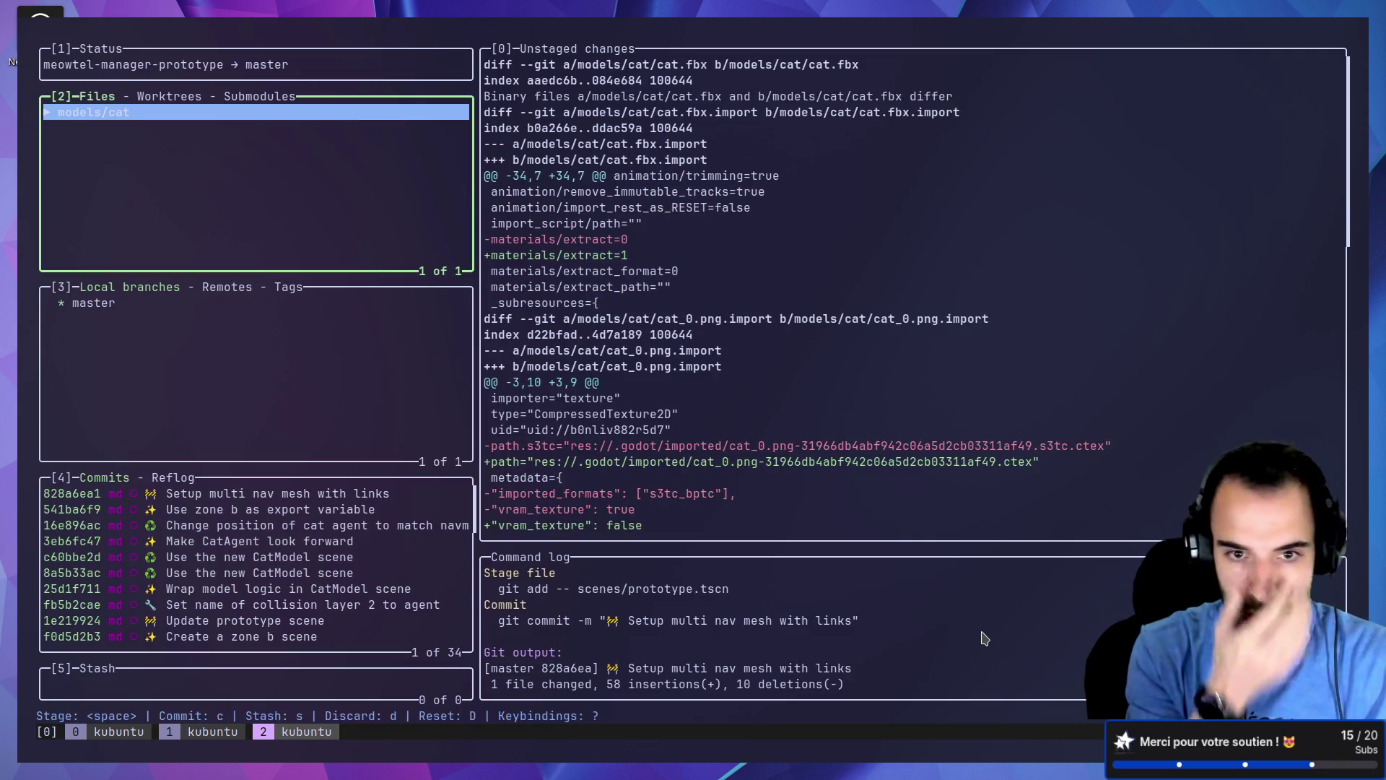
Step: Glance at the running game in Godot, then quit lazygit and open TODO.md in Neovim
{"action": "key", "text": "alt+Tab"}
{"action": "key", "text": "Tab"}
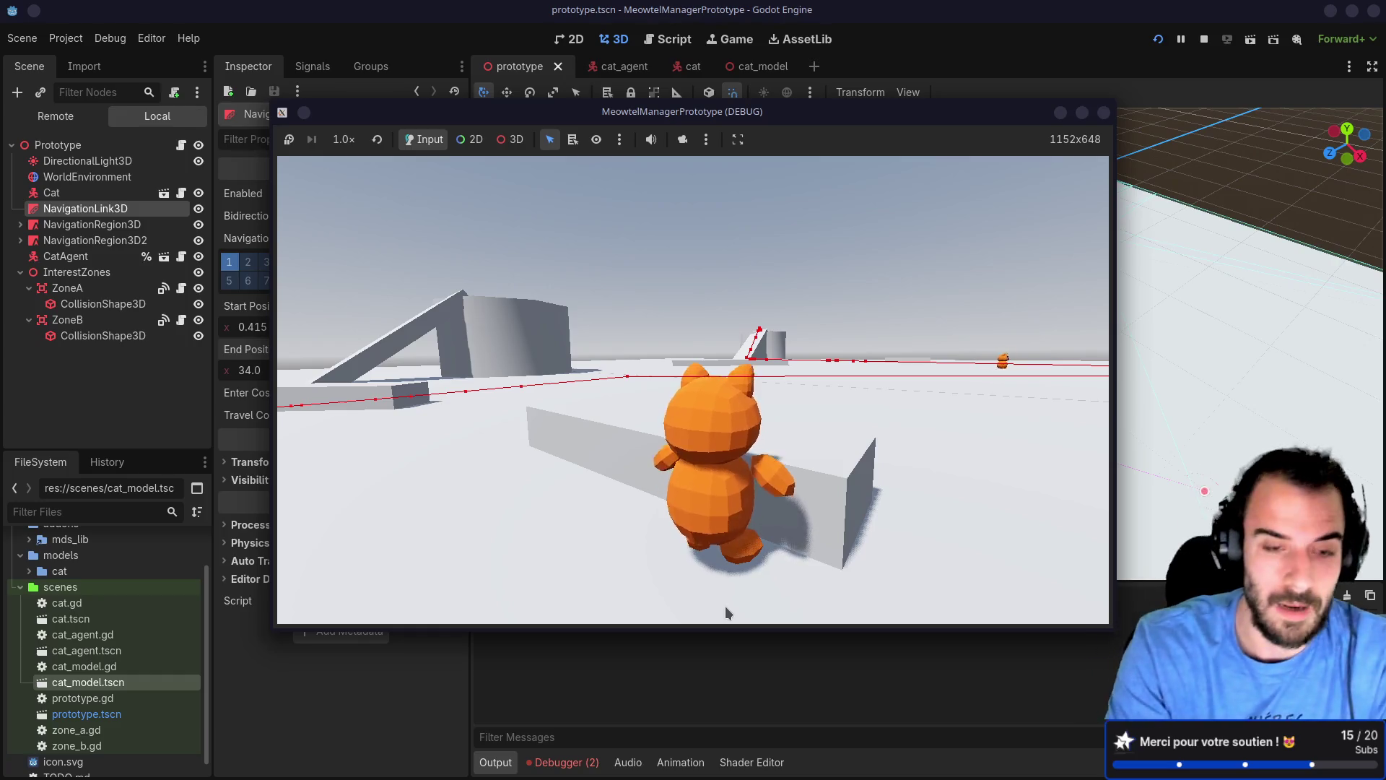
{"action": "key", "text": "alt+Tab"}
{"action": "type", "text": "q"}
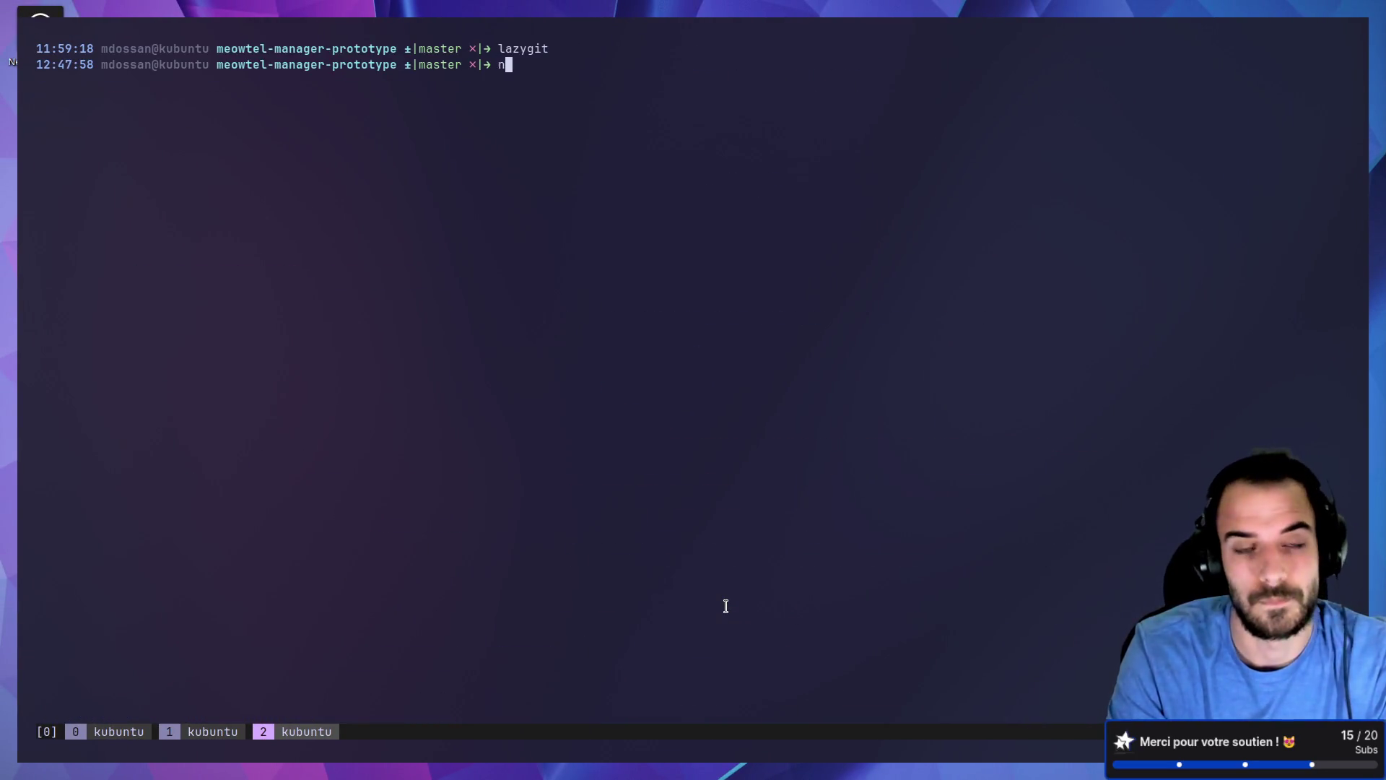
{"action": "type", "text": "TODO.md"}
{"action": "key", "text": "Return"}
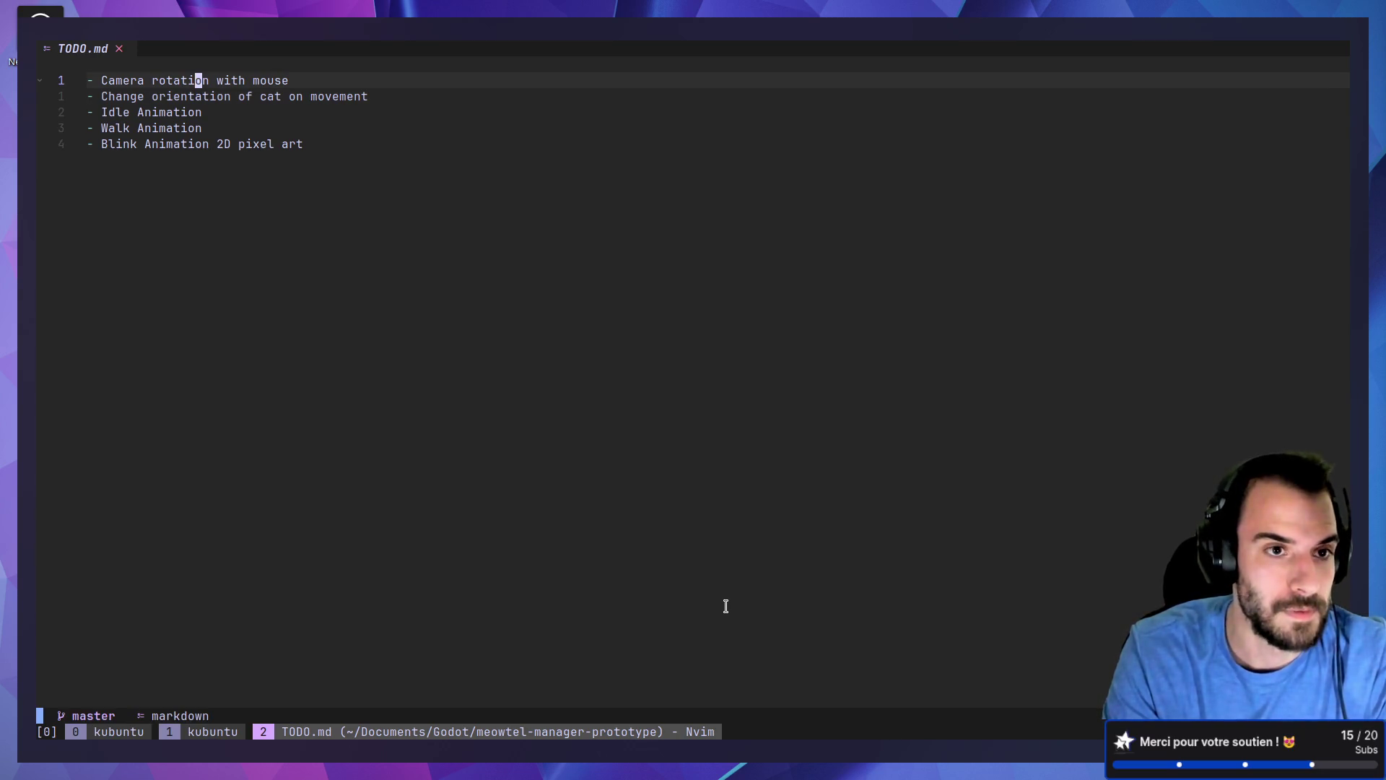
Step: Delete the old tasks and write list items "Make a room module" and "System to put furniture"
{"action": "key", "text": "d"}
{"action": "key", "text": "d"}
{"action": "key", "text": "d"}
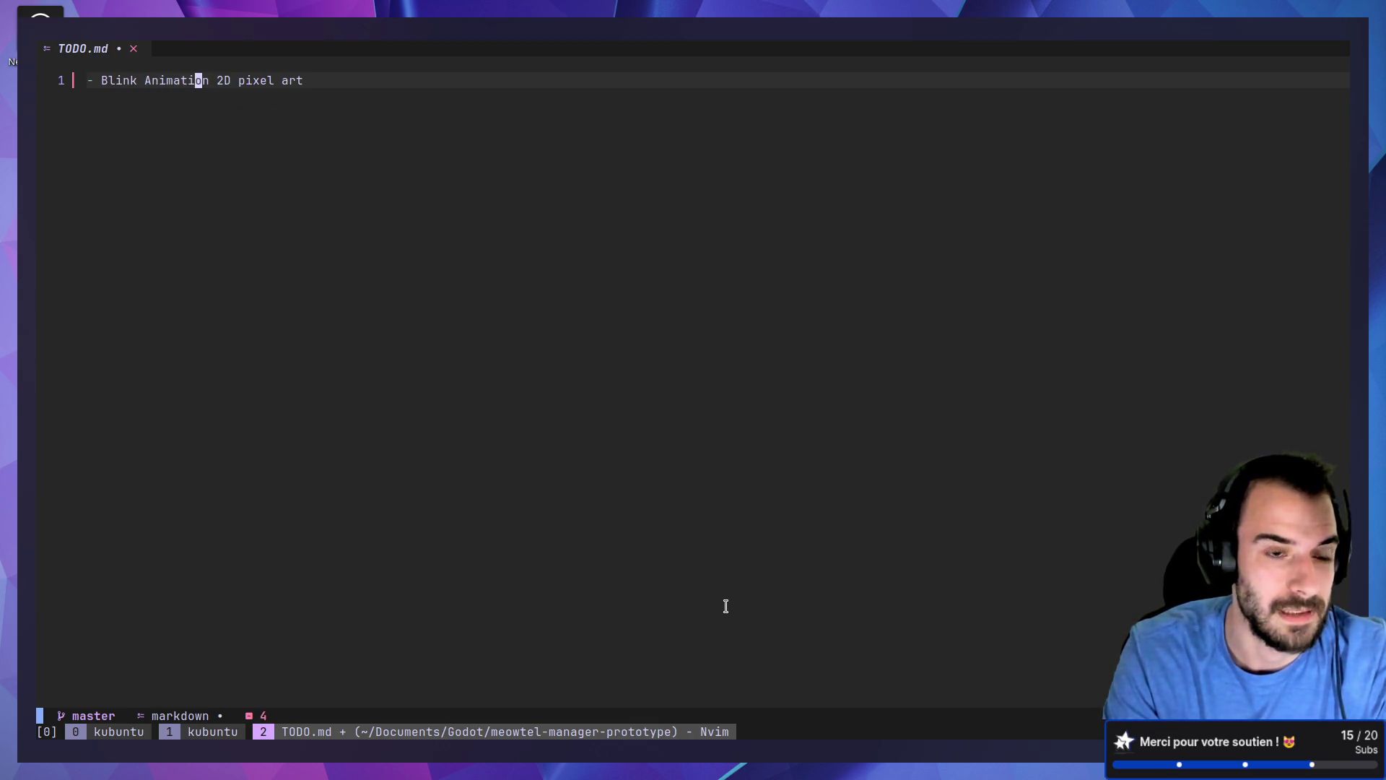
{"action": "key", "text": "d"}
{"action": "key", "text": "d"}
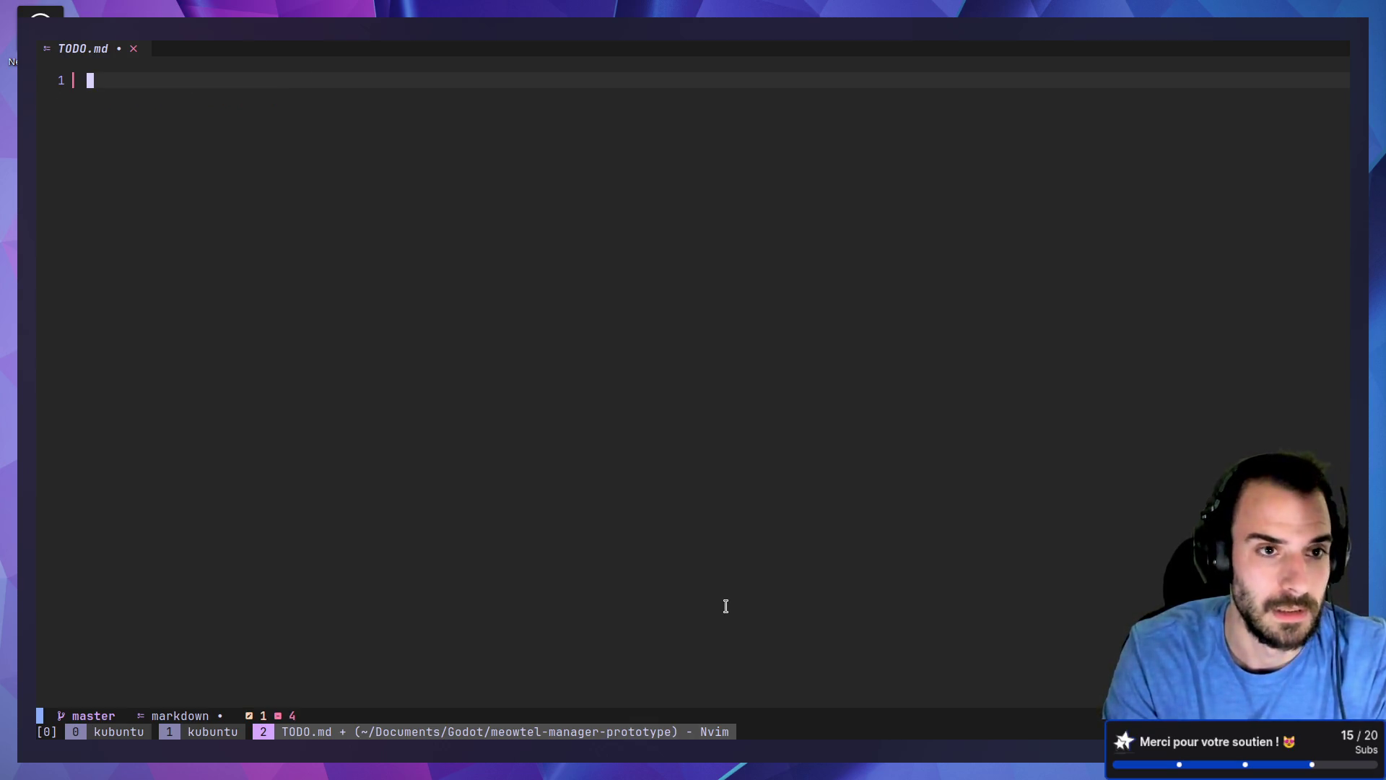
{"action": "type", "text": "- "}
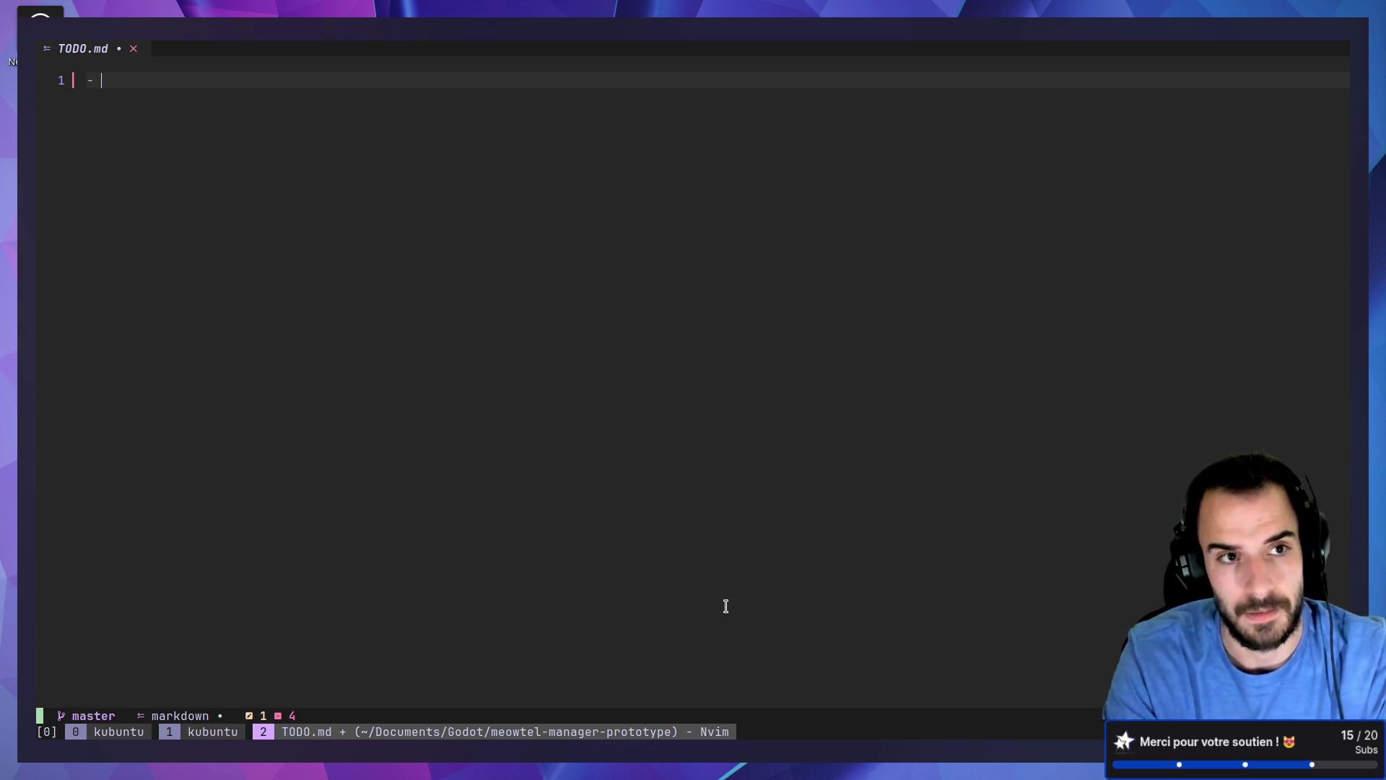
{"action": "type", "text": "Make a "}
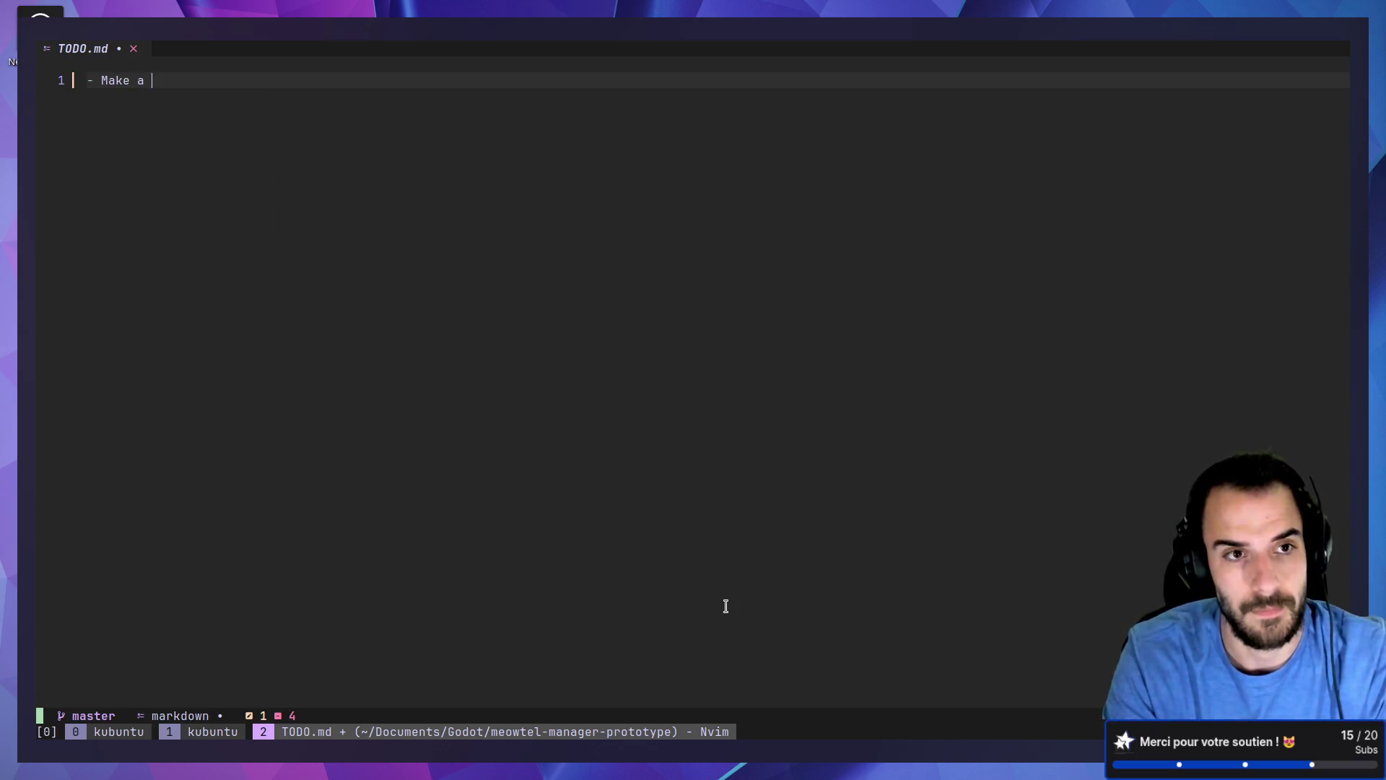
{"action": "type", "text": "room "}
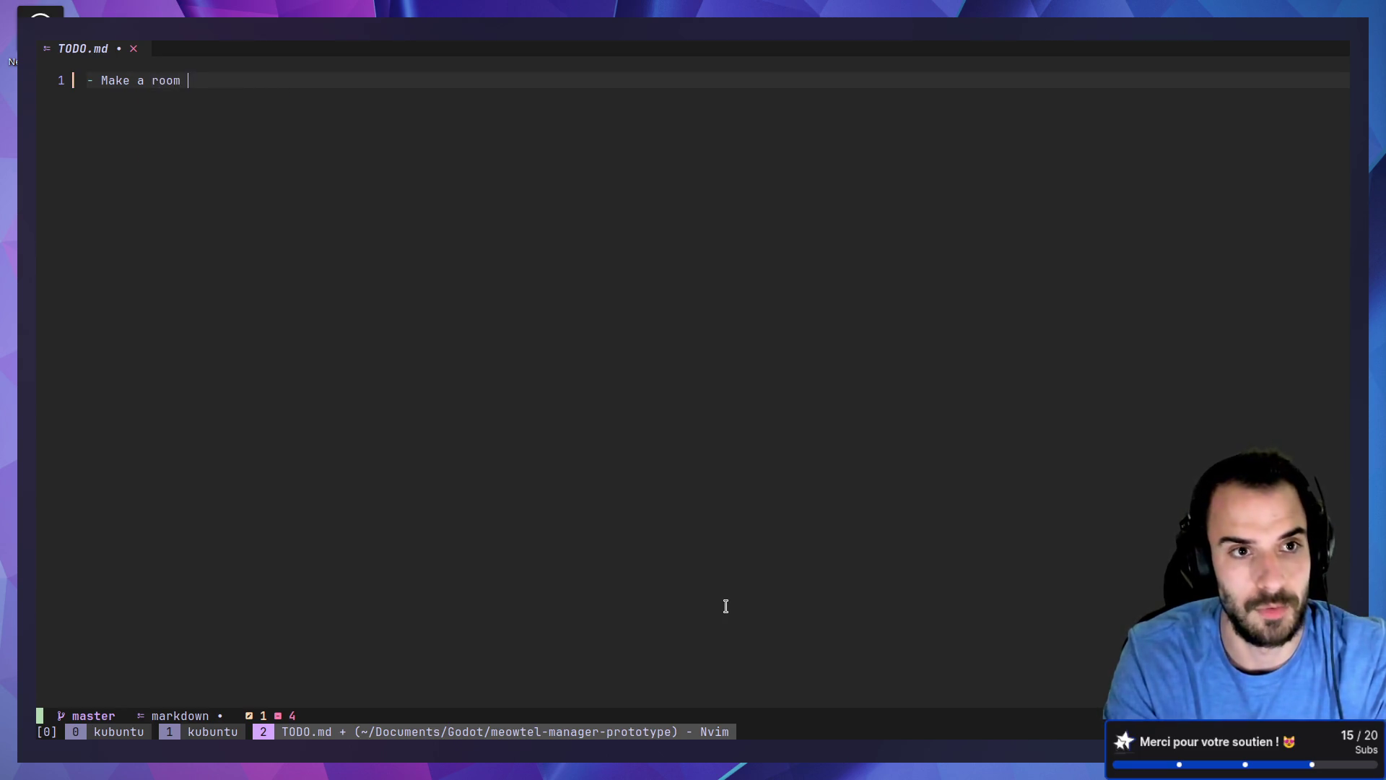
{"action": "type", "text": "module"}
{"action": "key", "text": "Return"}
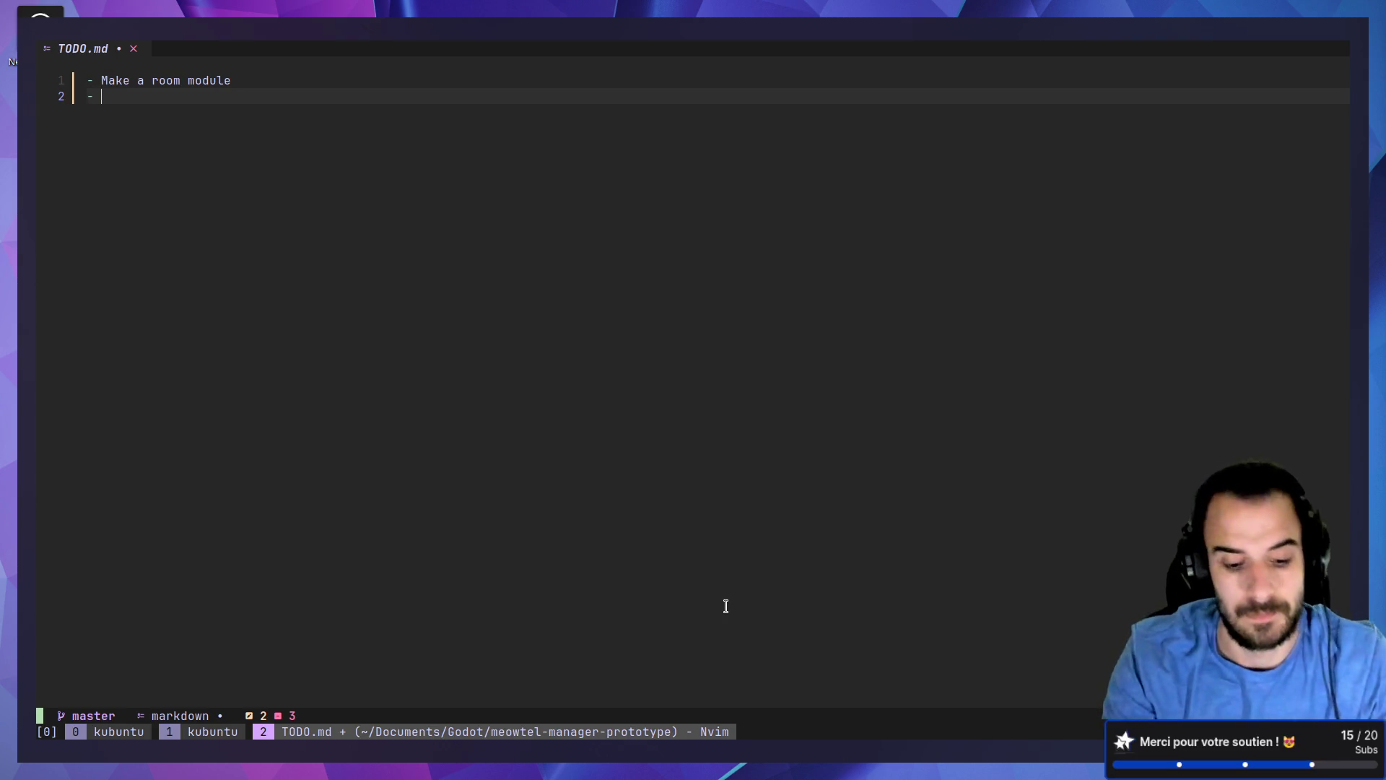
{"action": "type", "text": "Sys"}
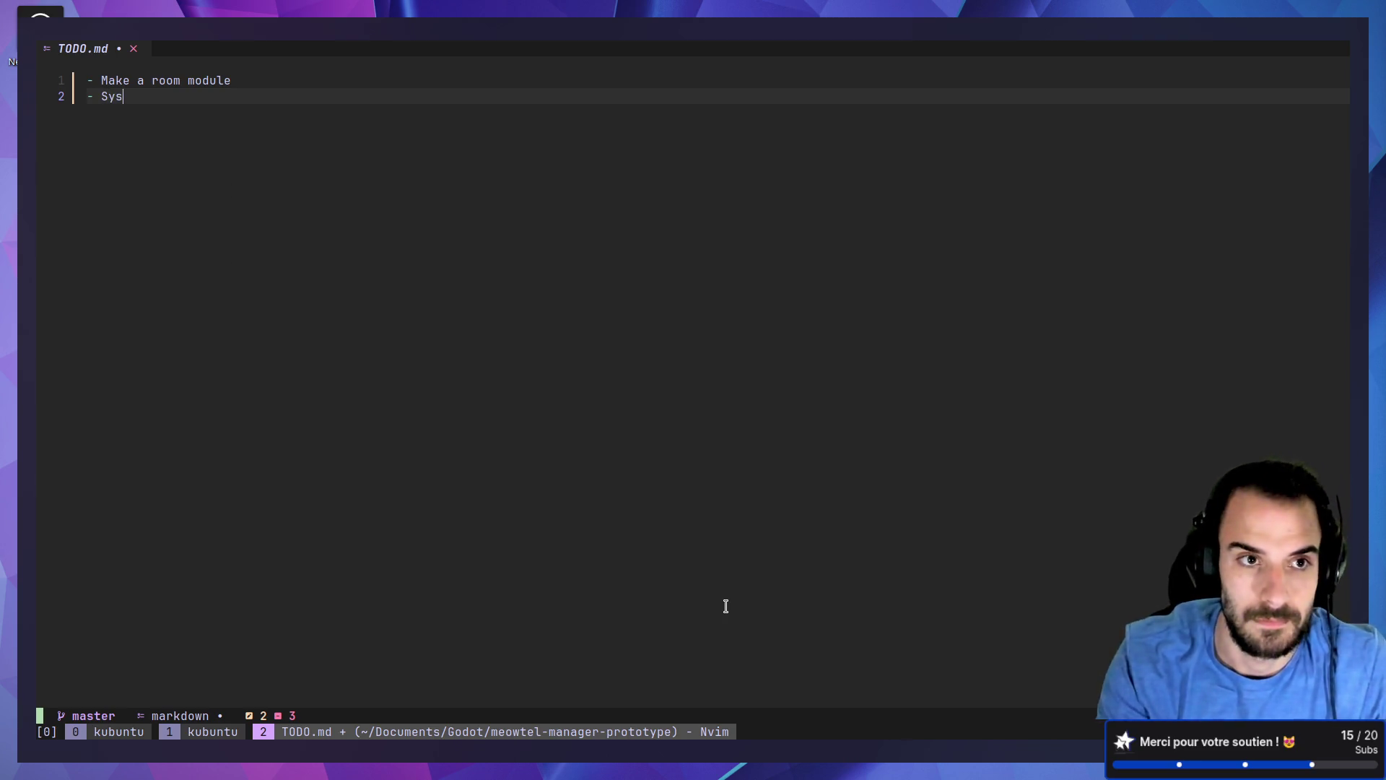
{"action": "type", "text": "put furniture"}
{"action": "key", "text": "Escape"}
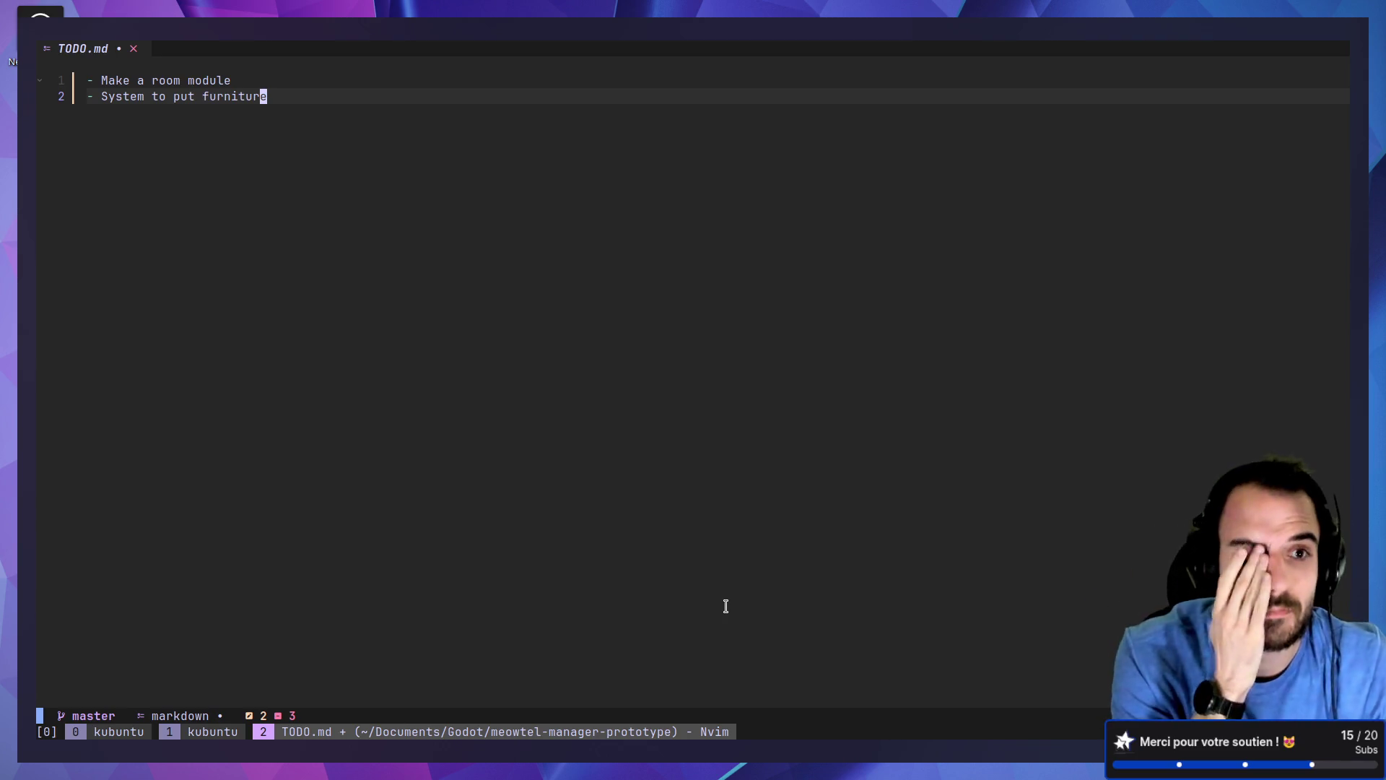
Step: Move the furniture item above the room item and duplicate the 'Make a room module' line
{"action": "key", "text": "k"}
{"action": "key", "text": "d"}
{"action": "key", "text": "d"}
{"action": "key", "text": "p"}
{"action": "key", "text": "y"}
{"action": "key", "text": "y"}
{"action": "key", "text": "p"}
{"action": "key", "text": "k"}
Step: Rewrite the duplicated third task as 'System to add room module to hotel' and save
{"action": "key", "text": "j"}
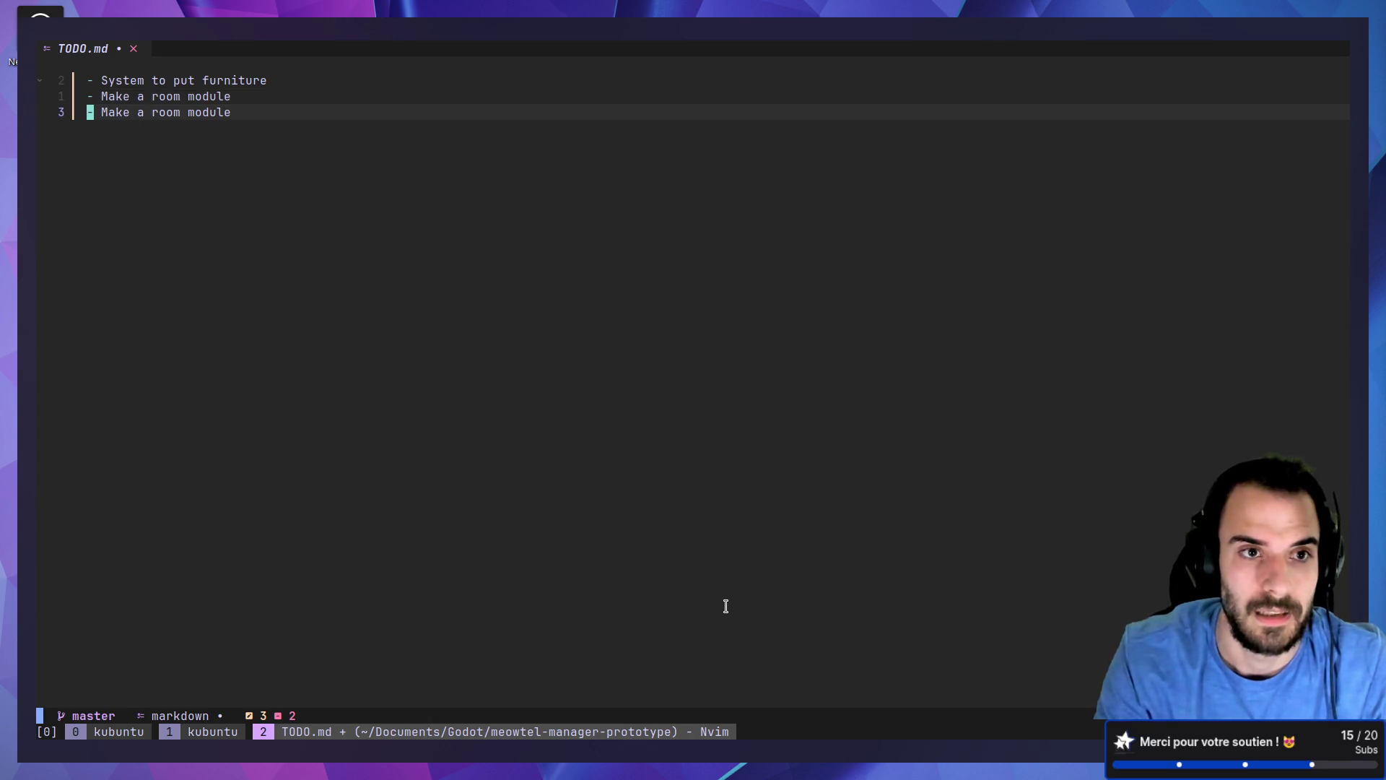
{"action": "key", "text": "w"}
{"action": "key", "text": "shift+c"}
{"action": "type", "text": "System to "}
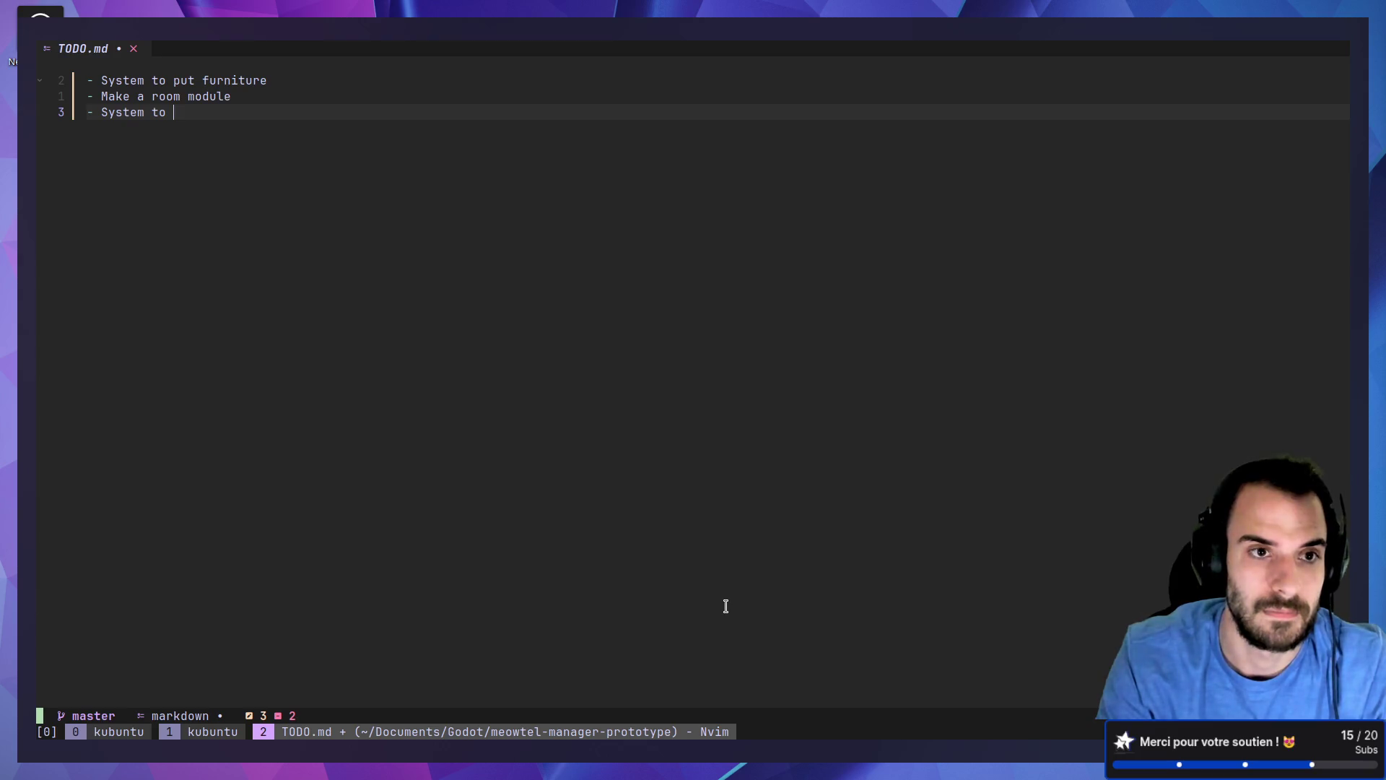
{"action": "type", "text": "add "}
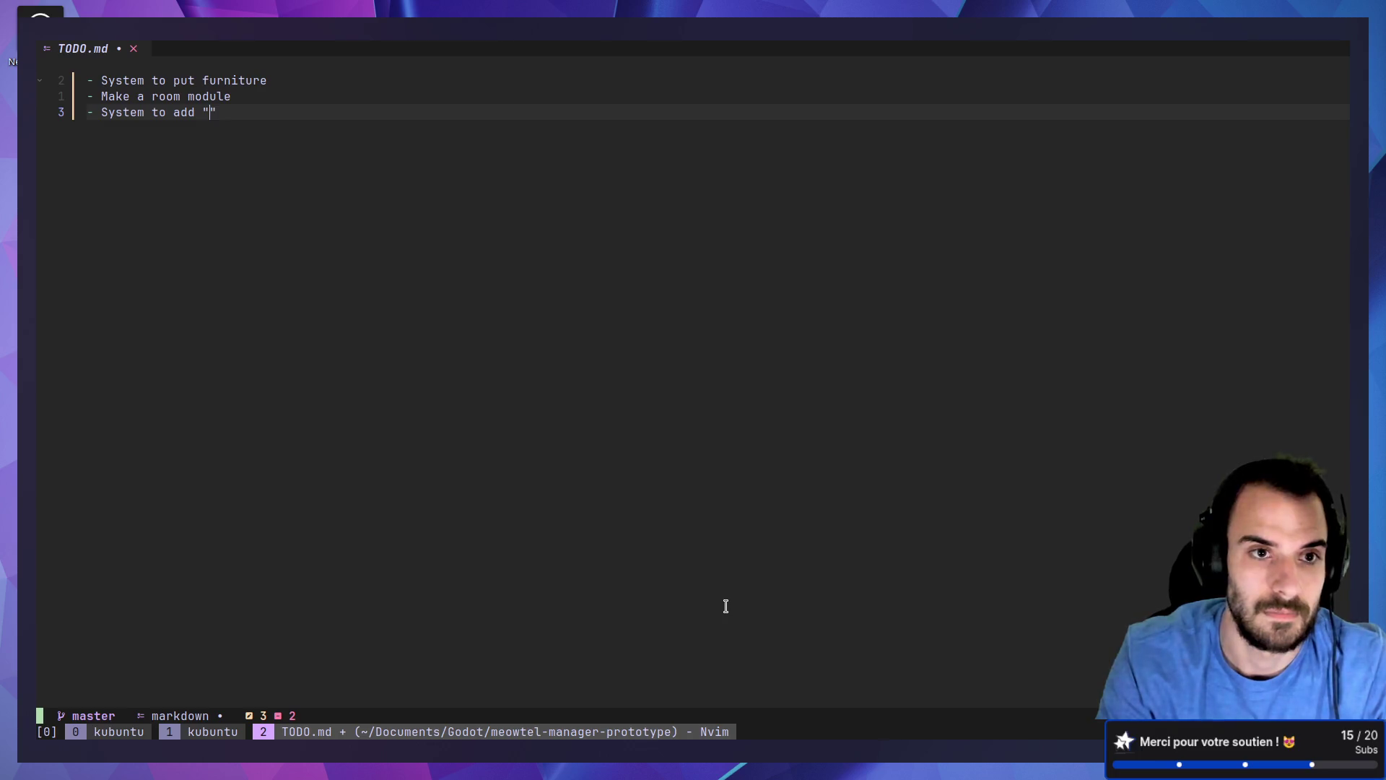
{"action": "type", "text": "room module "}
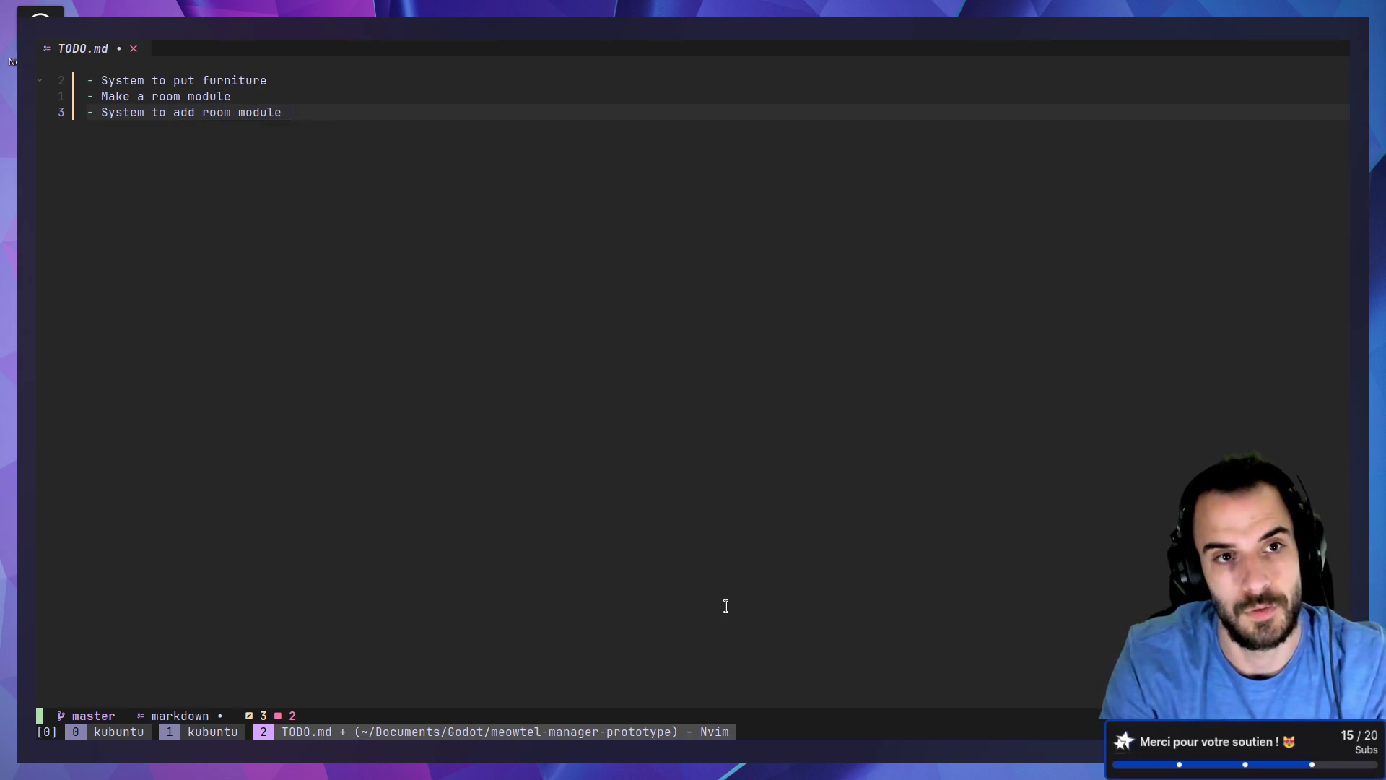
{"action": "type", "text": "to hotel"}
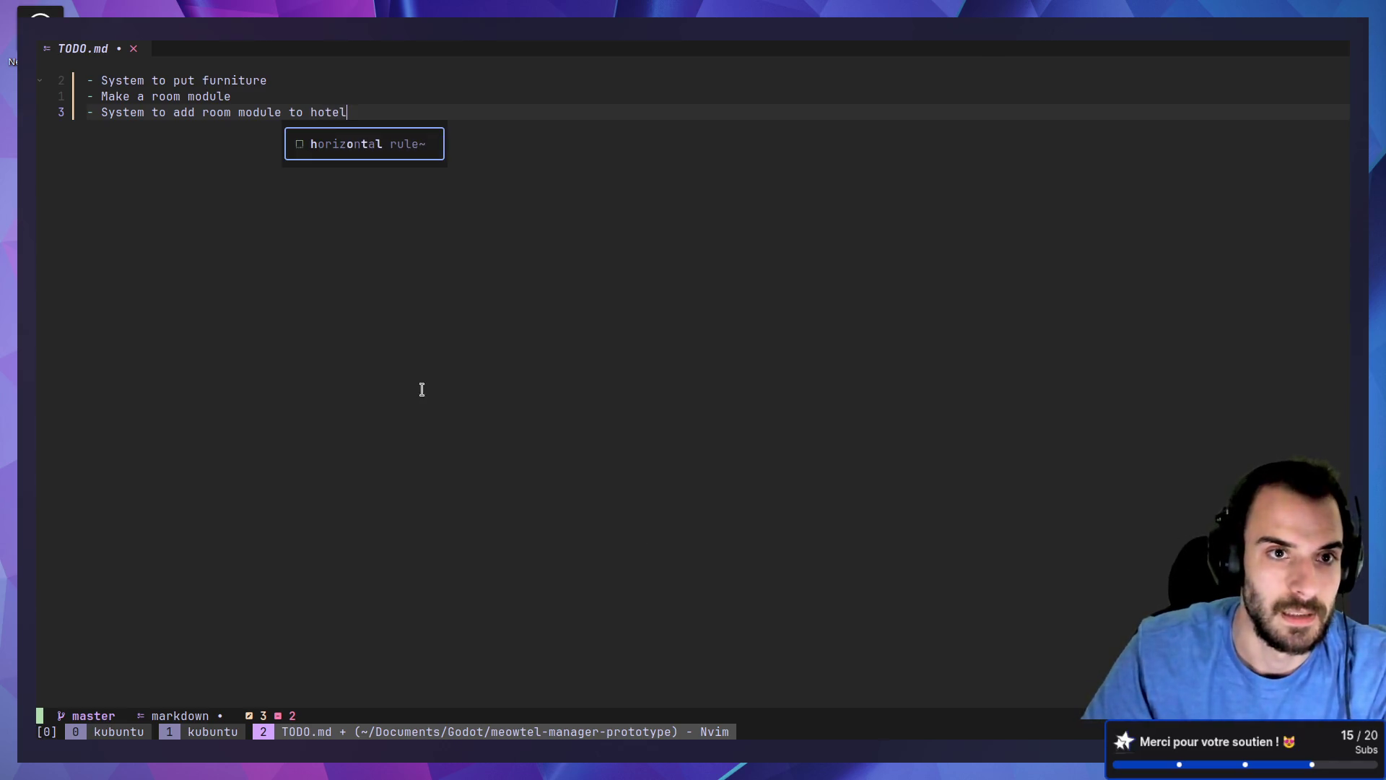
{"action": "key", "text": "Escape"}
{"action": "type", "text": "k:w"}
{"action": "key", "text": "Return"}
Step: Add a '- Cat's need' task below it and save the file
{"action": "type", "text": "jo- "}
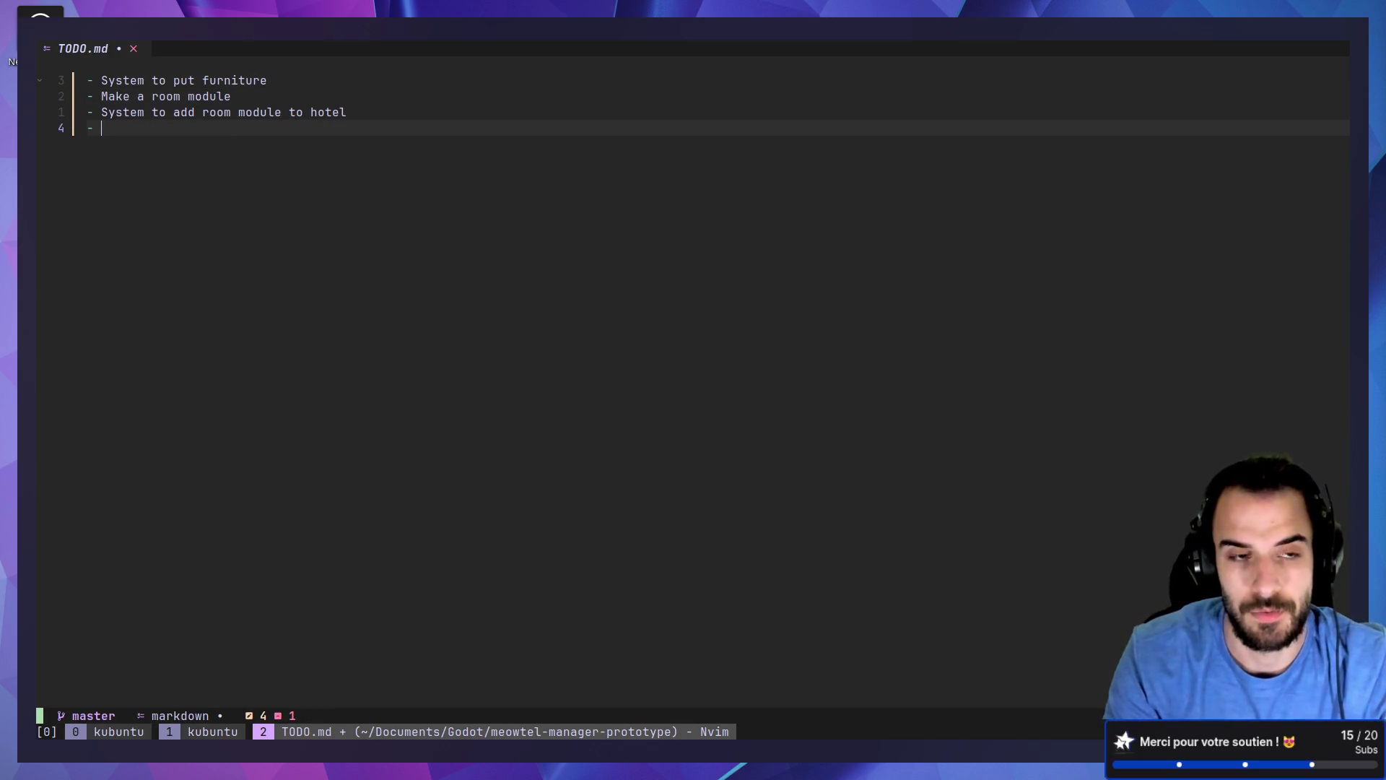
{"action": "type", "text": "Cat's ne"}
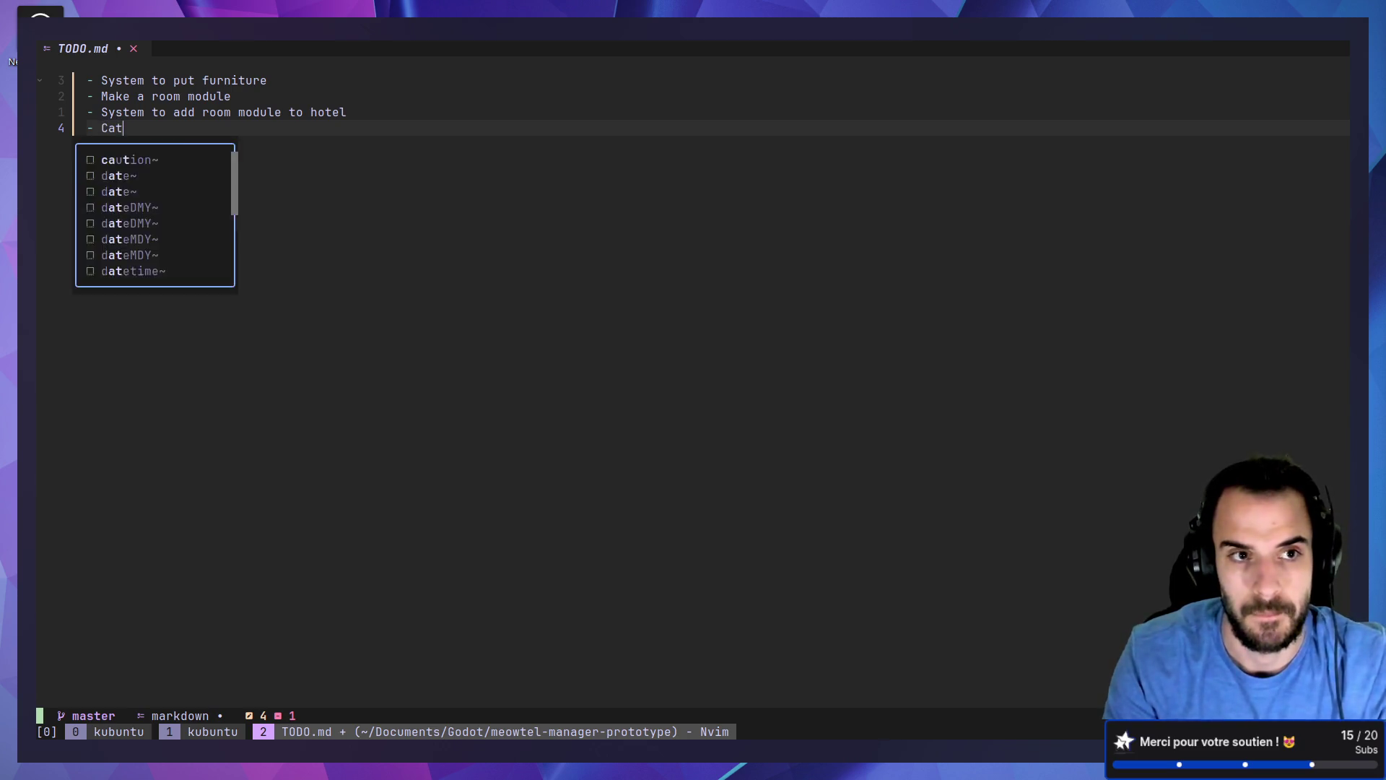
{"action": "key", "text": "BackSpace"}
{"action": "key", "text": "BackSpace"}
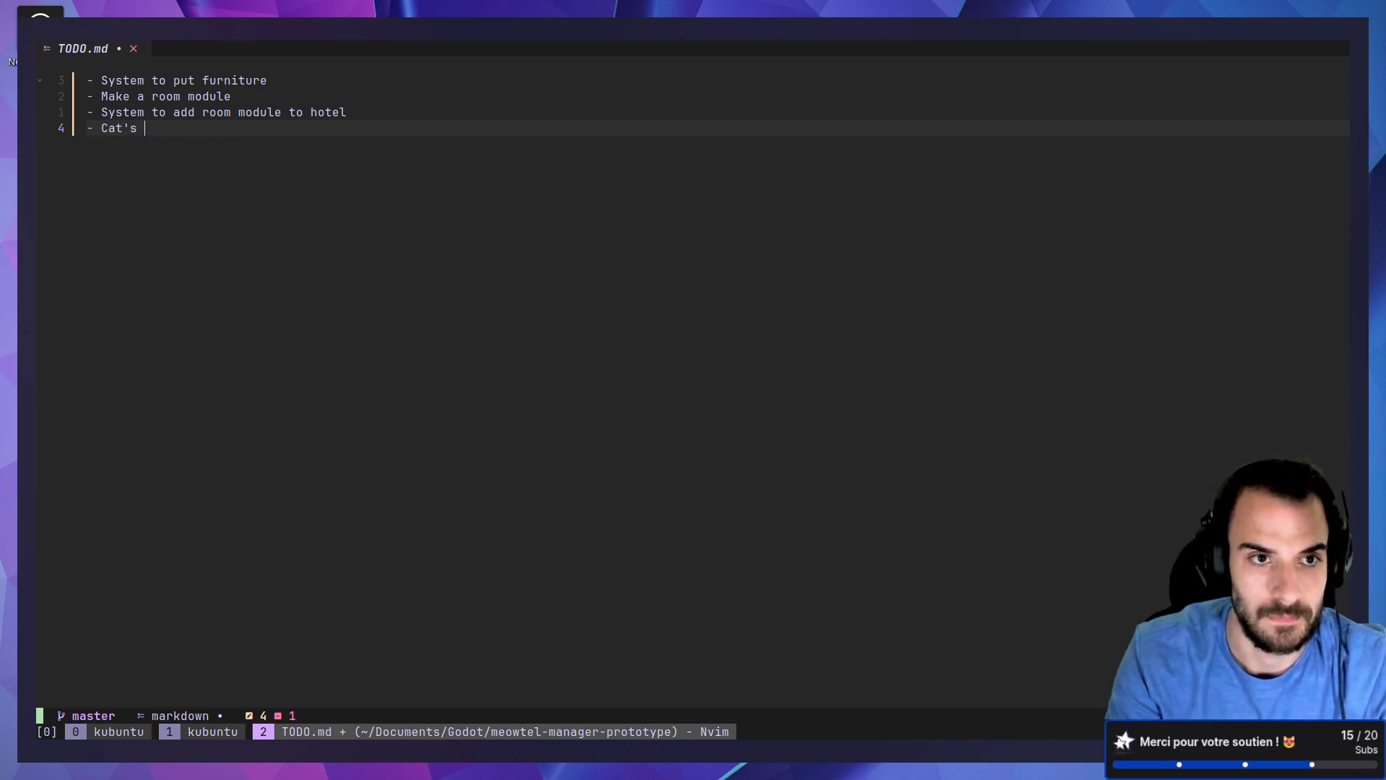
{"action": "type", "text": "need"}
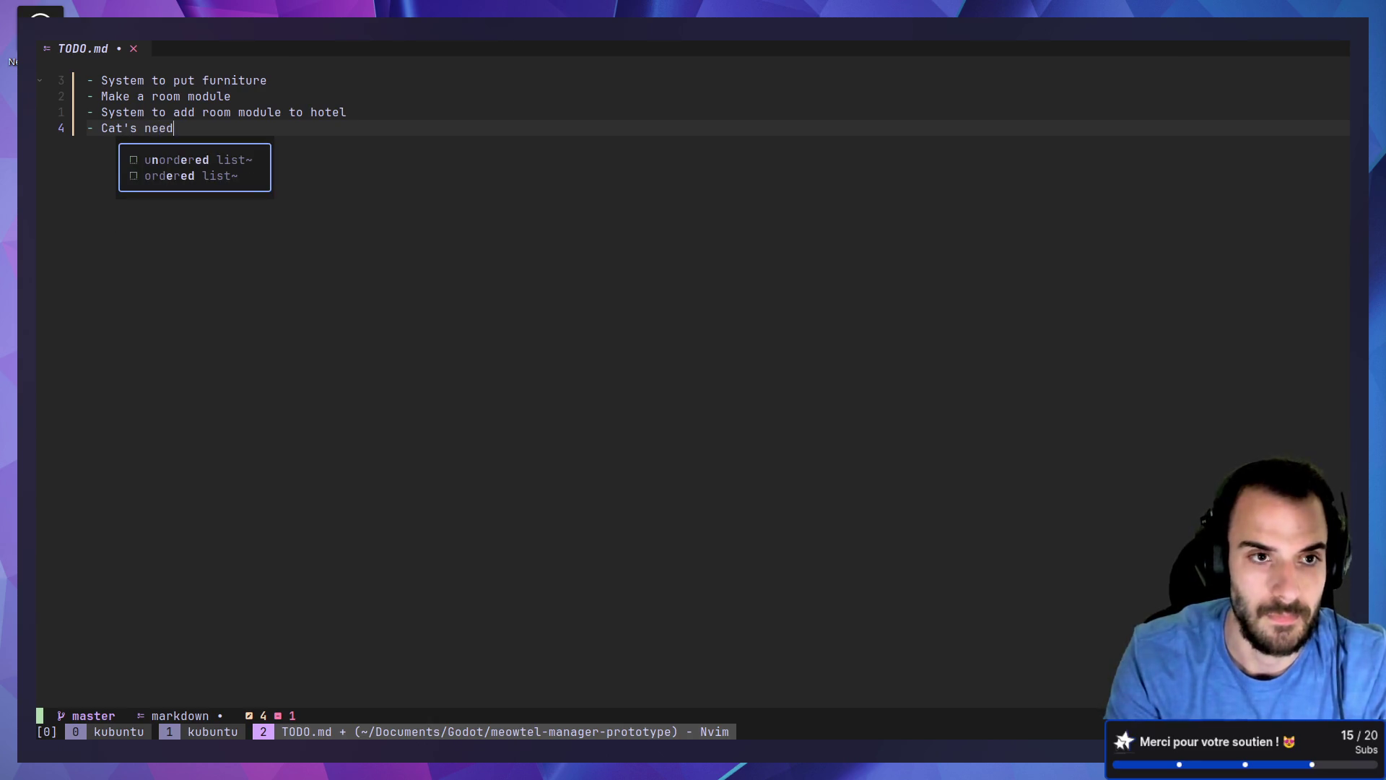
{"action": "key", "text": "Escape"}
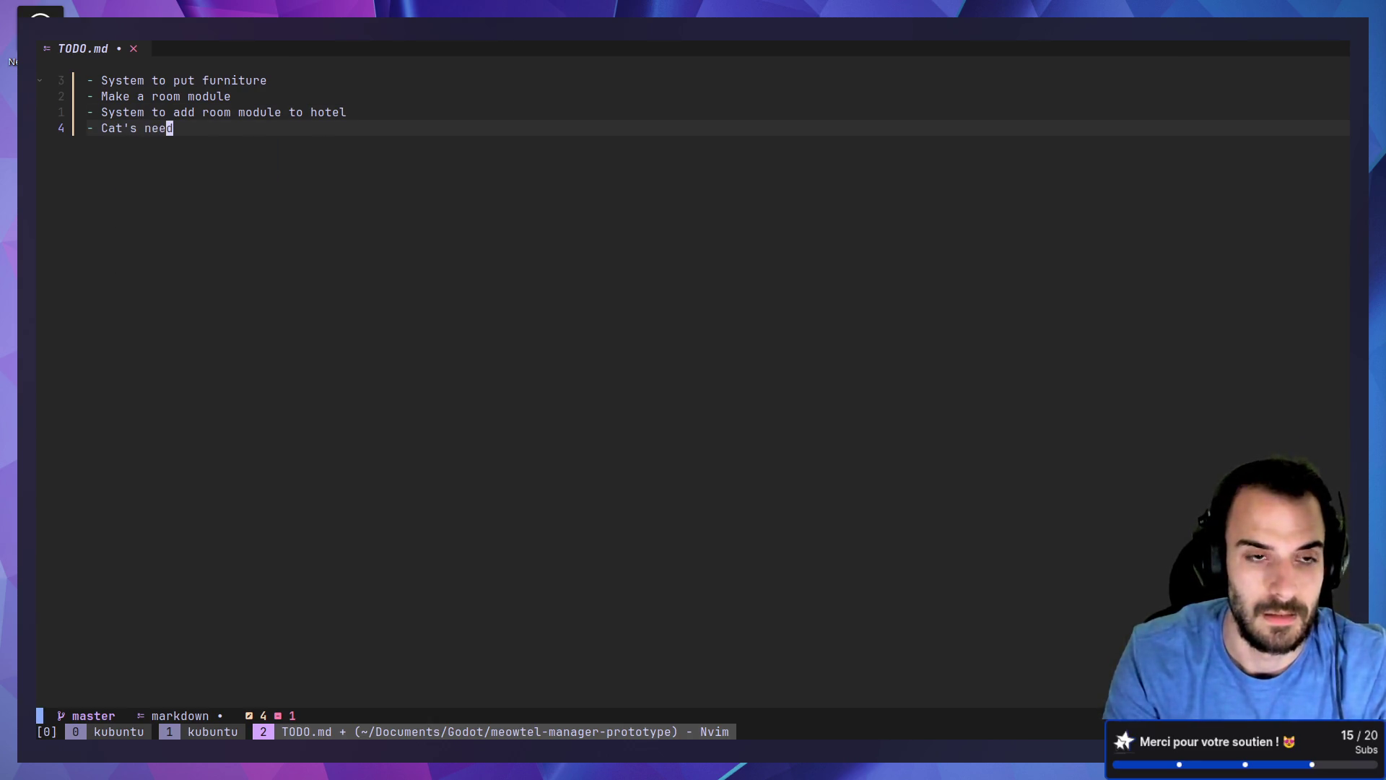
{"action": "type", "text": ":w"}
{"action": "key", "text": "Return"}
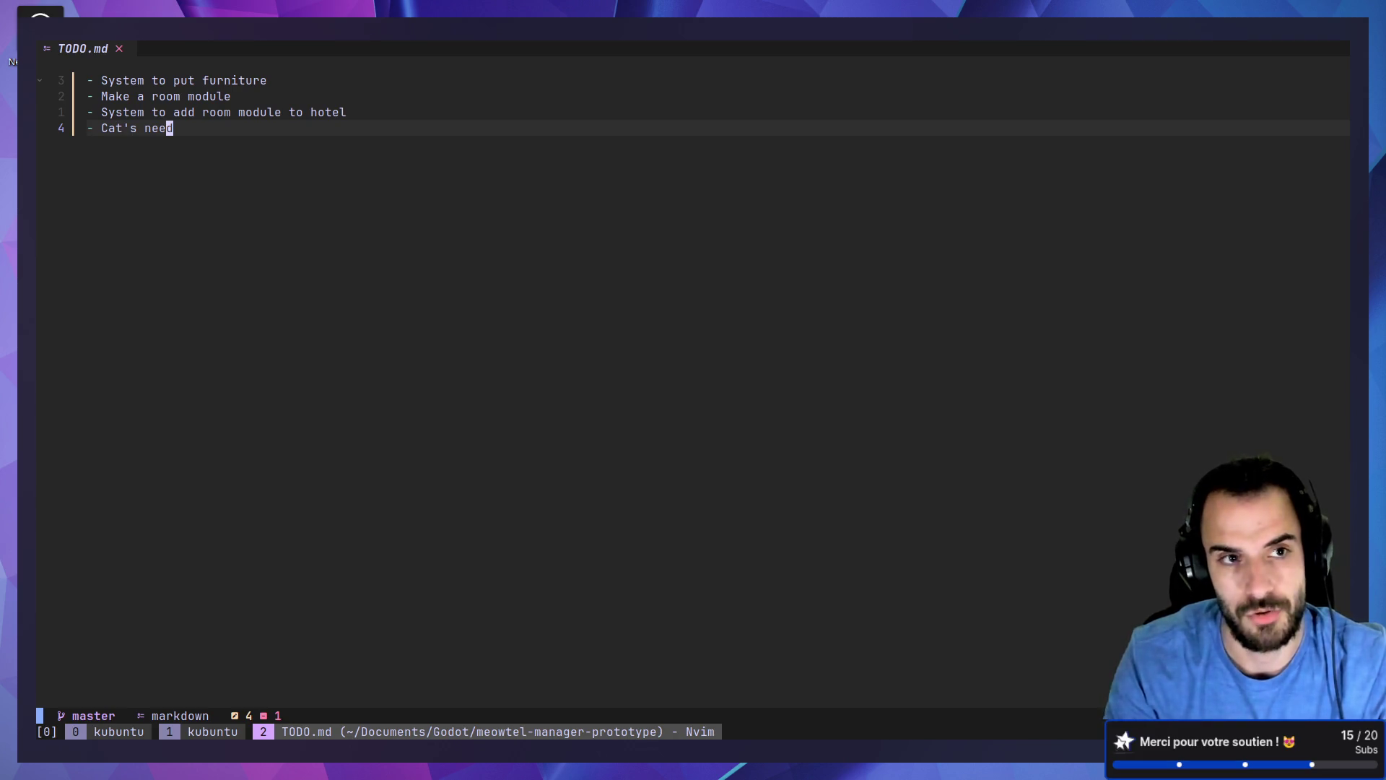
Step: Insert a '- Dynamic navmesh' task near the top of the list and save
{"action": "key", "text": "k"}
{"action": "key", "text": "k"}
{"action": "key", "text": "k"}
{"action": "key", "text": "j"}
{"action": "key", "text": "j"}
{"action": "key", "text": "j"}
{"action": "key", "text": "k"}
{"action": "key", "text": "k"}
{"action": "key", "text": "k"}
{"action": "key", "text": "j"}
{"action": "key", "text": "j"}
{"action": "key", "text": "j"}
{"action": "key", "text": "k"}
{"action": "key", "text": "k"}
{"action": "key", "text": "k"}
{"action": "type", "text": "jk"}
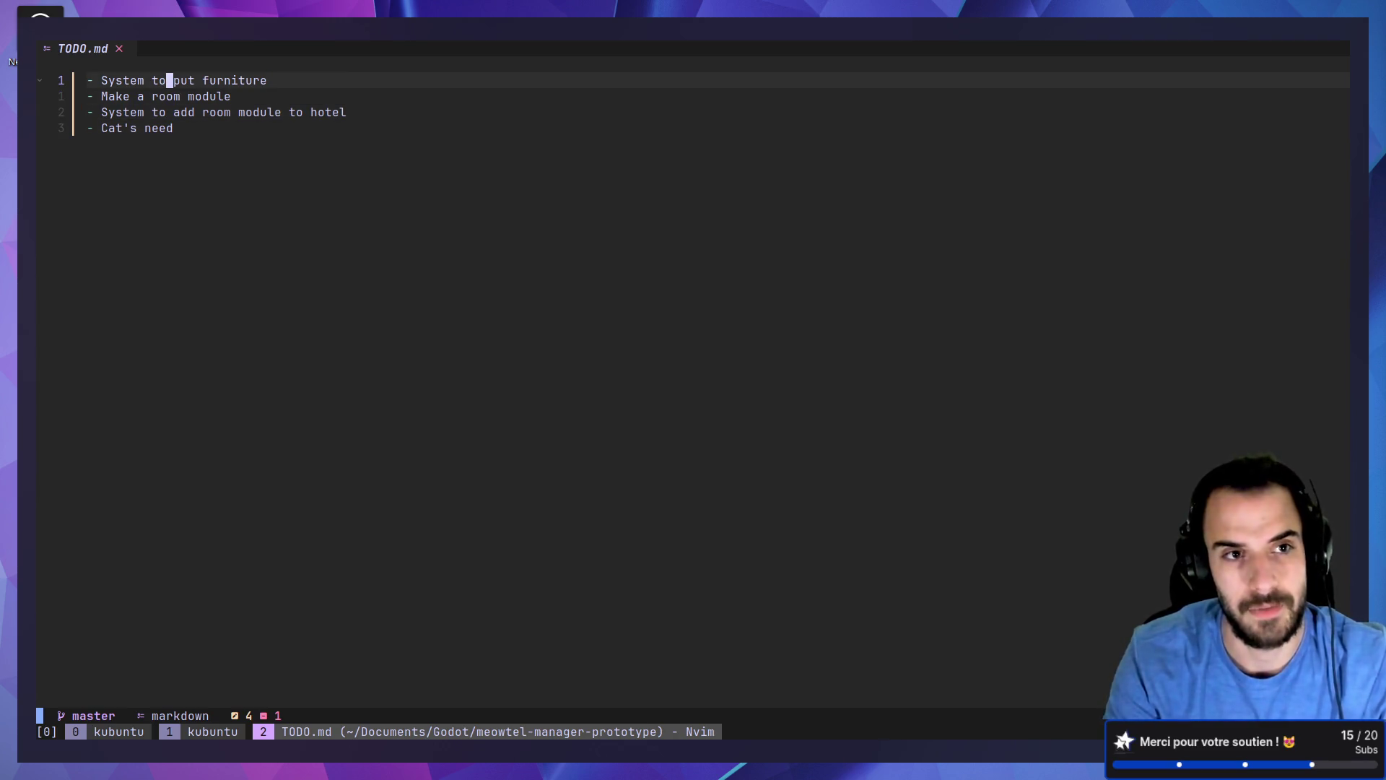
{"action": "type", "text": "o- "}
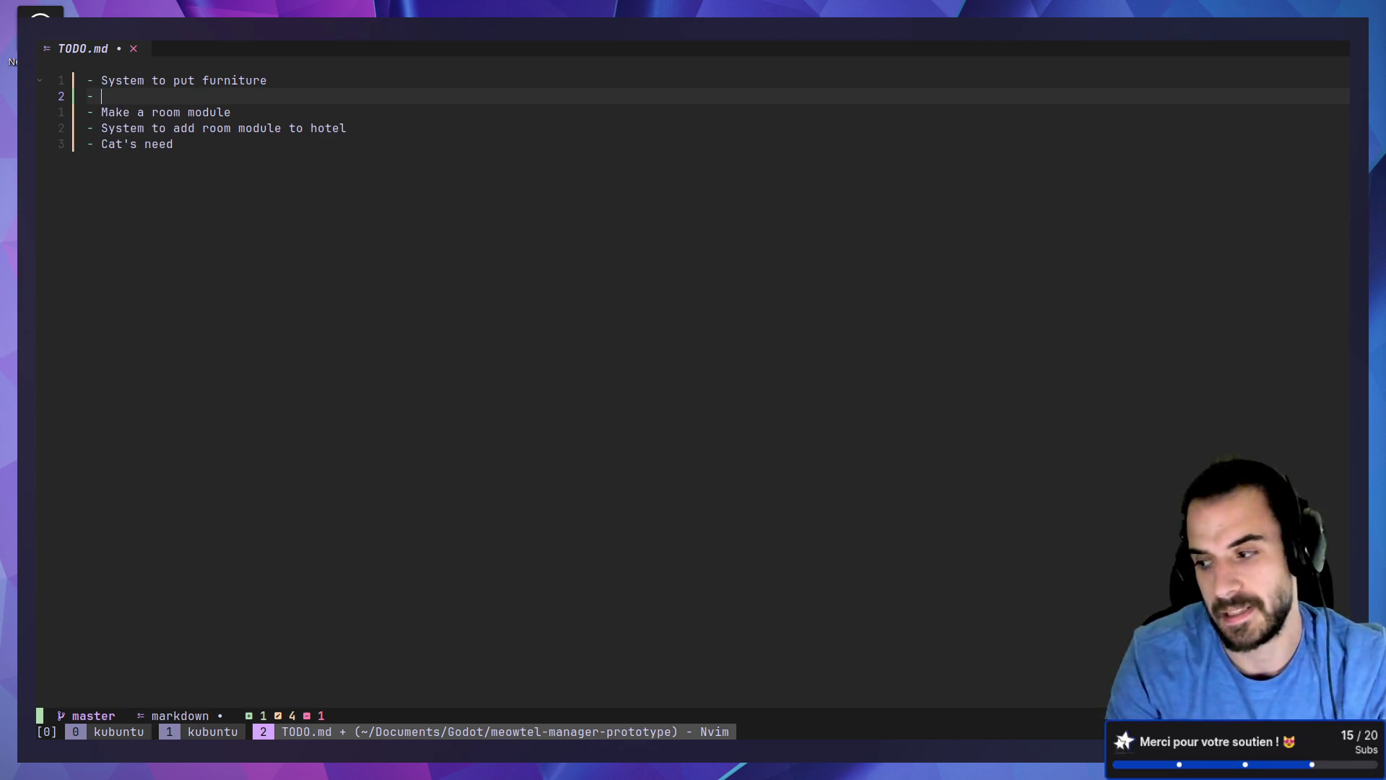
{"action": "type", "text": "Dynamic nav"}
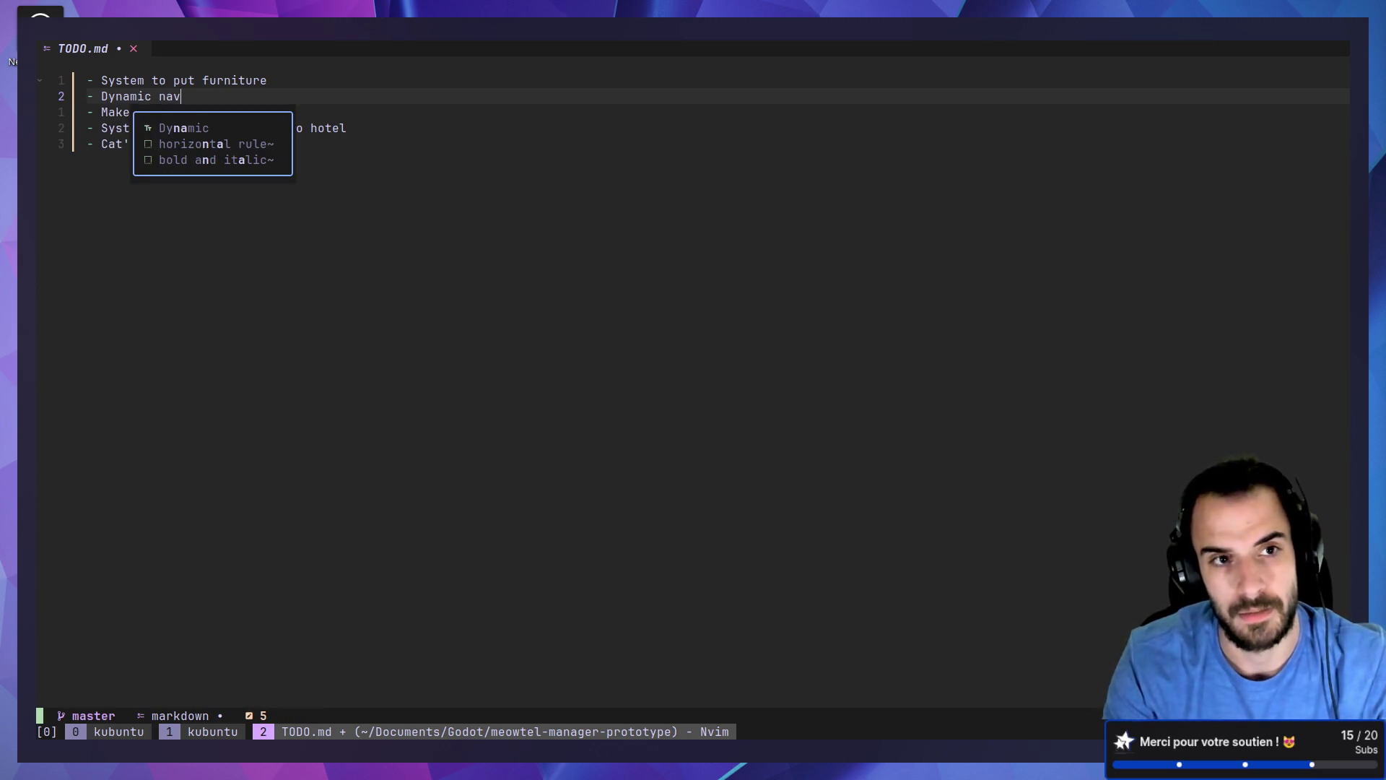
{"action": "type", "text": "mesh"}
{"action": "key", "text": "Escape"}
{"action": "type", "text": ":w"}
{"action": "key", "text": "Return"}
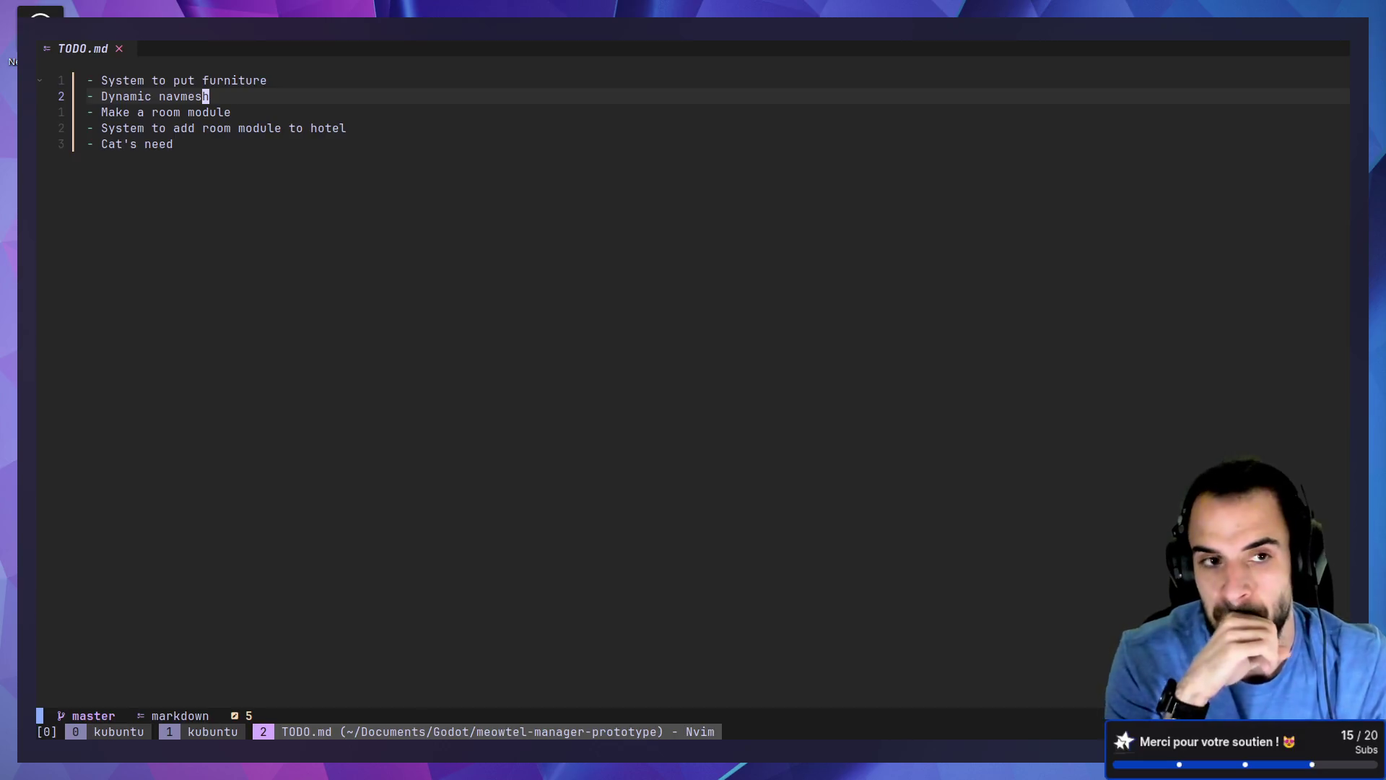
Step: Review the five tasks, then save everything and quit Neovim with :wqa
{"action": "key", "text": "k"}
{"action": "key", "text": "j"}
{"action": "key", "text": "j"}
{"action": "key", "text": "j"}
{"action": "key", "text": "j"}
{"action": "key", "text": "k"}
{"action": "key", "text": "k"}
{"action": "key", "text": "k"}
{"action": "key", "text": "k"}
{"action": "key", "text": "j"}
{"action": "key", "text": "j"}
{"action": "type", "text": "j:wqa"}
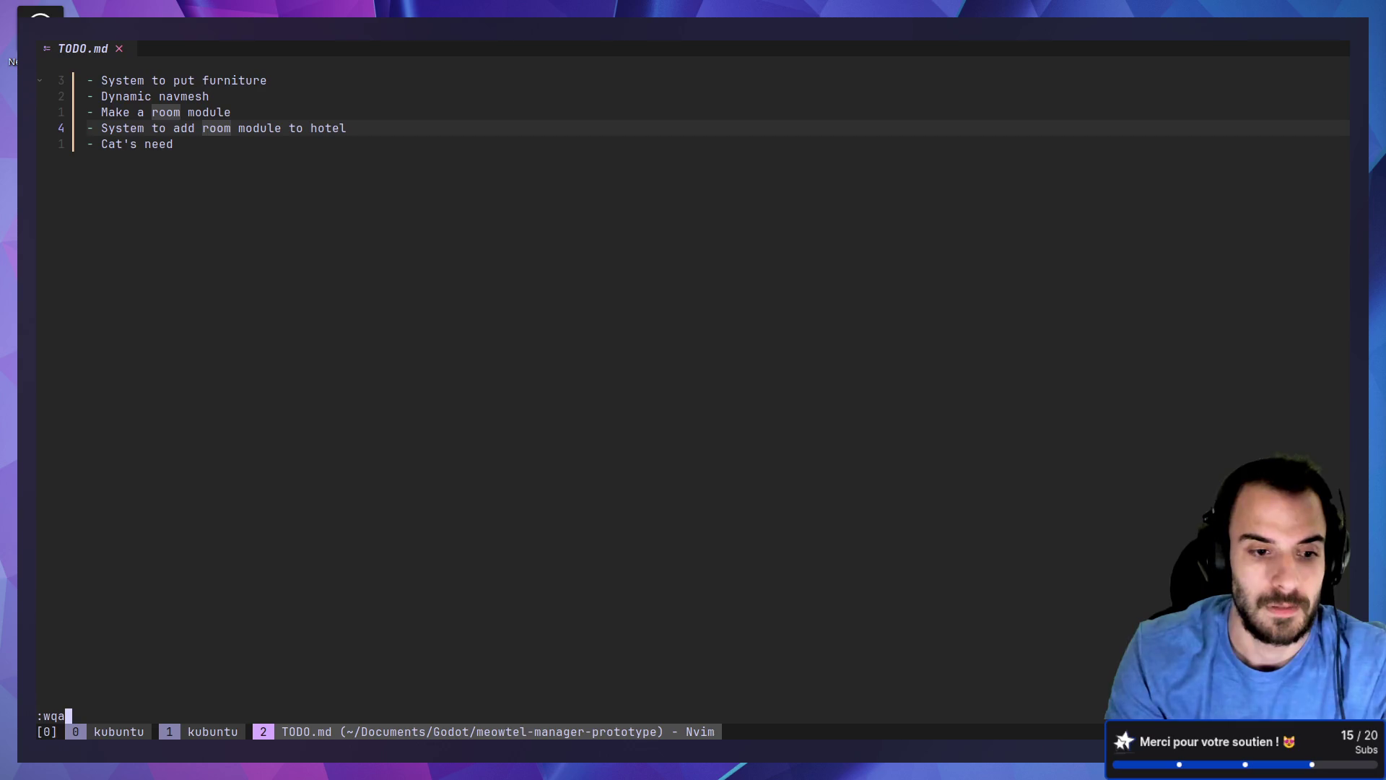
{"action": "key", "text": "Return"}
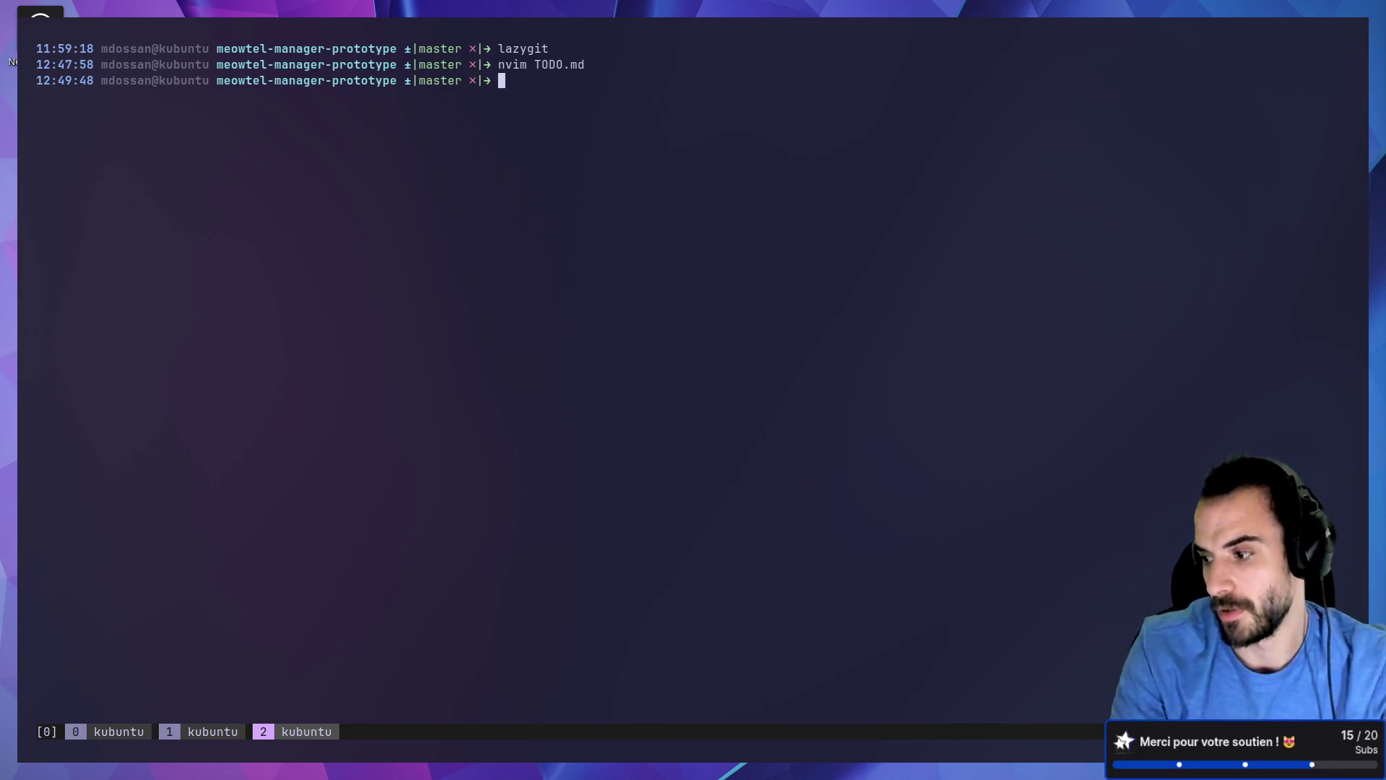
Step: Launch lazygit, collapse the models/cat folder, and stage TODO.md
{"action": "type", "text": "lazygit"}
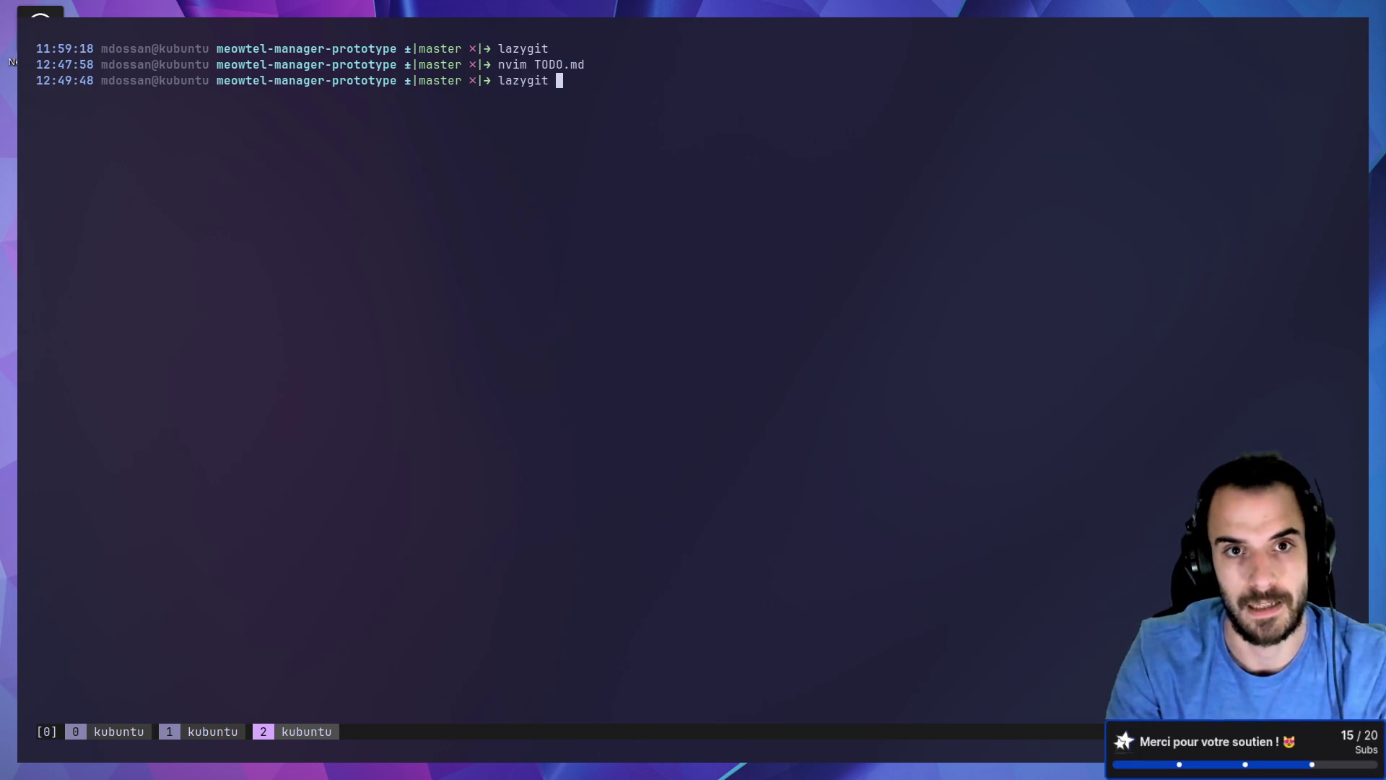
{"action": "key", "text": "BackSpace"}
{"action": "key", "text": "BackSpace"}
{"action": "key", "text": "BackSpace"}
{"action": "key", "text": "BackSpace"}
{"action": "key", "text": "BackSpace"}
{"action": "key", "text": "BackSpace"}
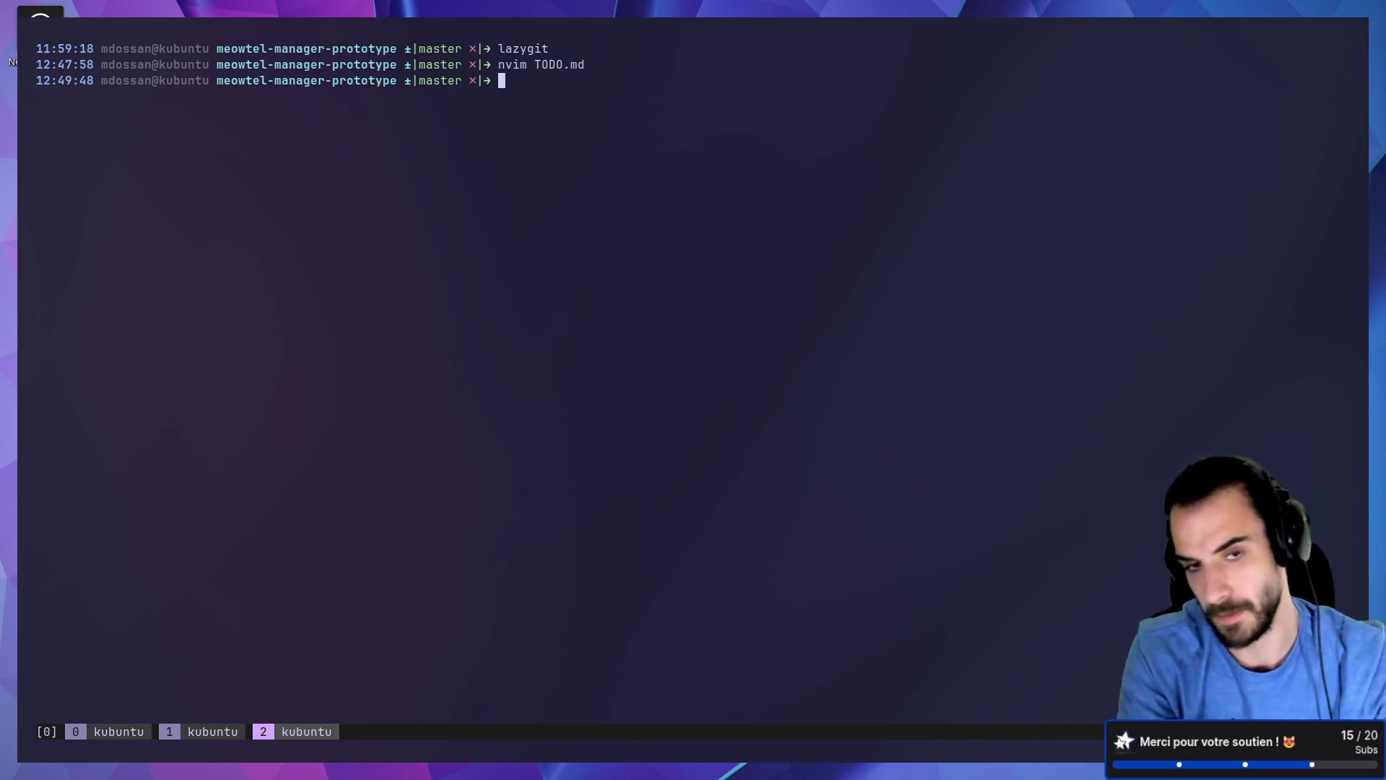
{"action": "type", "text": "lazygit"}
{"action": "key", "text": "Return"}
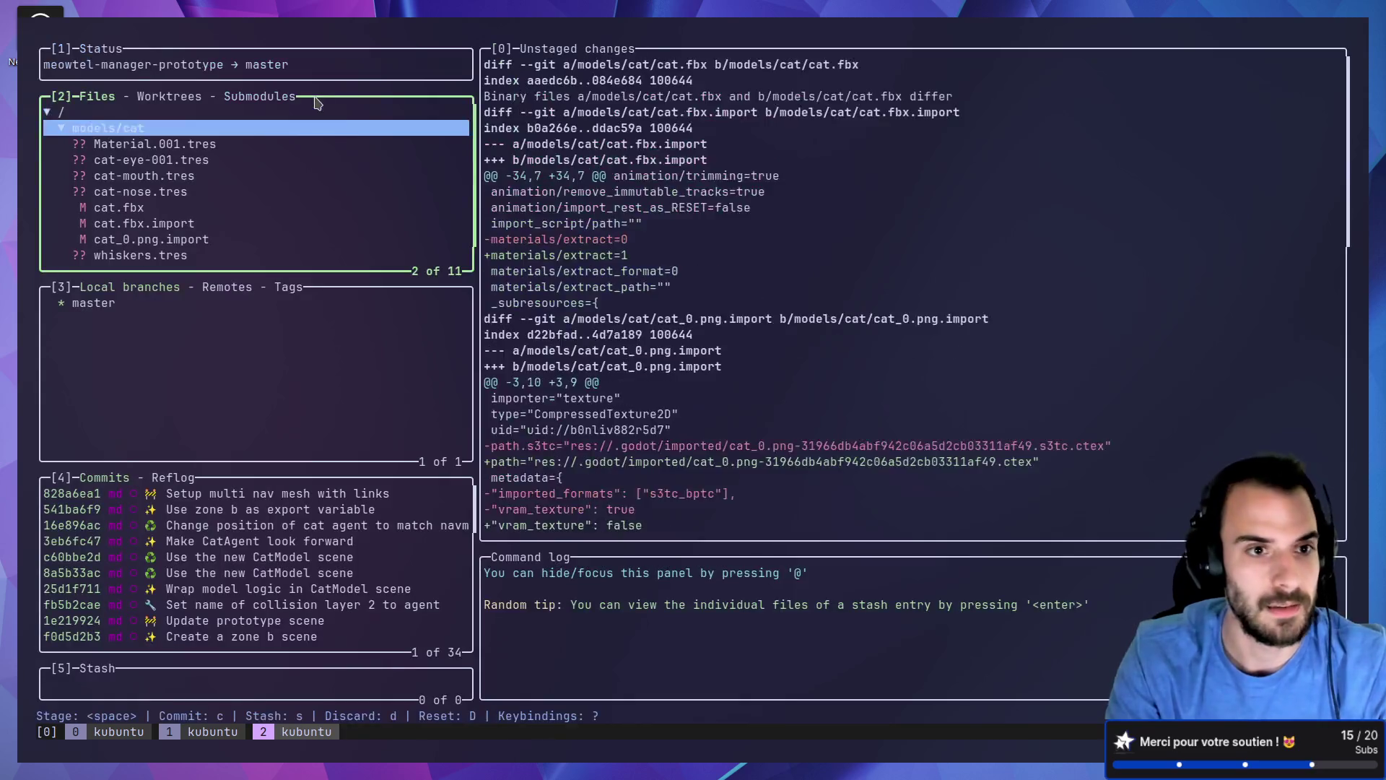
{"action": "key", "text": "Return"}
{"action": "key", "text": "Down"}
{"action": "key", "text": "space"}
Step: Commit TODO.md as ':memo: Update todos', quit lazygit, and return to Godot
{"action": "key", "text": "c"}
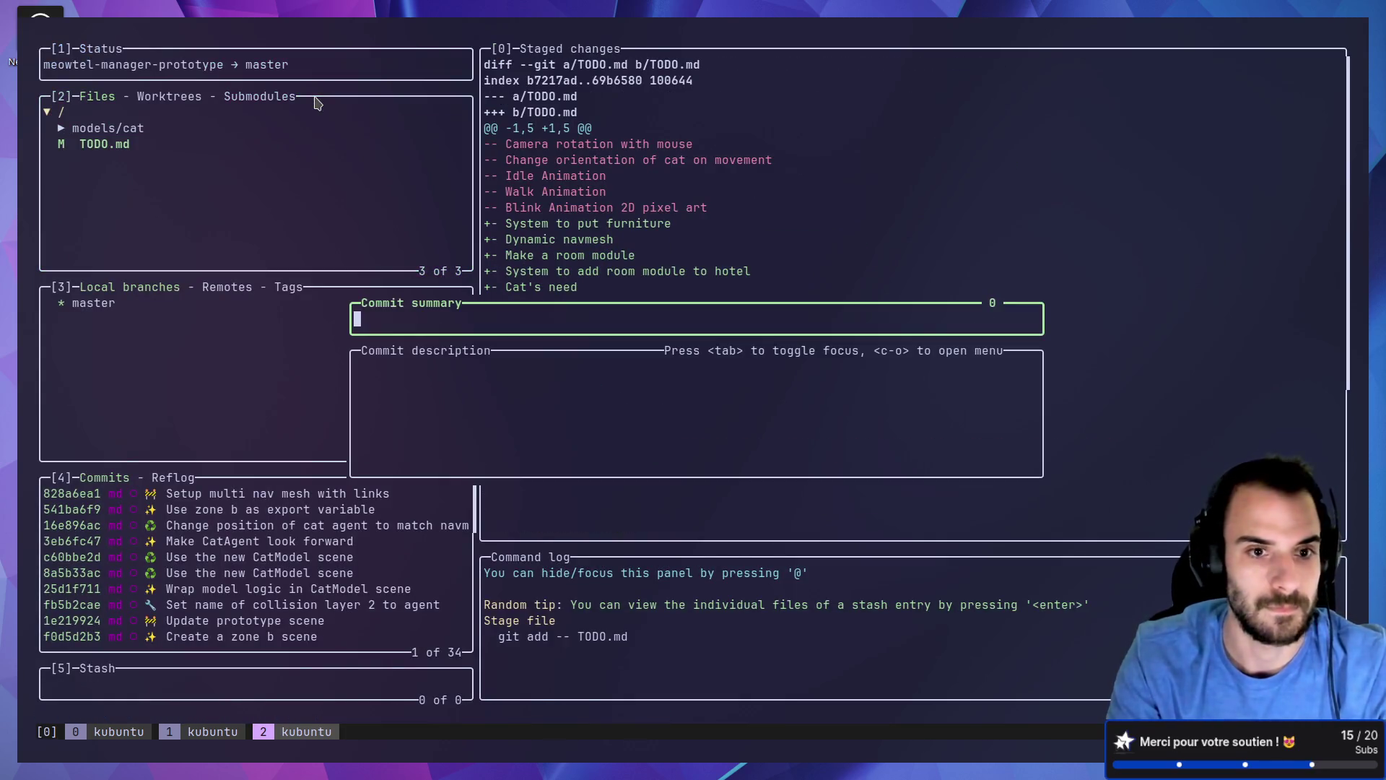
{"action": "key", "text": "alt+Tab"}
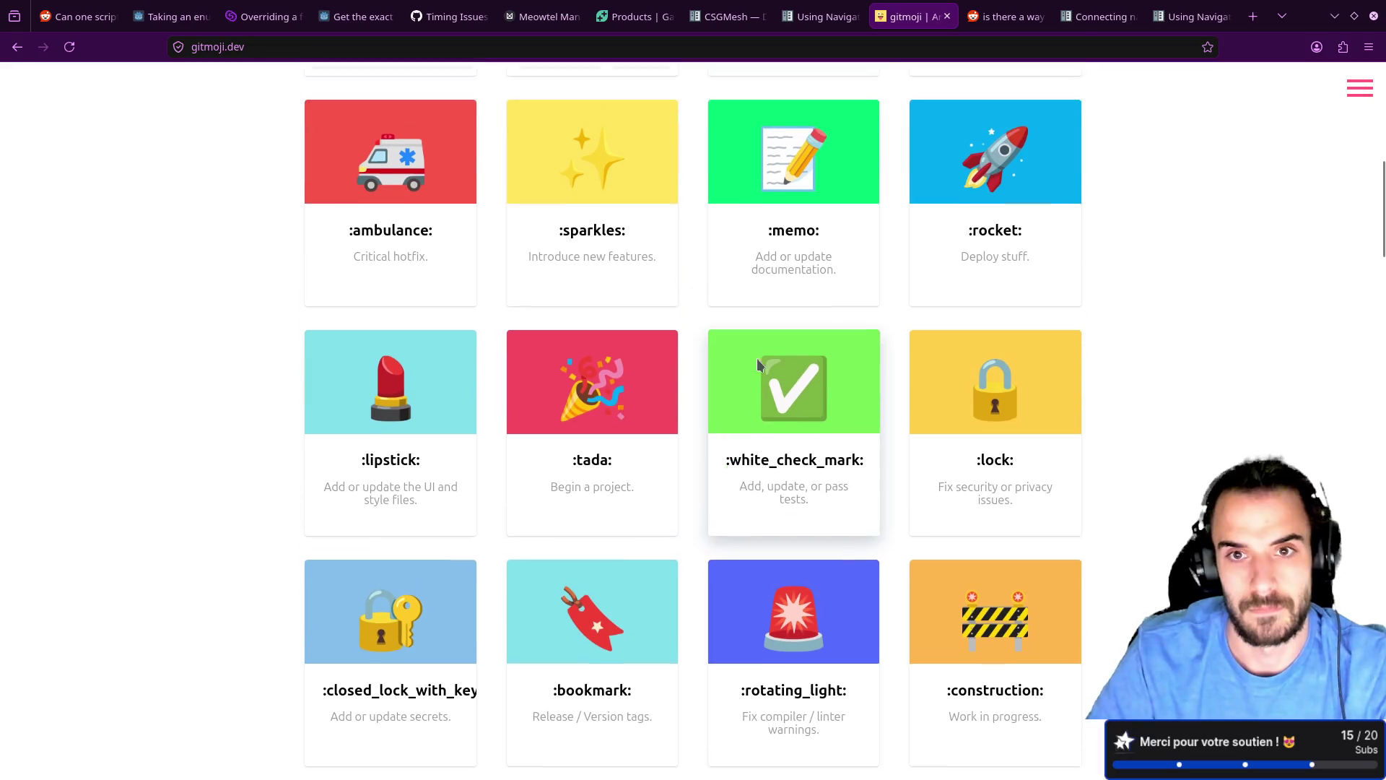
{"action": "left_click", "coordinate": [801, 196]}
{"action": "key", "text": "alt+Tab"}
{"action": "key", "text": "ctrl+shift+v"}
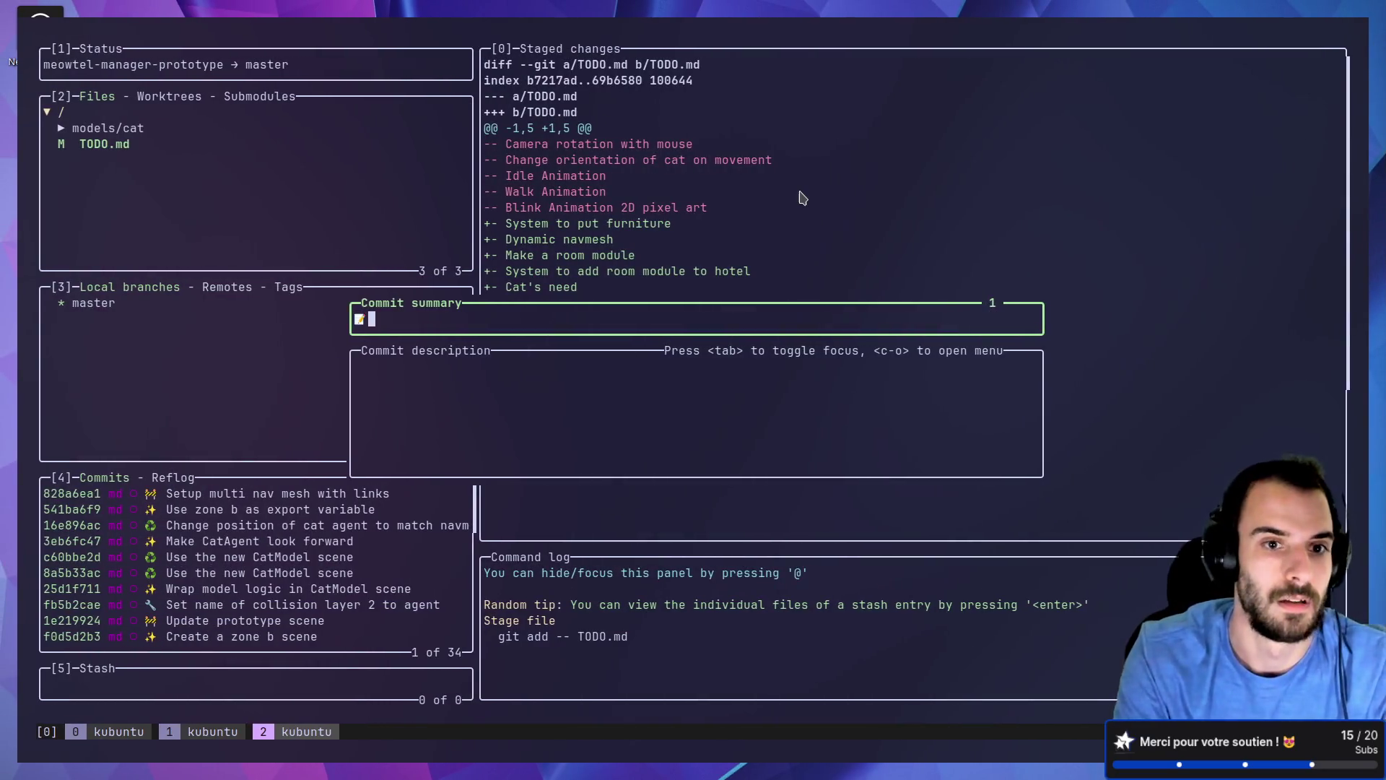
{"action": "type", "text": "Update todos"}
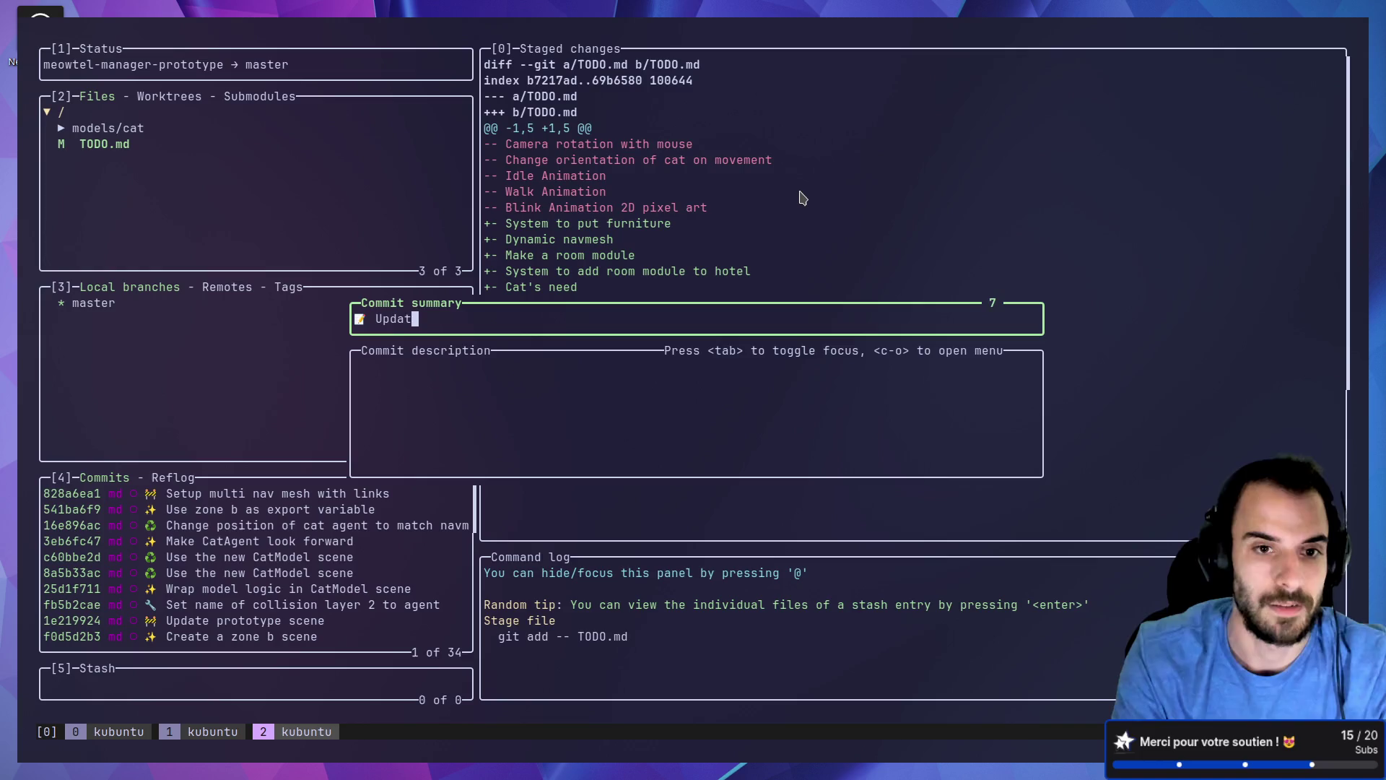
{"action": "key", "text": "Return"}
{"action": "key", "text": "q"}
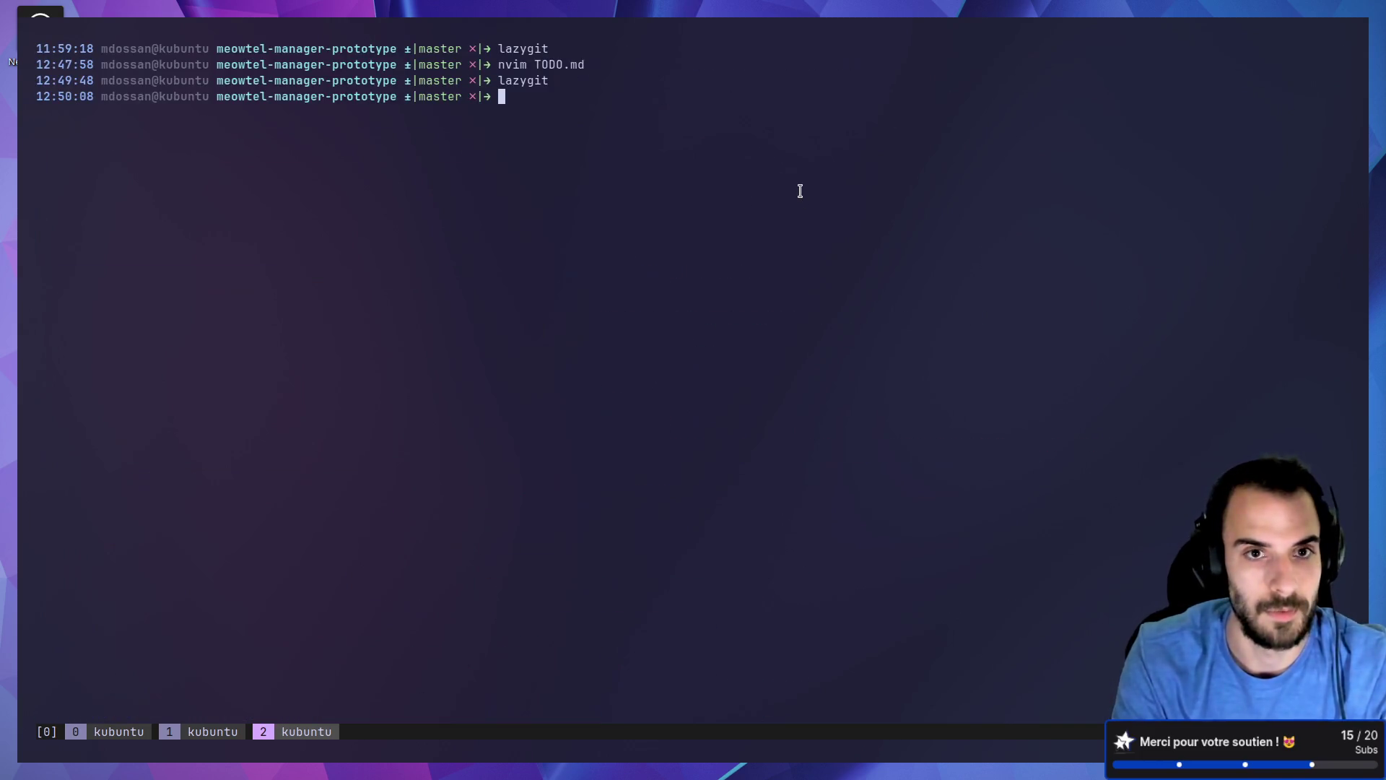
{"action": "key", "text": "alt+Tab"}
{"action": "key", "text": "Tab"}
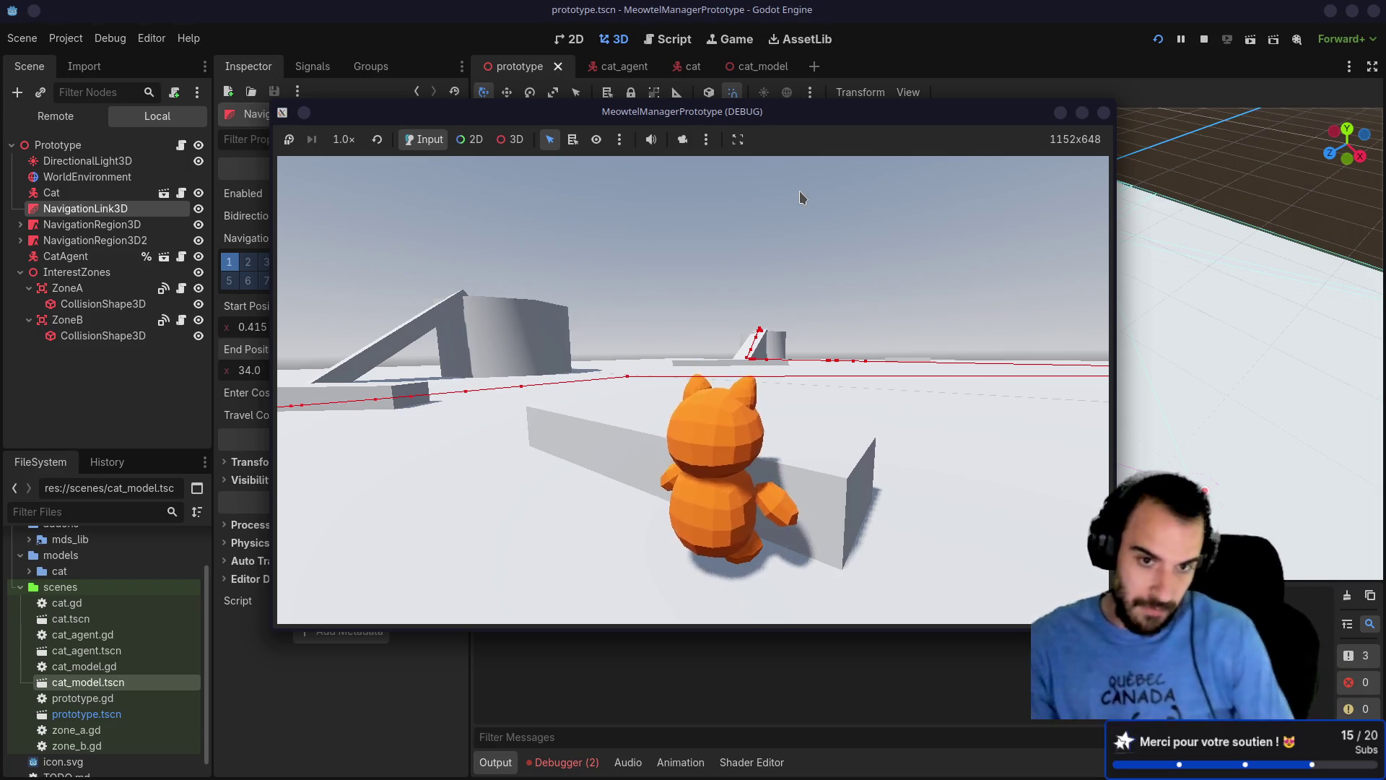
Step: Orbit the game camera around the walking cat, then stop the running prototype with F8
{"action": "mouse_move", "coordinate": [802, 196]}
{"action": "left_mouse_down"}
{"action": "mouse_move", "coordinate": [683, 271]}
{"action": "mouse_move", "coordinate": [751, 240]}
{"action": "mouse_move", "coordinate": [687, 253]}
{"action": "mouse_move", "coordinate": [708, 250]}
{"action": "left_mouse_up"}
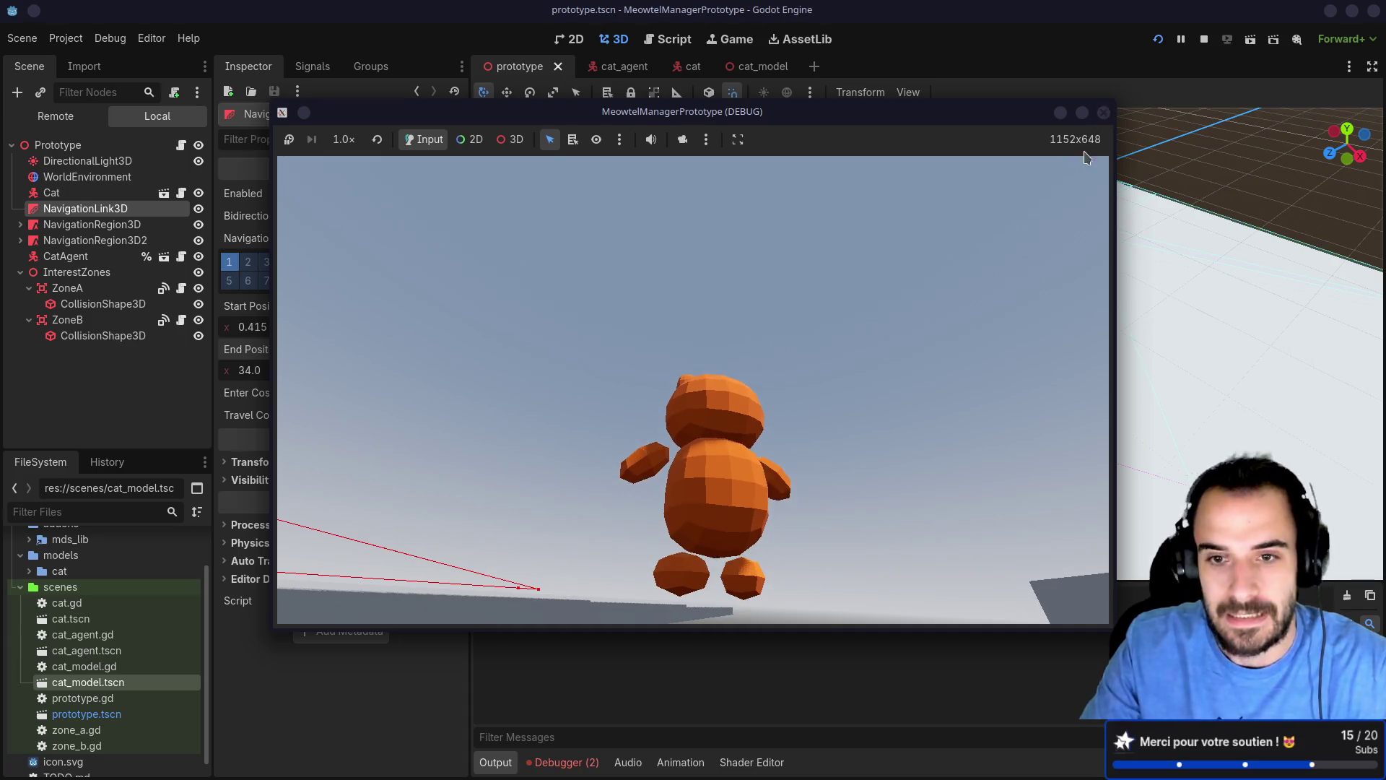
{"action": "key", "text": "F8"}
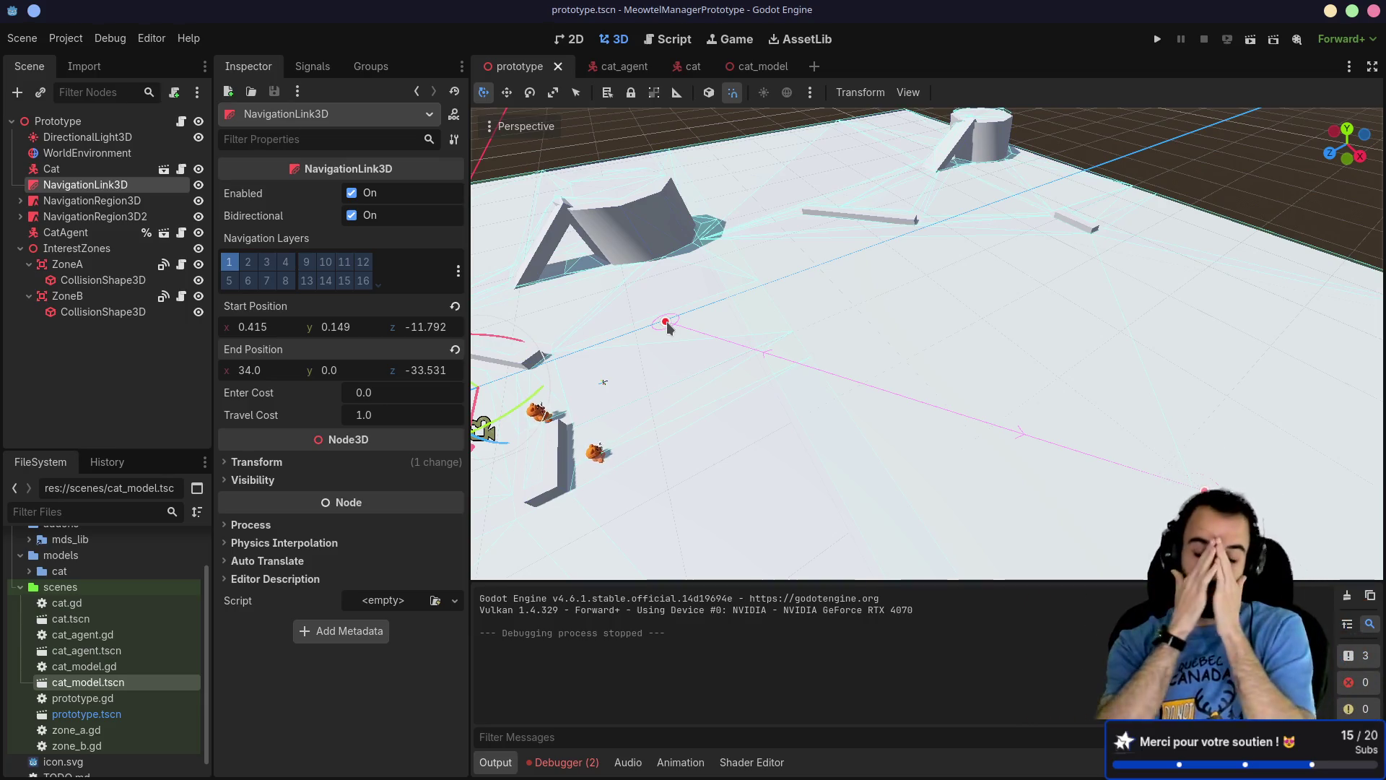
{"action": "mouse_move", "coordinate": [667, 323]}
{"action": "left_mouse_down"}
{"action": "mouse_move", "coordinate": [660, 297]}
{"action": "mouse_move", "coordinate": [675, 309]}
{"action": "left_mouse_up"}
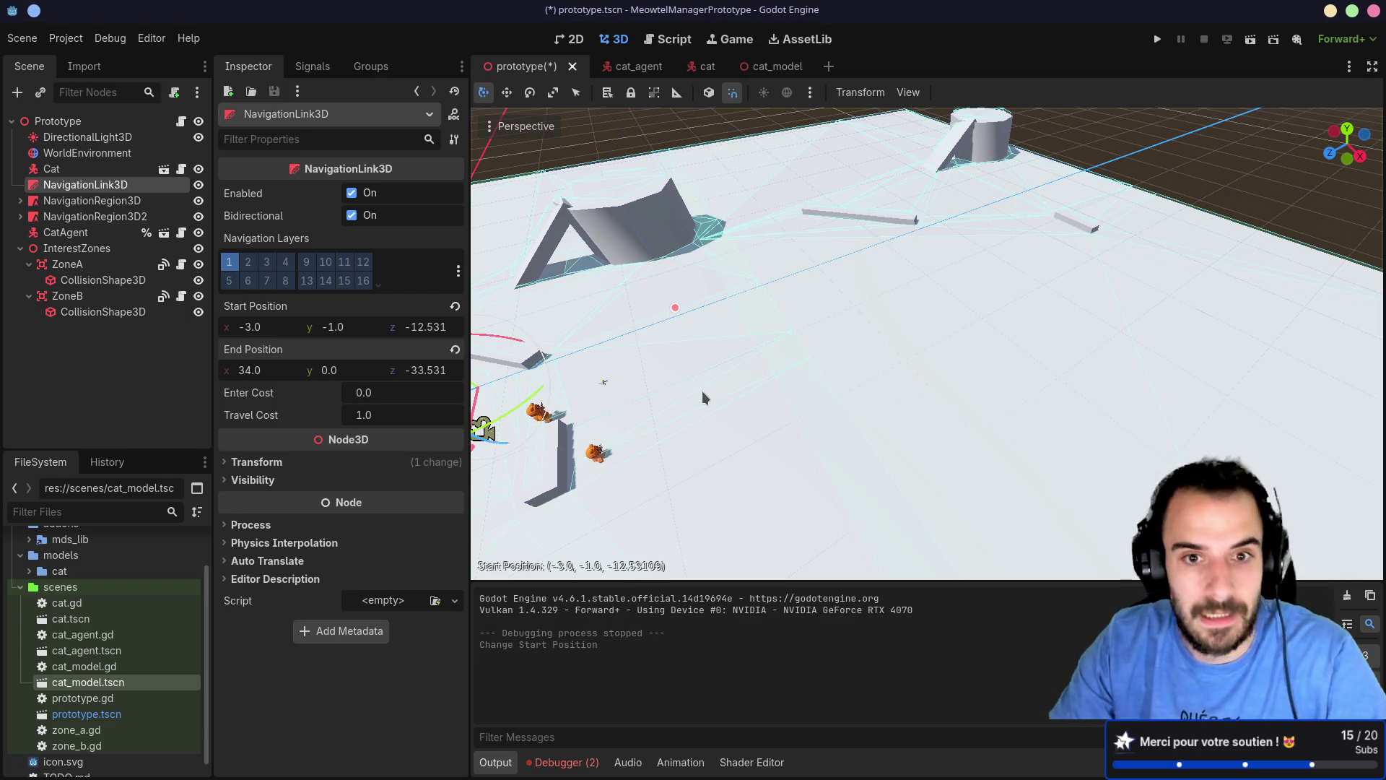
{"action": "key", "text": "ctrl+z"}
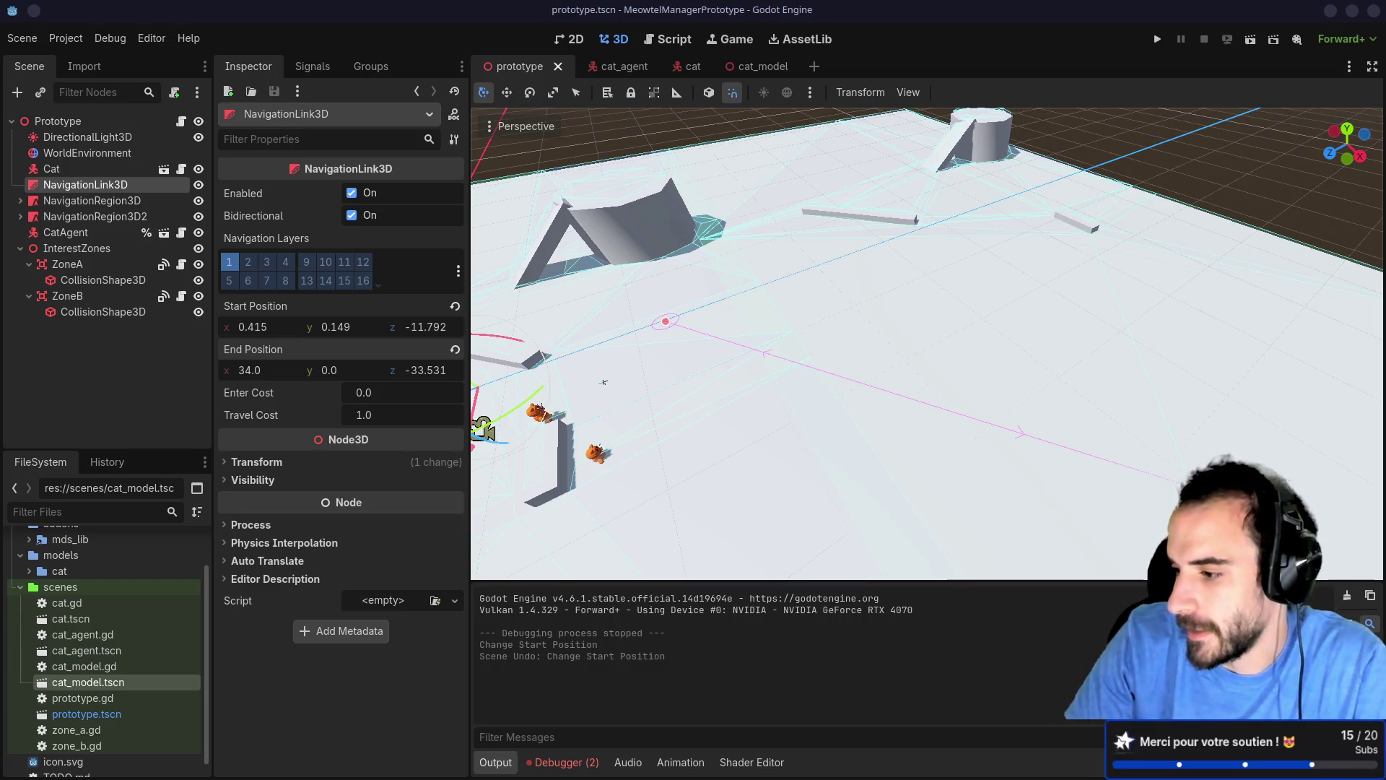
{"action": "mouse_move", "coordinate": [691, 769]}
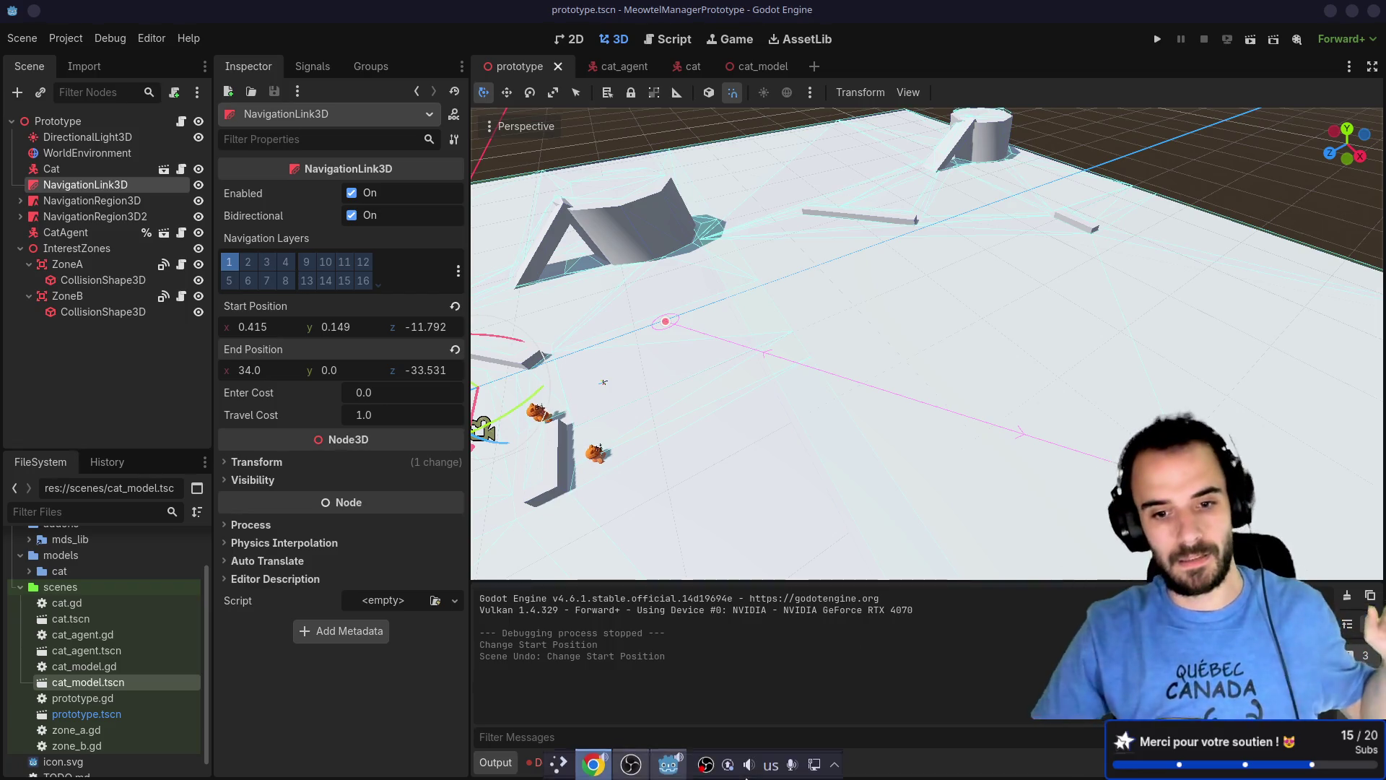